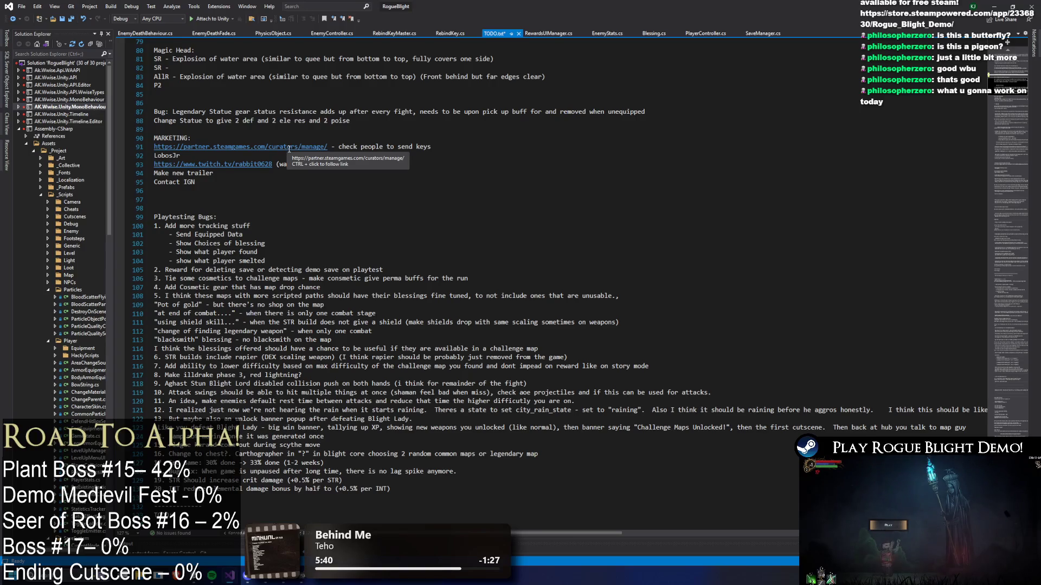
# - Copy the STR crit-damage and INT elemental-damage notes and paste them above '4. Demo'
pyautogui.moveTo(457, 471); pyautogui.dragTo(185, 471)
pyautogui.click(419, 486)
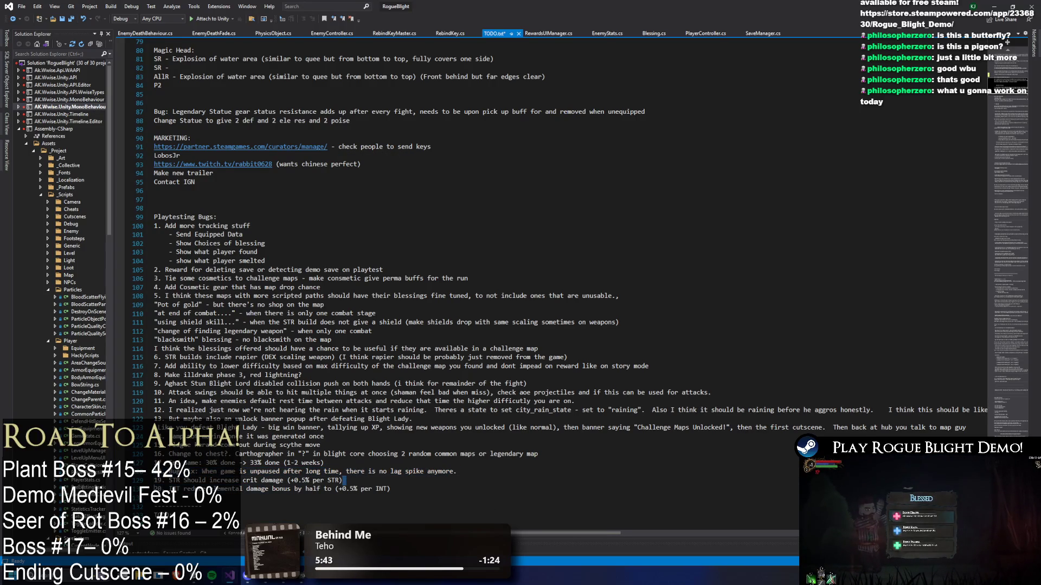
pyautogui.moveTo(419, 487); pyautogui.dragTo(80, 483)
pyautogui.hotkey('ctrl', 'c')
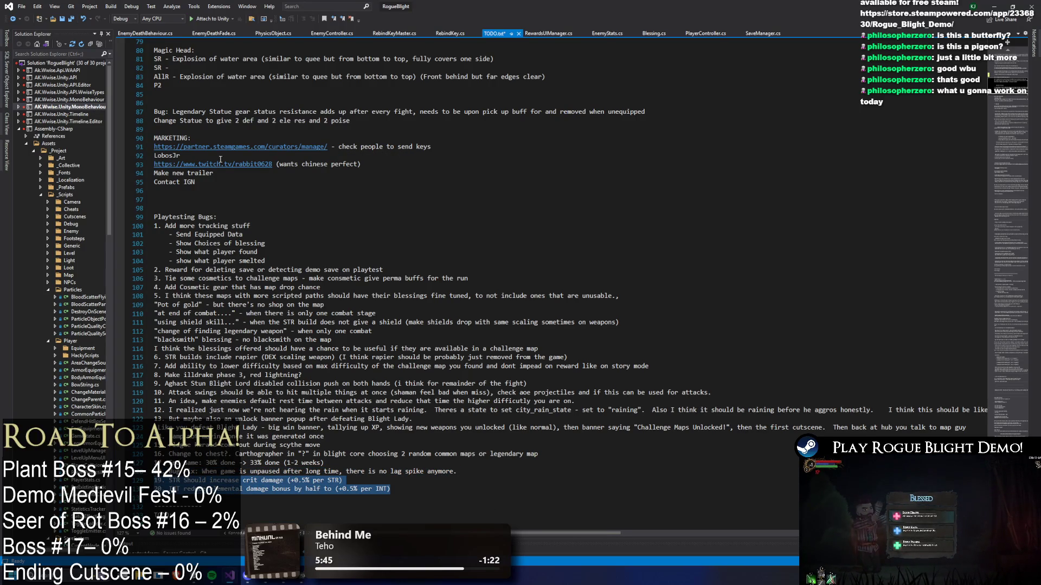
pyautogui.scroll(4, 210, 155)
pyautogui.scroll(3, 217, 141)
pyautogui.click(230, 147)
pyautogui.click(229, 136)
pyautogui.press('Return')
pyautogui.hotkey('ctrl', 'v')
# - Renumber the two pasted notes and the Demo item to 4, 5 and 6
pyautogui.doubleClick(157, 147)
pyautogui.write('4')
pyautogui.doubleClick(158, 156)
pyautogui.write('5')
pyautogui.doubleClick(156, 164)
pyautogui.write('6')
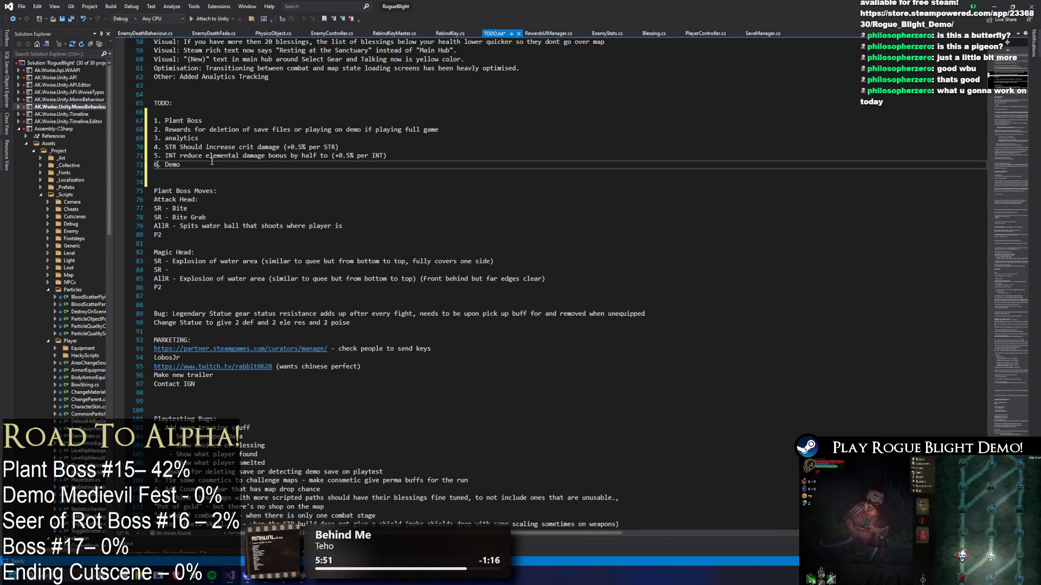
# - Append 'for Medievil fest' to item 6 and save TODO.txt
pyautogui.moveTo(220, 161); pyautogui.dragTo(91, 120)
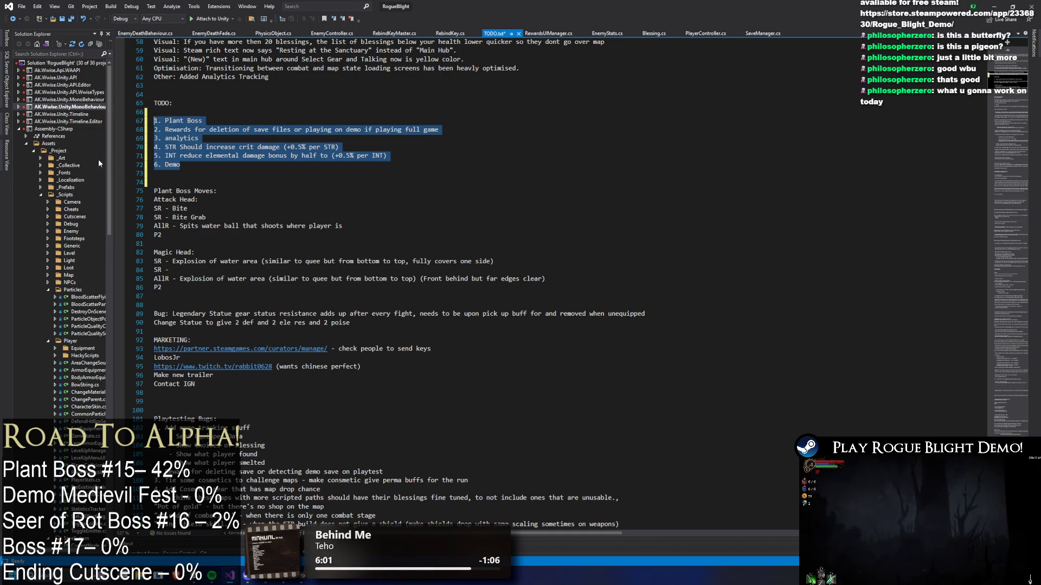
pyautogui.click(200, 165)
pyautogui.write('for Medie')
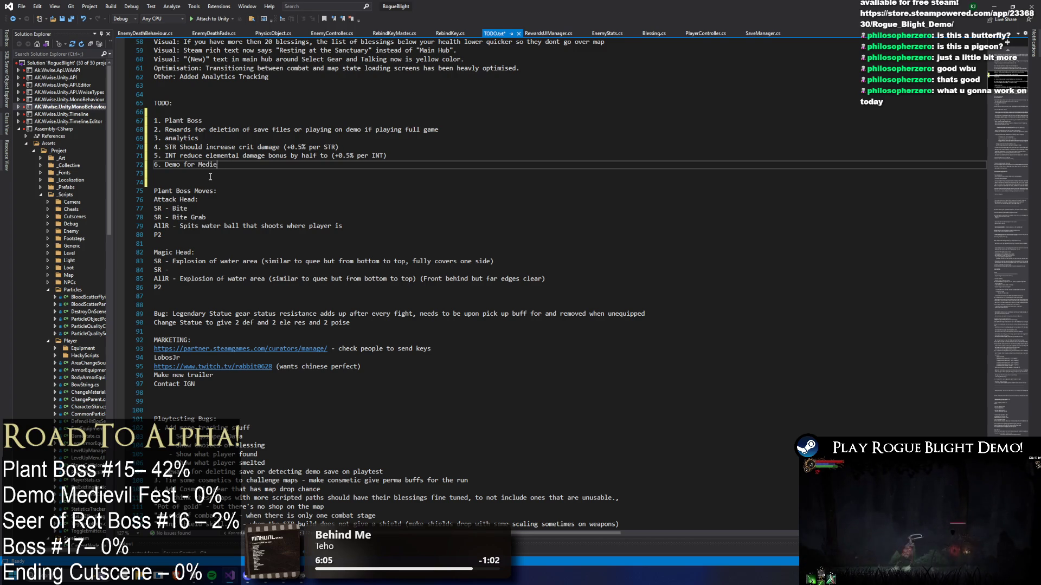
pyautogui.write('vil fest')
pyautogui.hotkey('ctrl', 's')
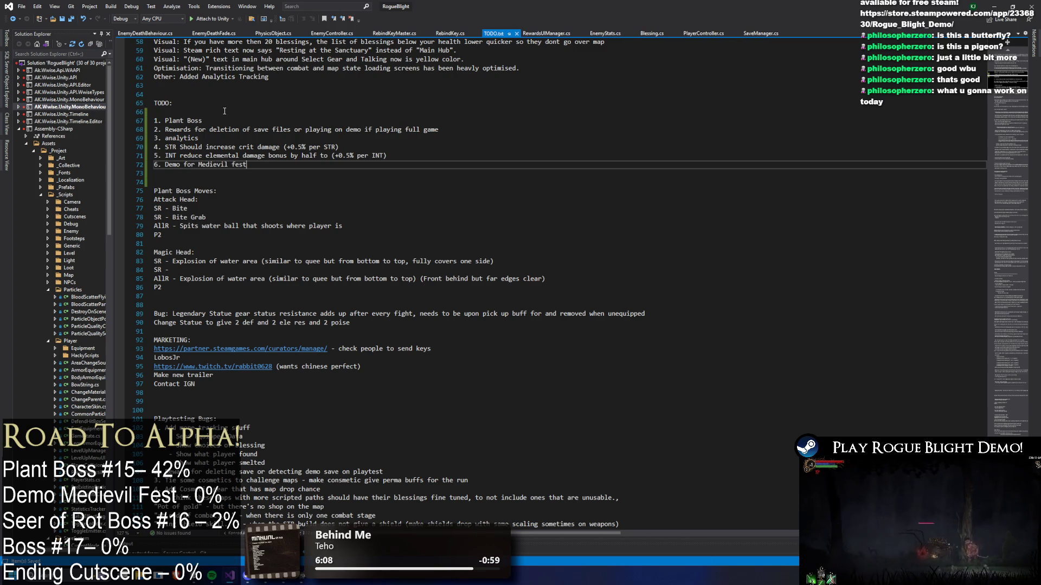
pyautogui.moveTo(220, 130); pyautogui.dragTo(94, 125)
pyautogui.moveTo(201, 117); pyautogui.dragTo(203, 120)
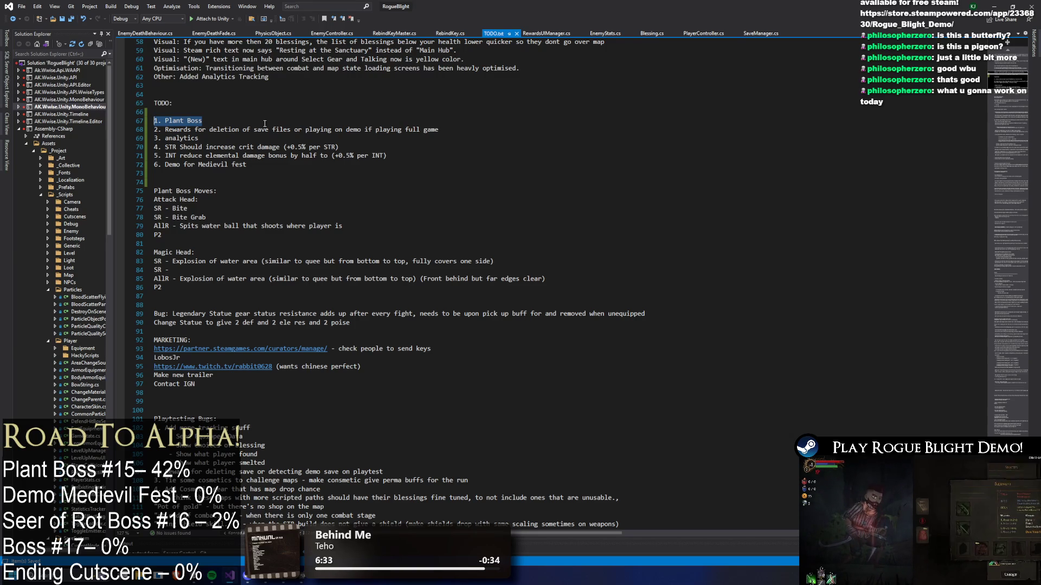
# - Delete the blank line under the TODO heading, then scrub Unity's Animation back to frame 41
pyautogui.moveTo(202, 120); pyautogui.dragTo(142, 126)
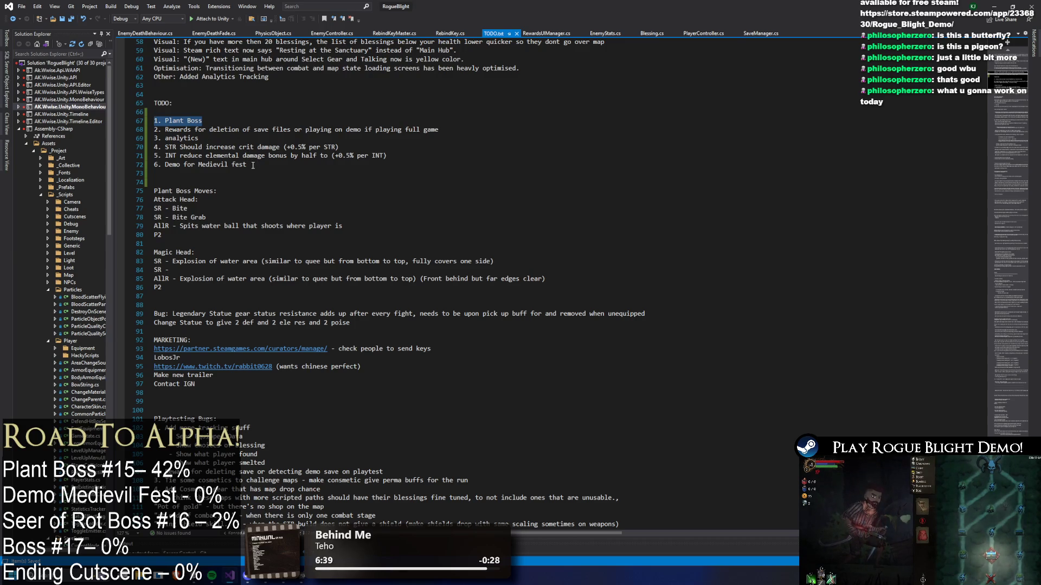
pyautogui.click(252, 164)
pyautogui.click(218, 121)
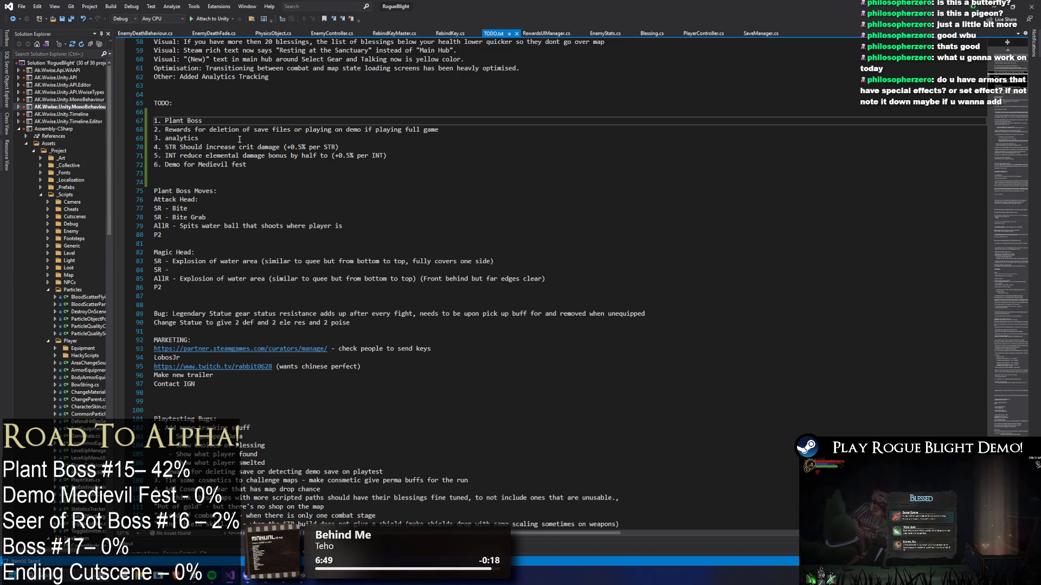
pyautogui.click(240, 139)
pyautogui.rightClick(271, 142)
pyautogui.click(248, 114)
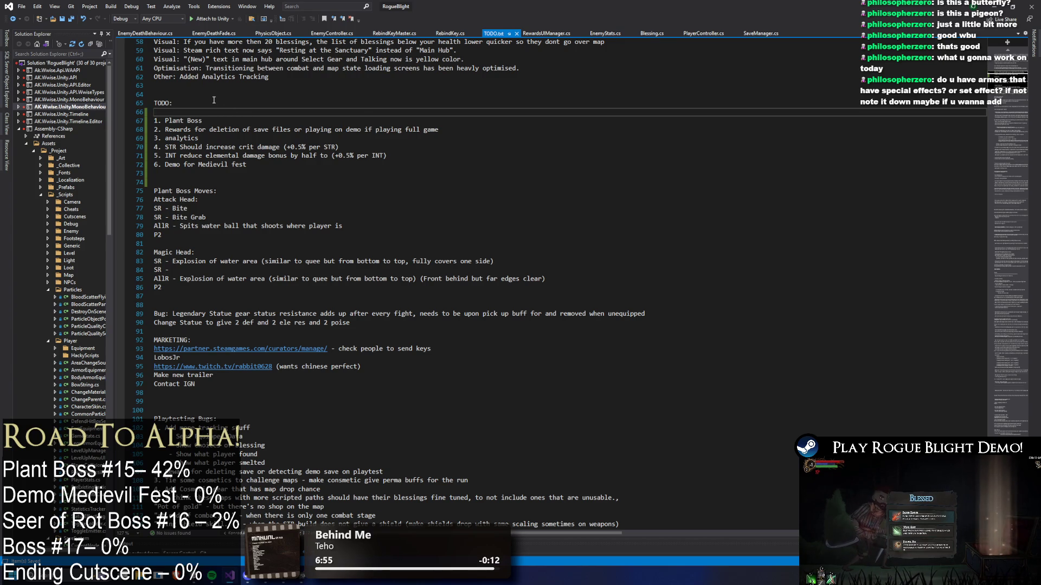
pyautogui.press('BackSpace')
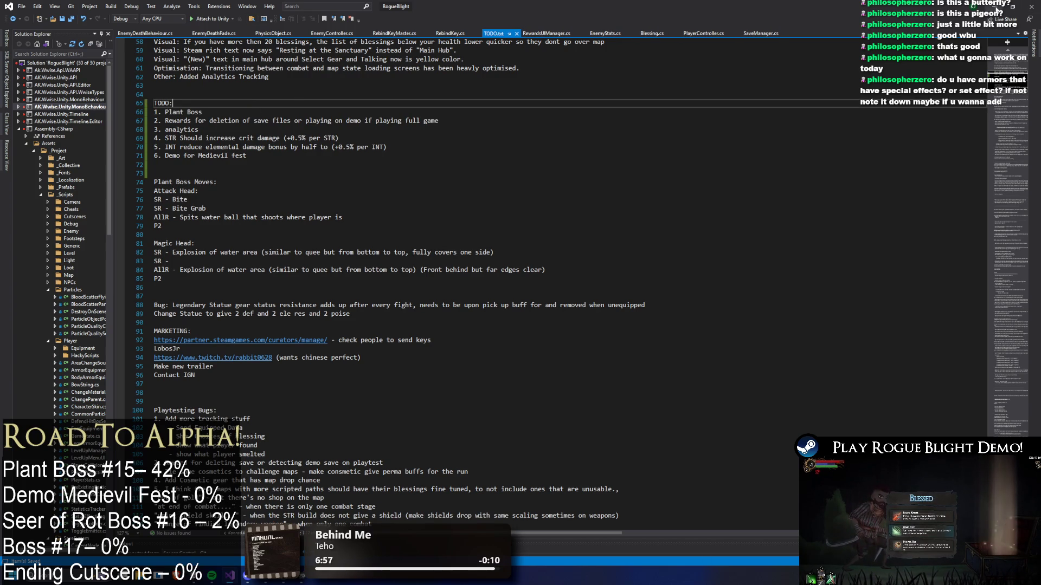
pyautogui.hotkey('alt', 'Tab')
pyautogui.moveTo(670, 38)
pyautogui.mouseDown()
pyautogui.moveTo(683, 44)
pyautogui.moveTo(674, 42)
pyautogui.mouseUp()
# - Change the Sprite Renderer colour of the flower head and petal front sprites so the blue petals show
pyautogui.click(82, 421)
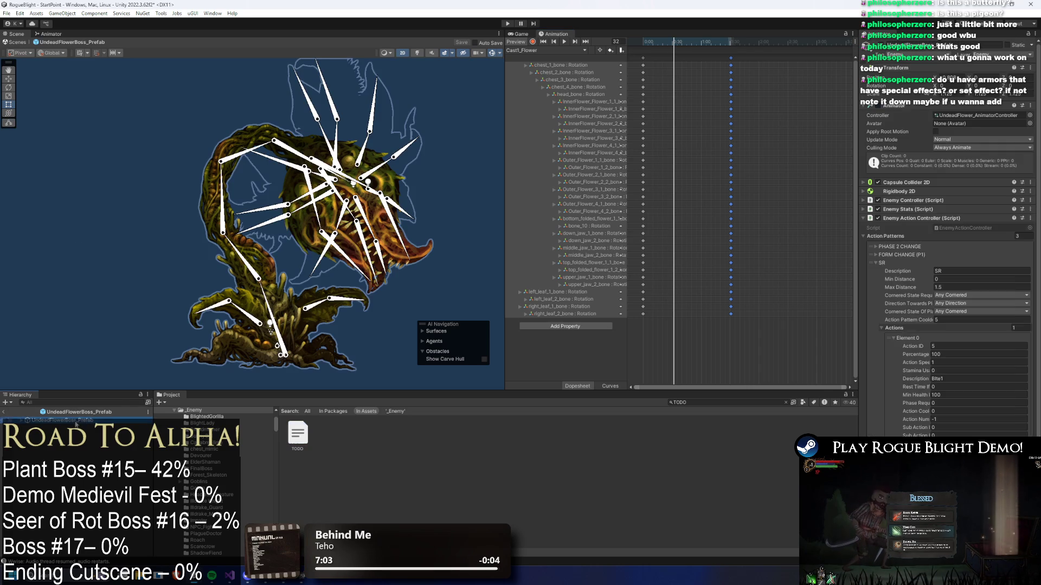
pyautogui.click(60, 440)
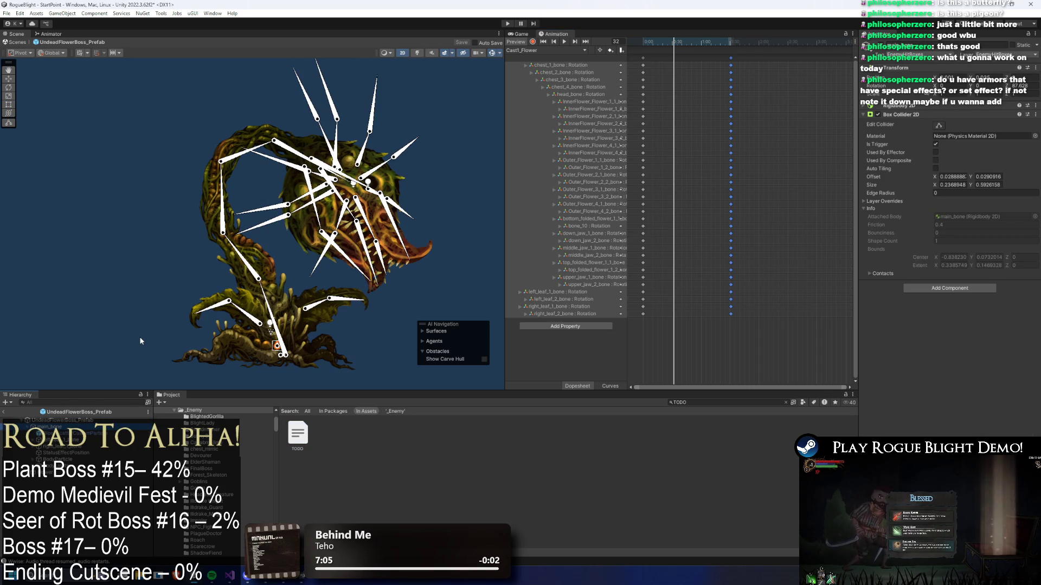
pyautogui.press('Down')
pyautogui.press('Down')
pyautogui.press('Right')
pyautogui.press('Down')
pyautogui.press('Down')
pyautogui.press('Down')
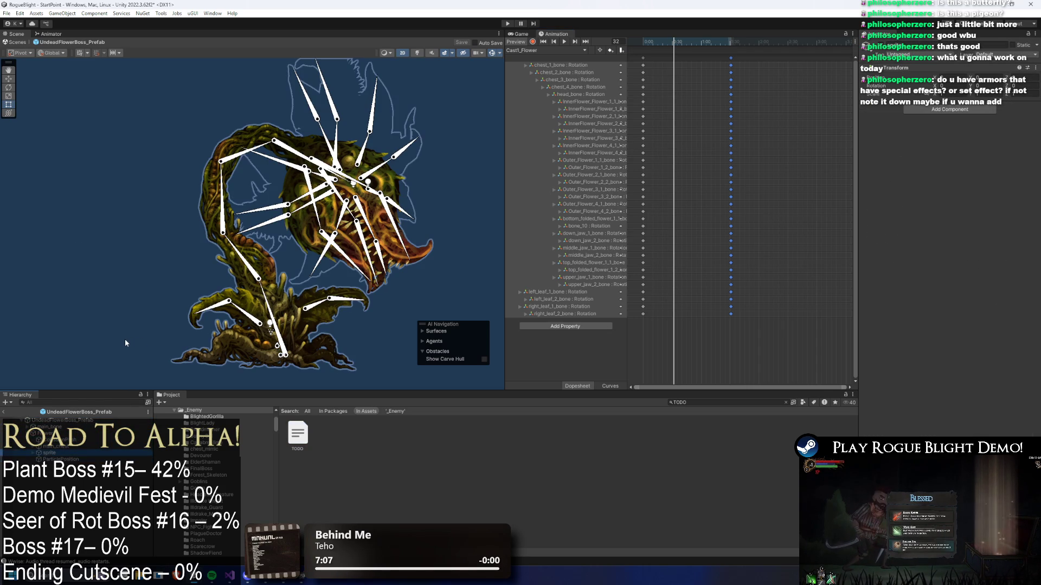
pyautogui.press('Down')
pyautogui.press('Down')
pyautogui.press('Down')
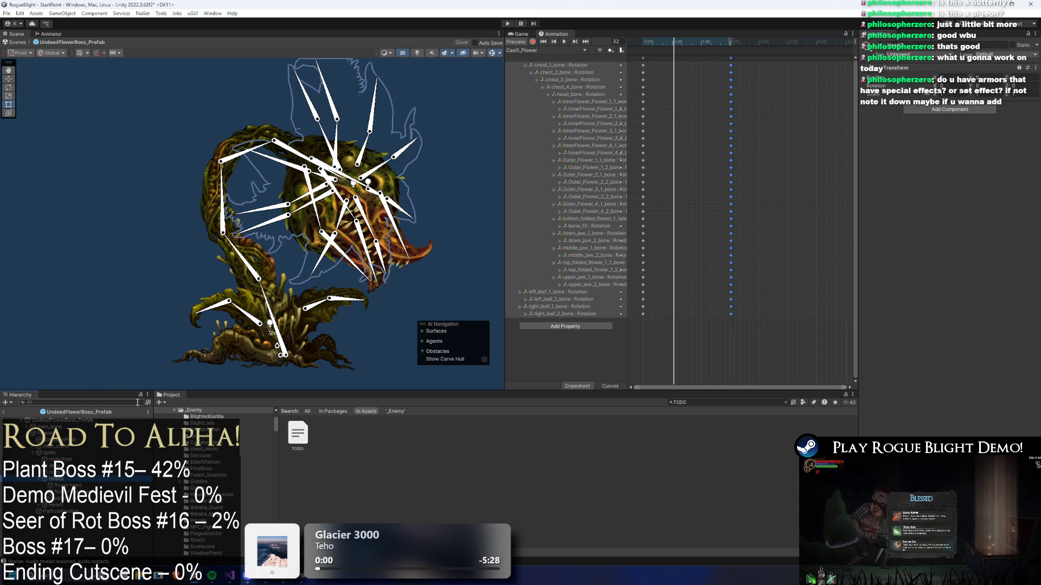
pyautogui.press('Down')
pyautogui.press('Down')
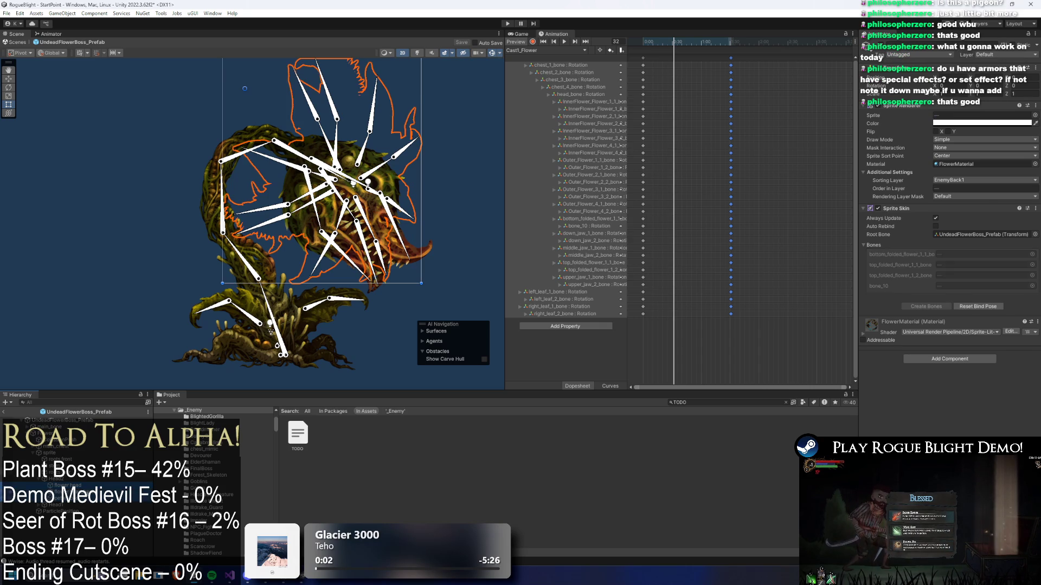
pyautogui.click(982, 123)
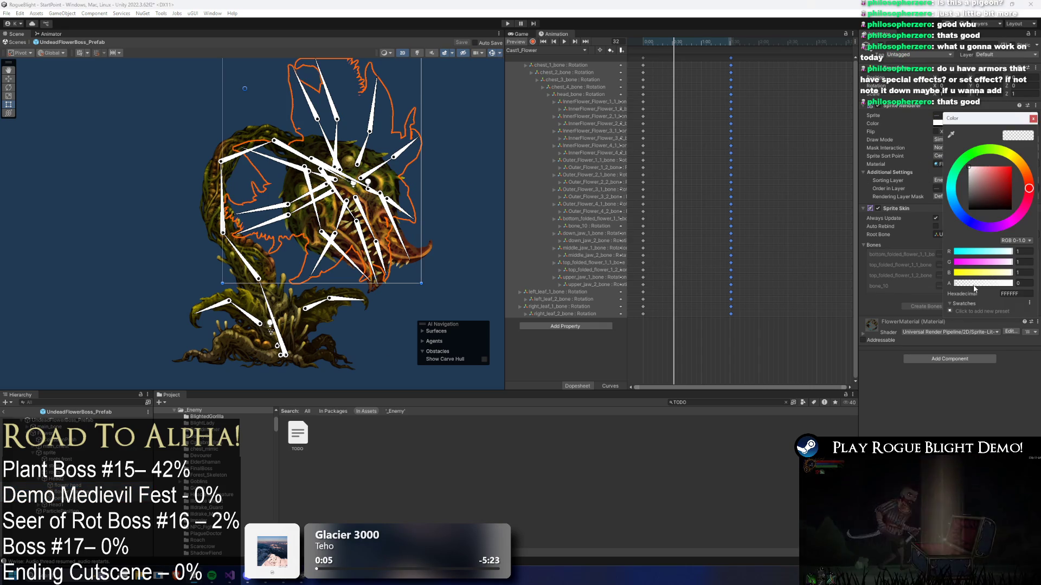
pyautogui.click(152, 505)
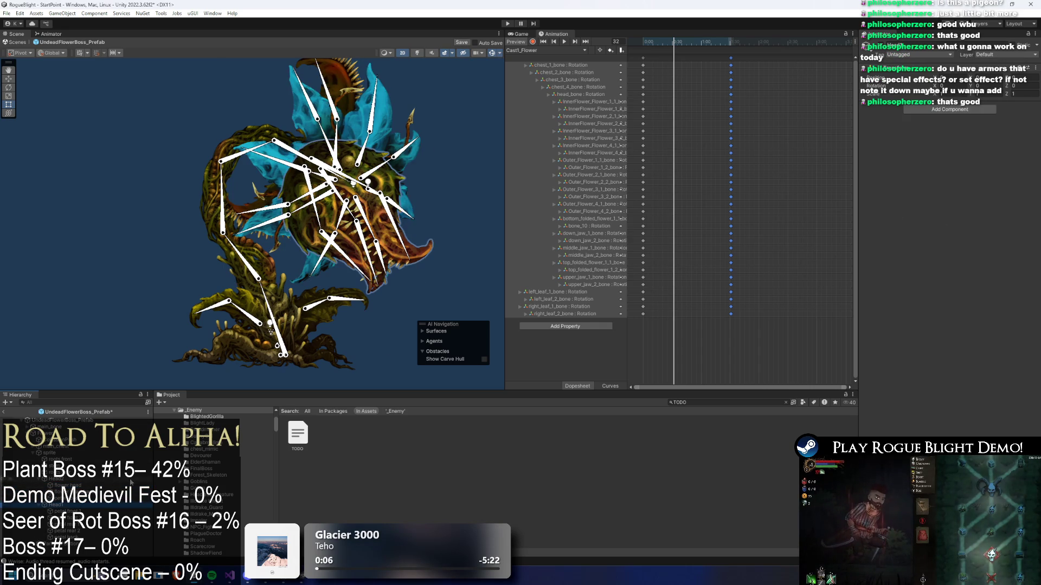
pyautogui.keyDown('shift'); pyautogui.click(81, 541); pyautogui.keyUp('shift')
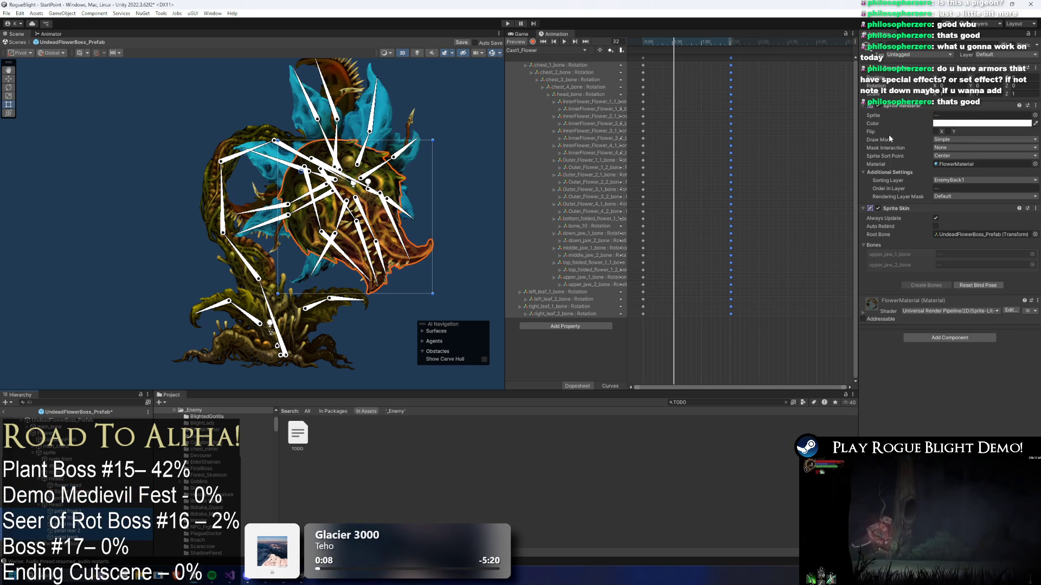
pyautogui.click(976, 123)
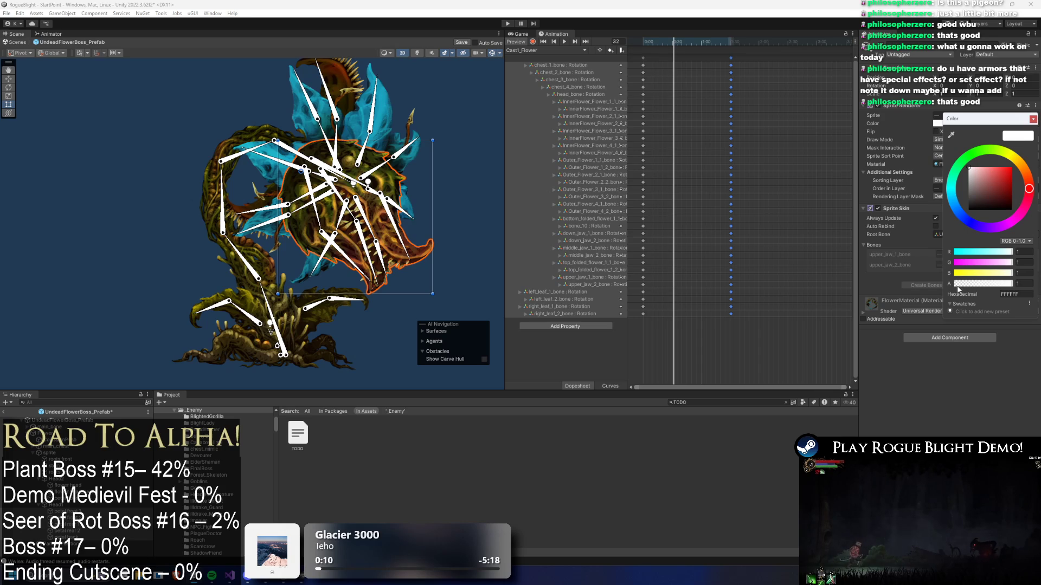
pyautogui.click(463, 162)
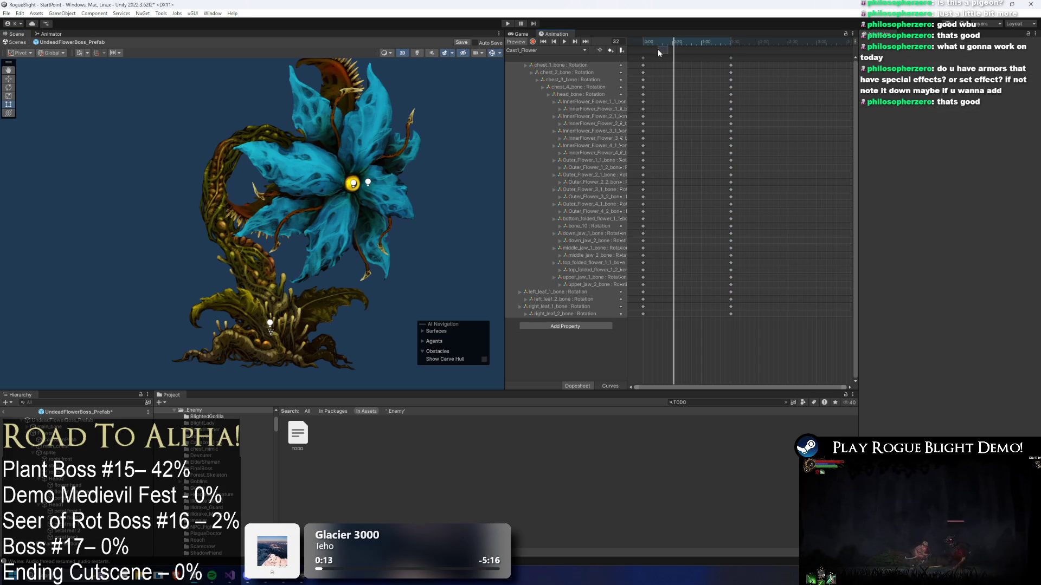
# - At frame 36, rotate chest_2_bone, right_leaf_2_bone and chest_4_bone to key the pose, then switch to the browser
pyautogui.moveTo(665, 44)
pyautogui.mouseDown()
pyautogui.moveTo(655, 42)
pyautogui.moveTo(685, 42)
pyautogui.mouseUp()
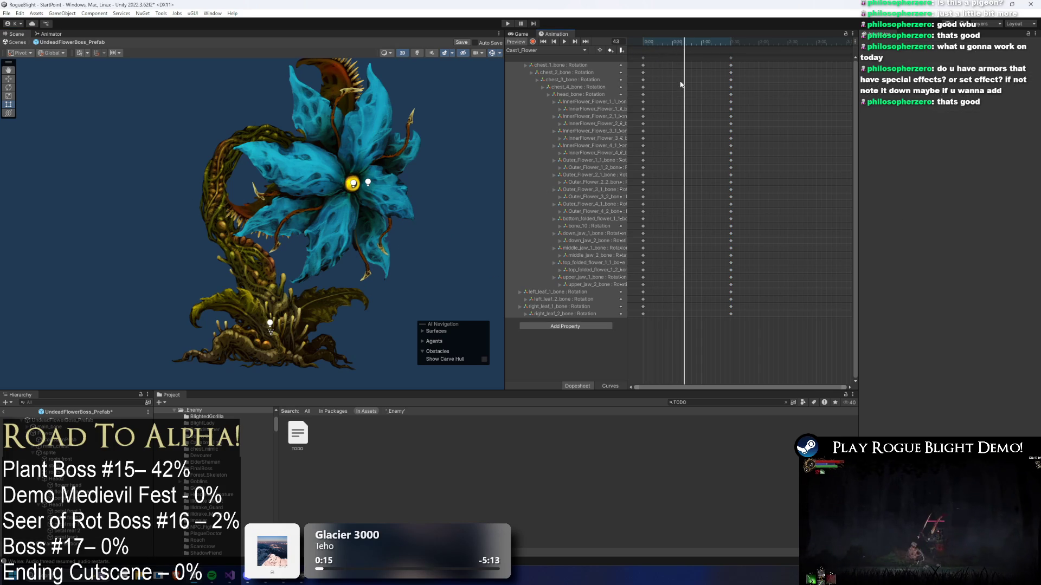
pyautogui.moveTo(677, 42); pyautogui.dragTo(677, 45)
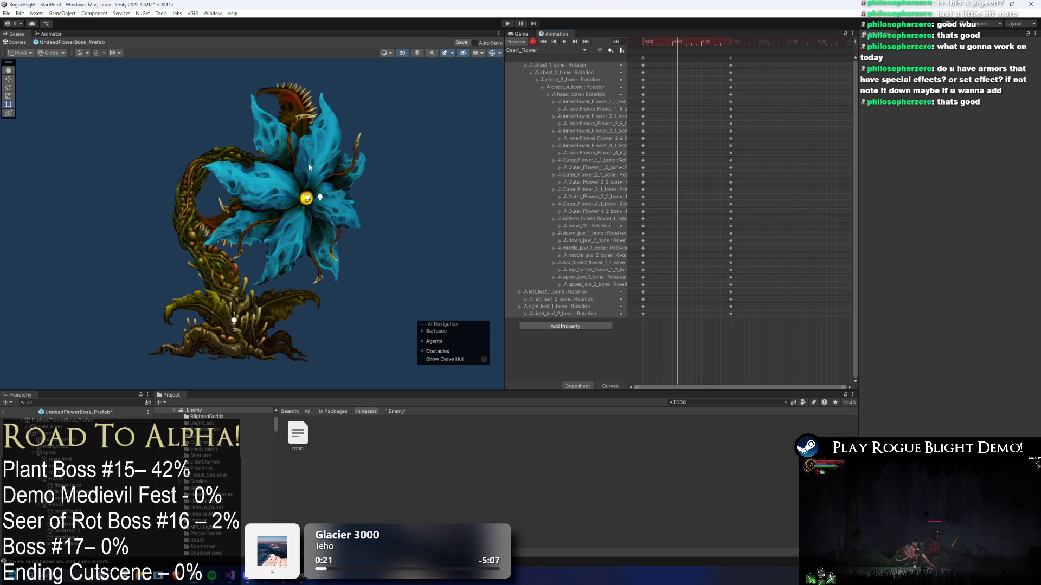
pyautogui.click(270, 189)
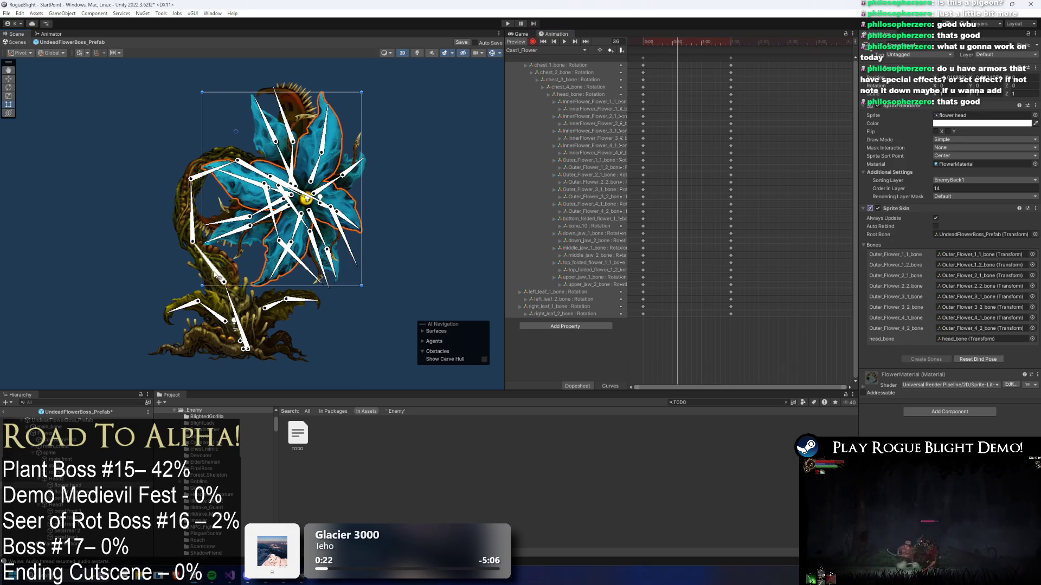
pyautogui.moveTo(222, 278)
pyautogui.mouseDown()
pyautogui.moveTo(235, 305)
pyautogui.moveTo(185, 314)
pyautogui.moveTo(188, 323)
pyautogui.mouseUp()
pyautogui.moveTo(310, 300); pyautogui.dragTo(315, 315)
pyautogui.moveTo(182, 234)
pyautogui.mouseDown()
pyautogui.moveTo(239, 201)
pyautogui.moveTo(381, 156)
pyautogui.mouseUp()
pyautogui.click(231, 174)
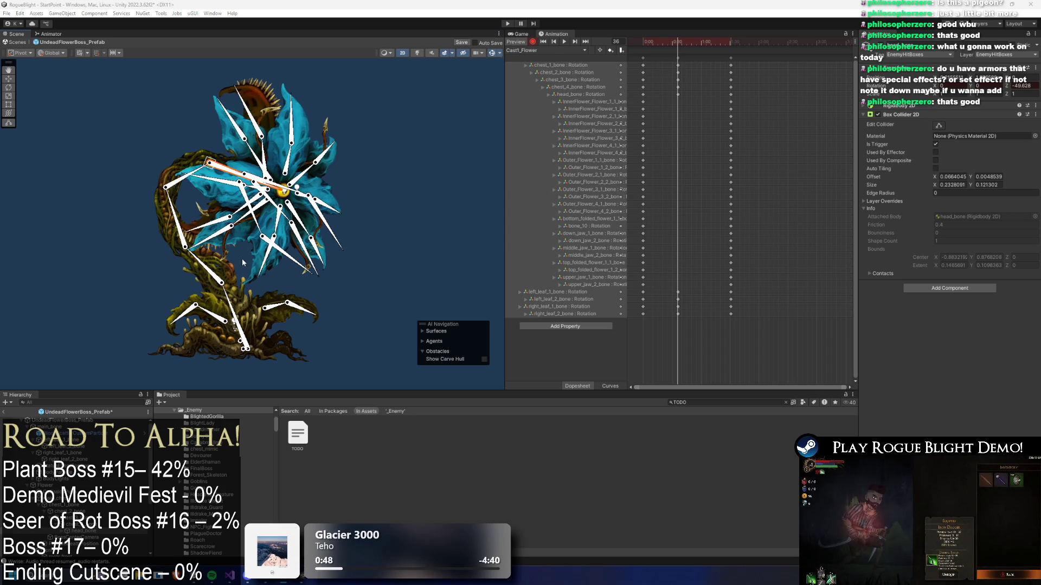
pyautogui.hotkey('alt', 'Tab')
pyautogui.hotkey('alt', 'Tab')
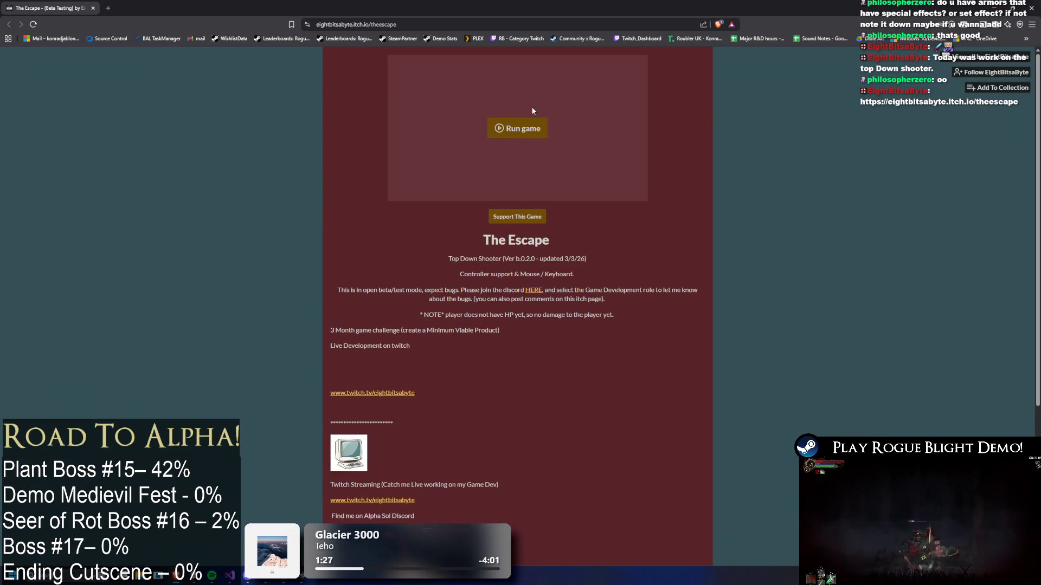
# - Launch The Escape, close the skill tree overlay, and walk right in rm_Start
pyautogui.click(527, 129)
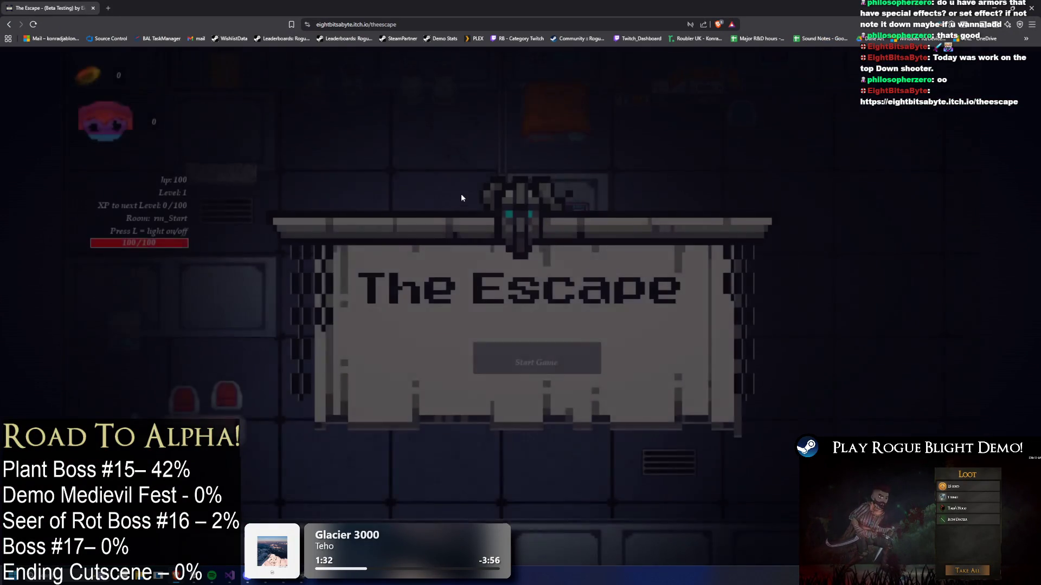
pyautogui.click(552, 362)
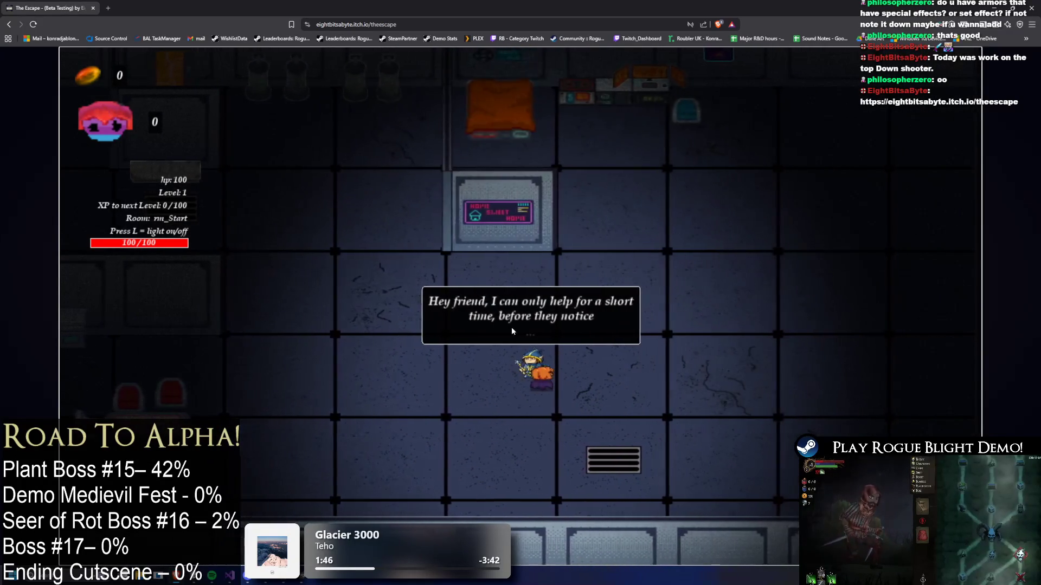
pyautogui.press('Tab')
pyautogui.press('Tab')
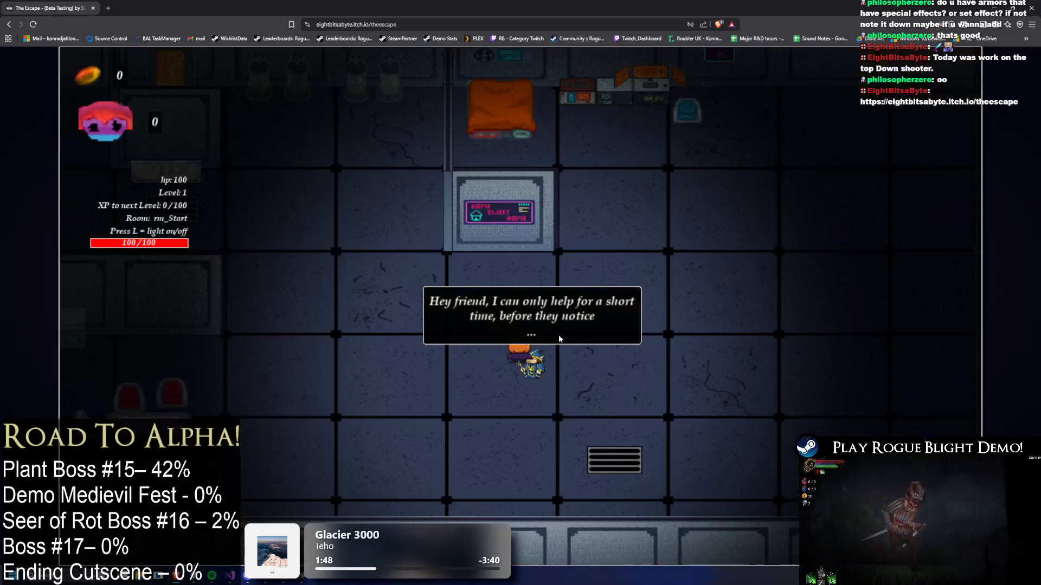
pyautogui.press('Tab')
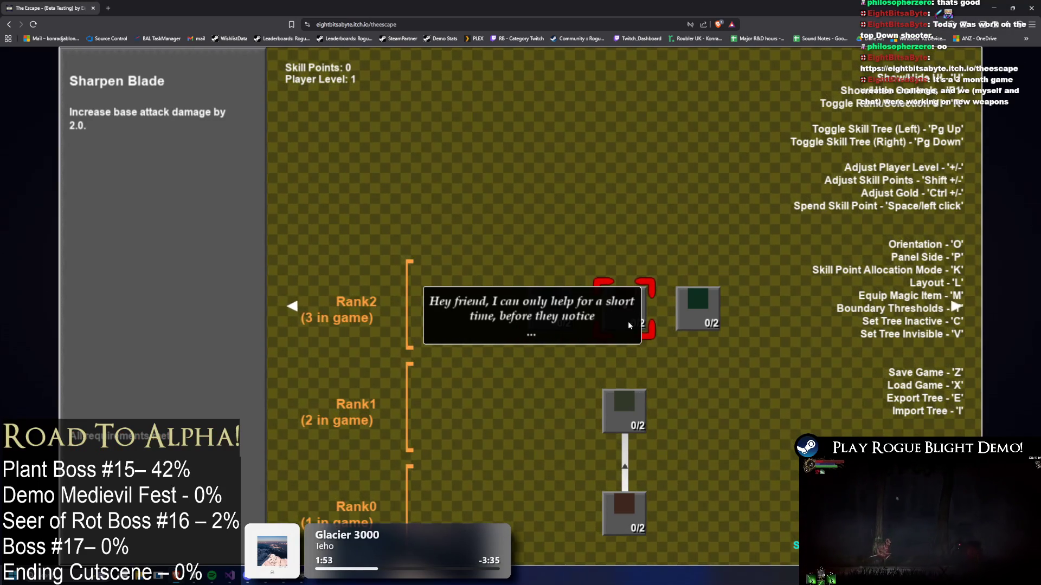
pyautogui.press('pageup')
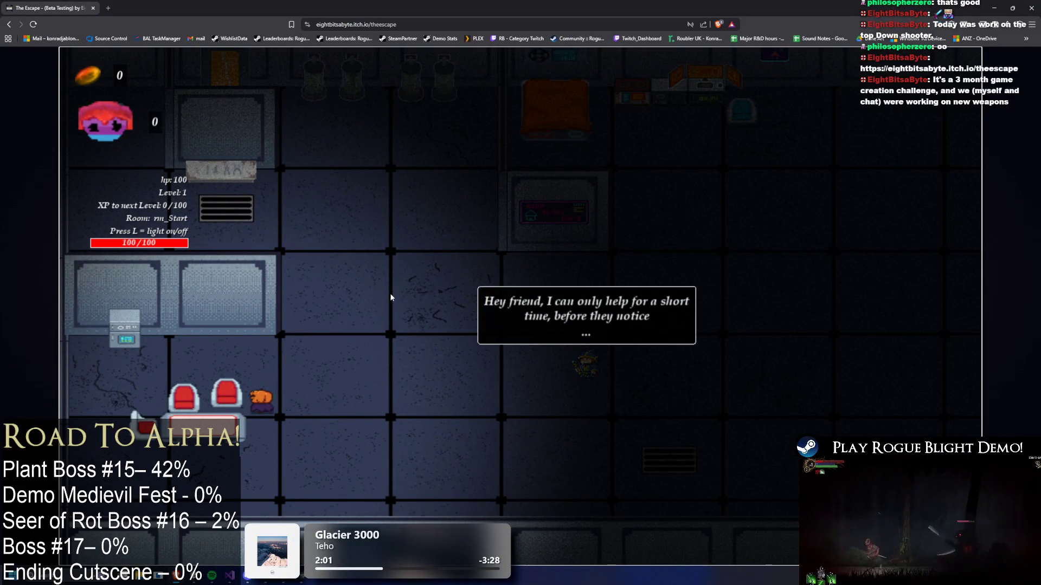
pyautogui.press('d')
pyautogui.press('F1')
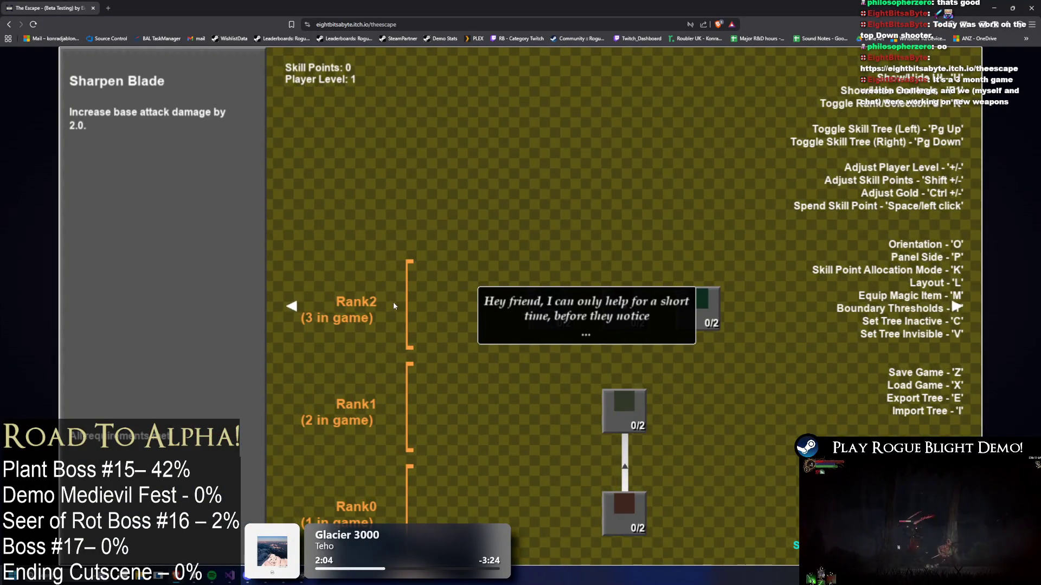
pyautogui.press('F1')
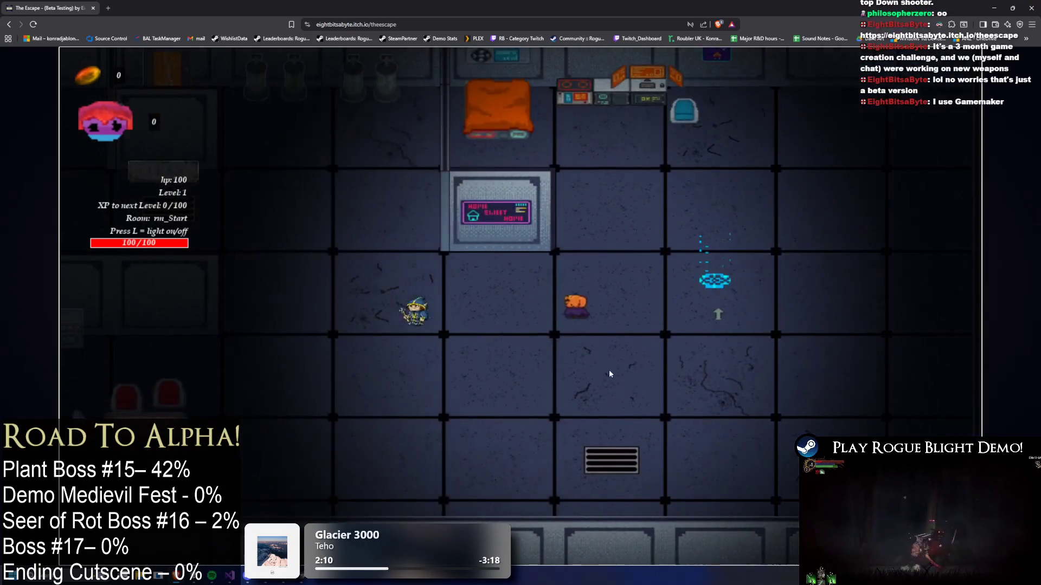
# - Walk the pumpkin character across the room and down-right into rm_4_0
pyautogui.press('d')
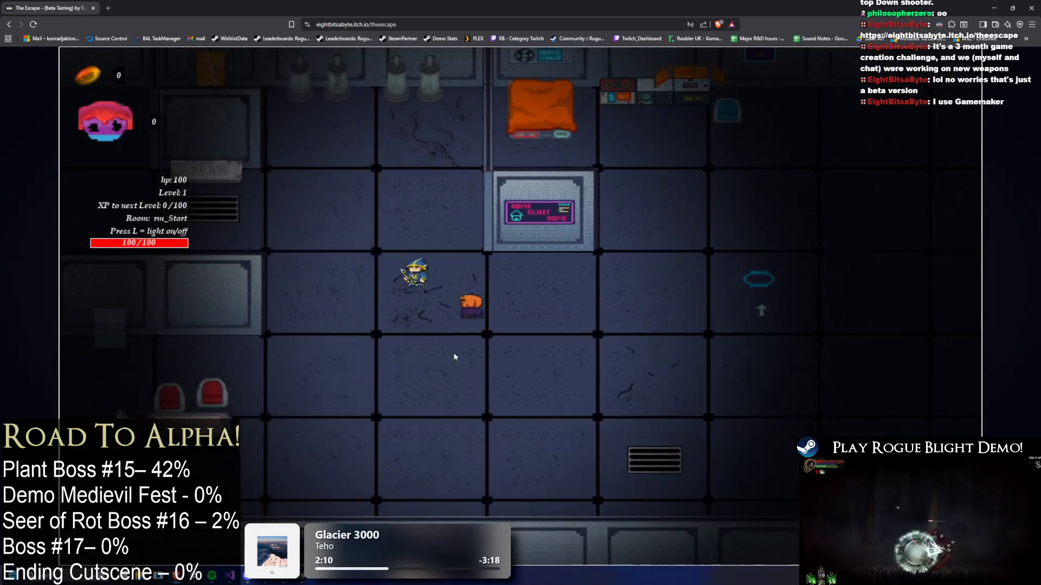
pyautogui.press('w')
pyautogui.press('a')
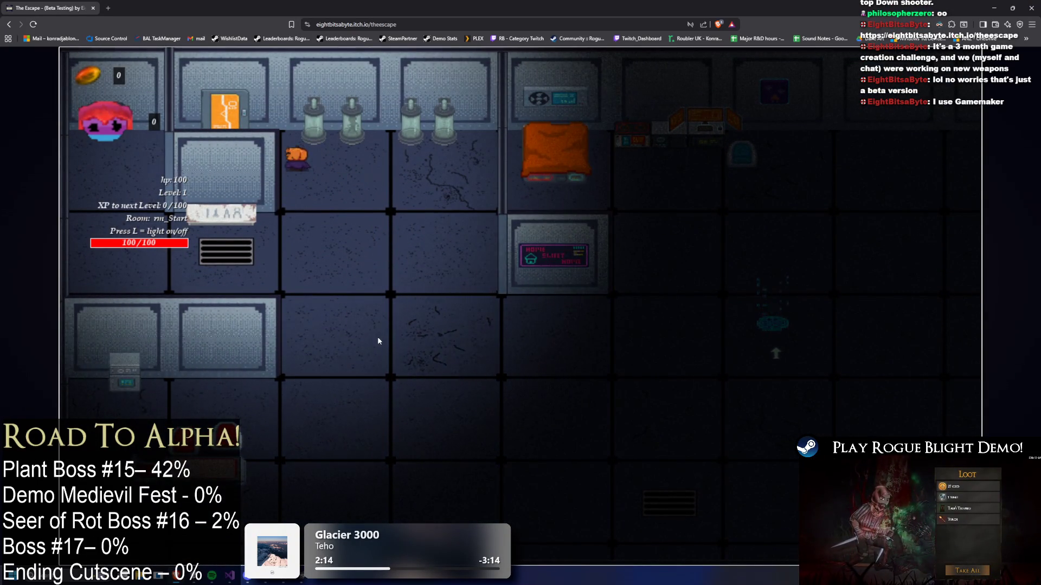
pyautogui.press('s')
pyautogui.press('d')
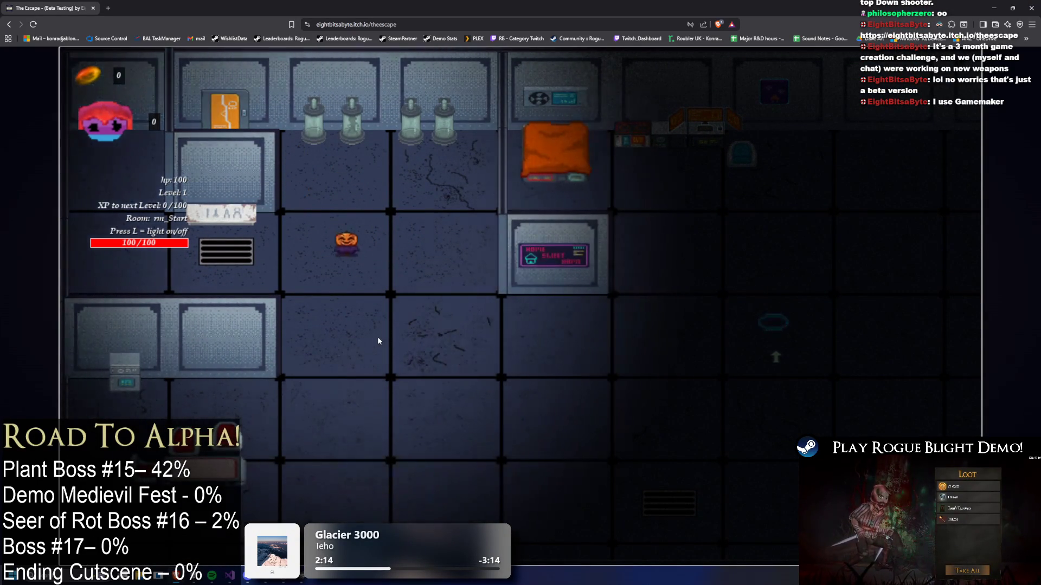
pyautogui.press('s')
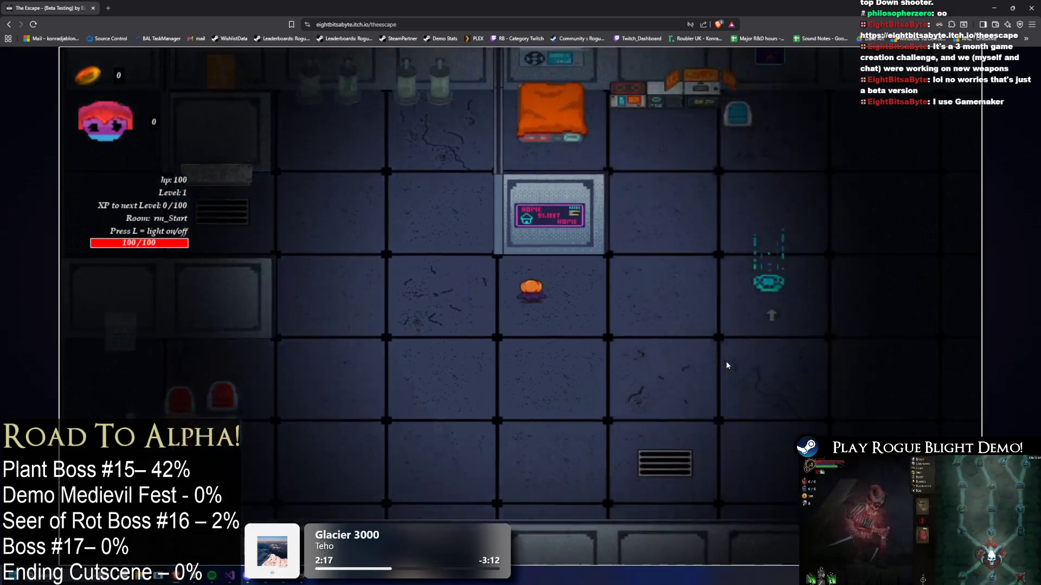
pyautogui.press('d')
pyautogui.press('d')
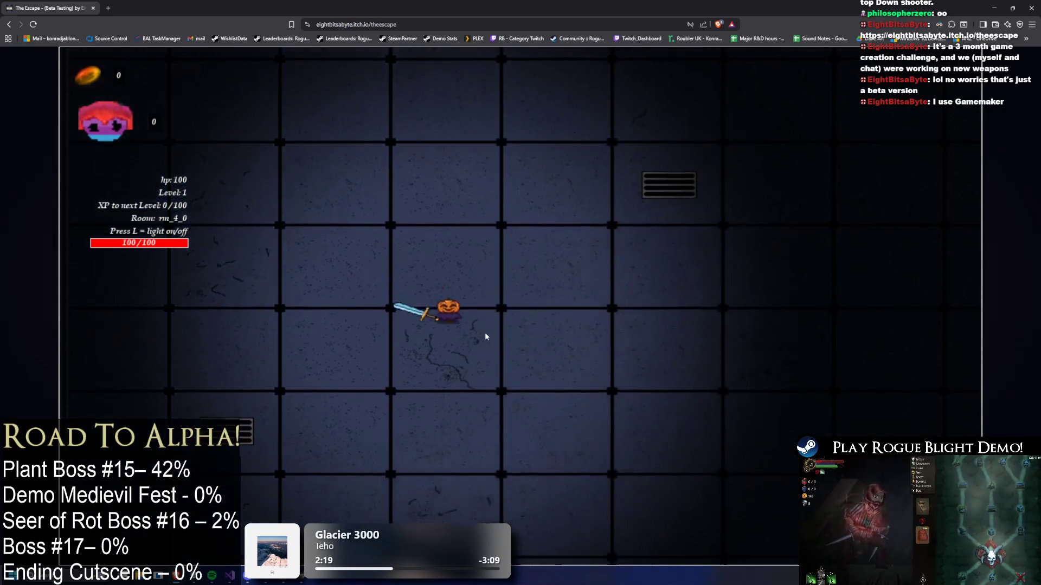
# - Fight the enemy swarm while moving around the room to the bottom wall
pyautogui.press('a')
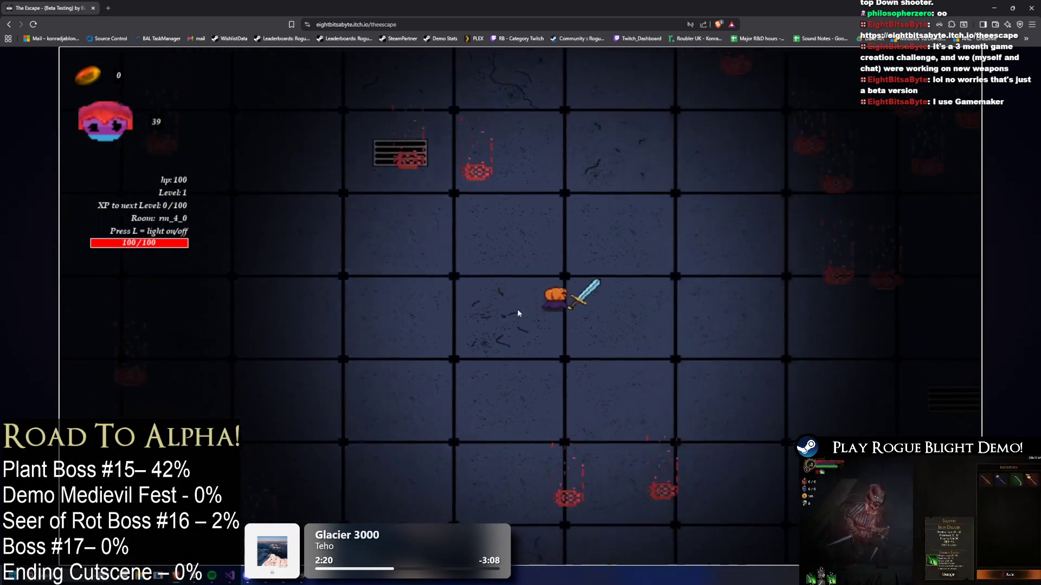
pyautogui.press('w')
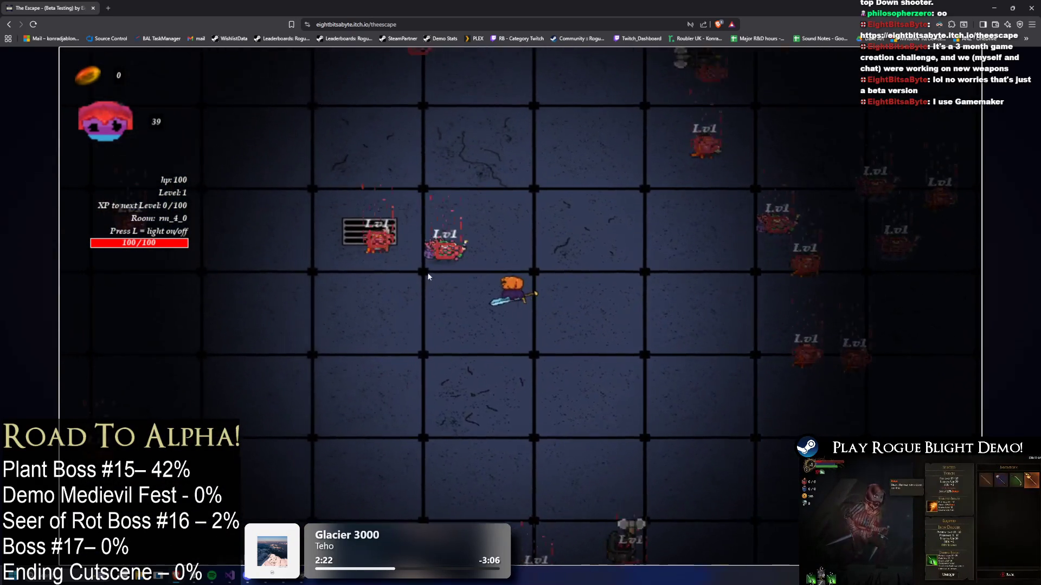
pyautogui.press('a')
pyautogui.press('w')
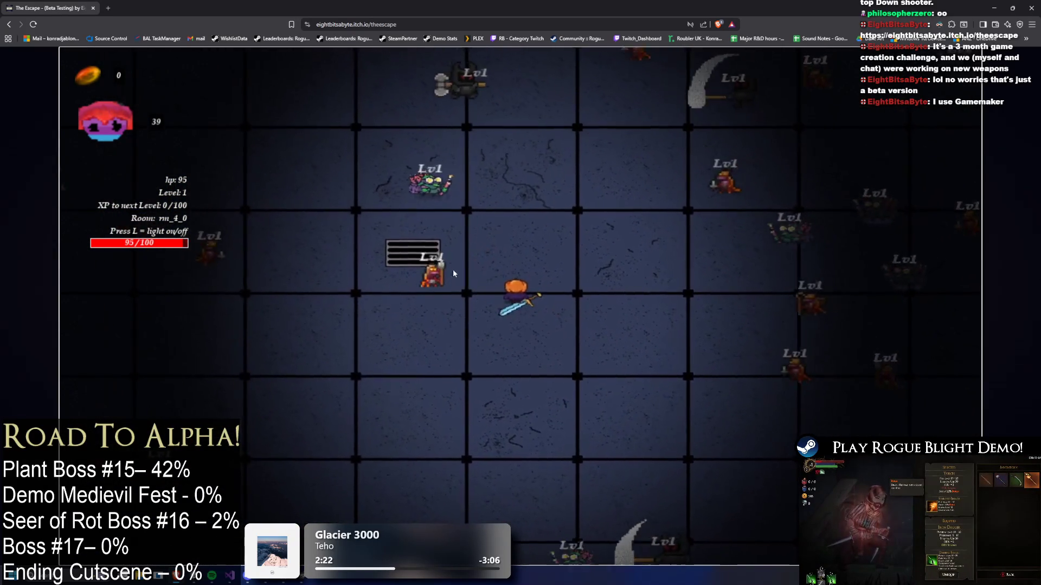
pyautogui.press('s')
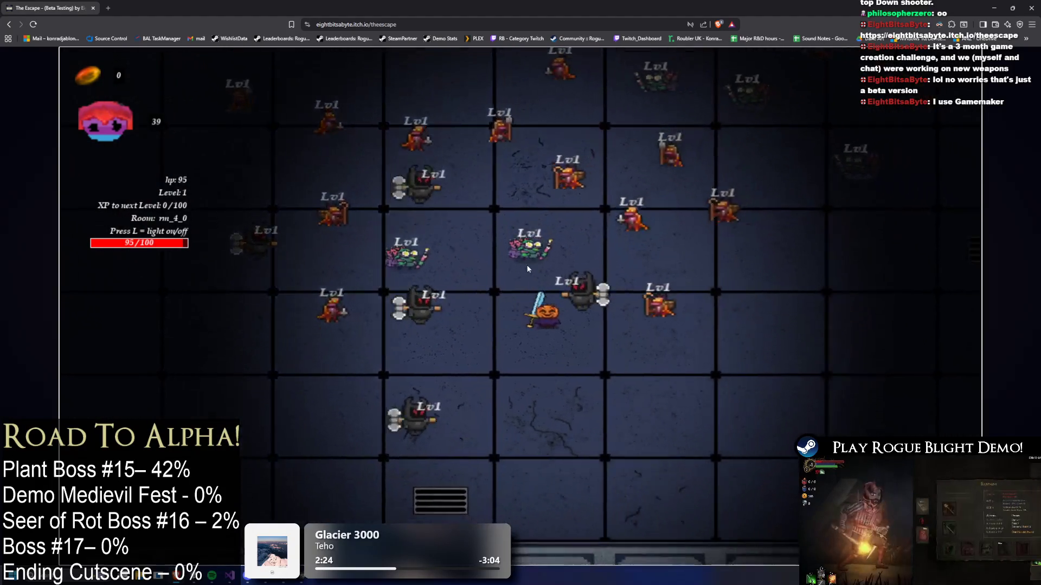
pyautogui.press('d')
pyautogui.press('w')
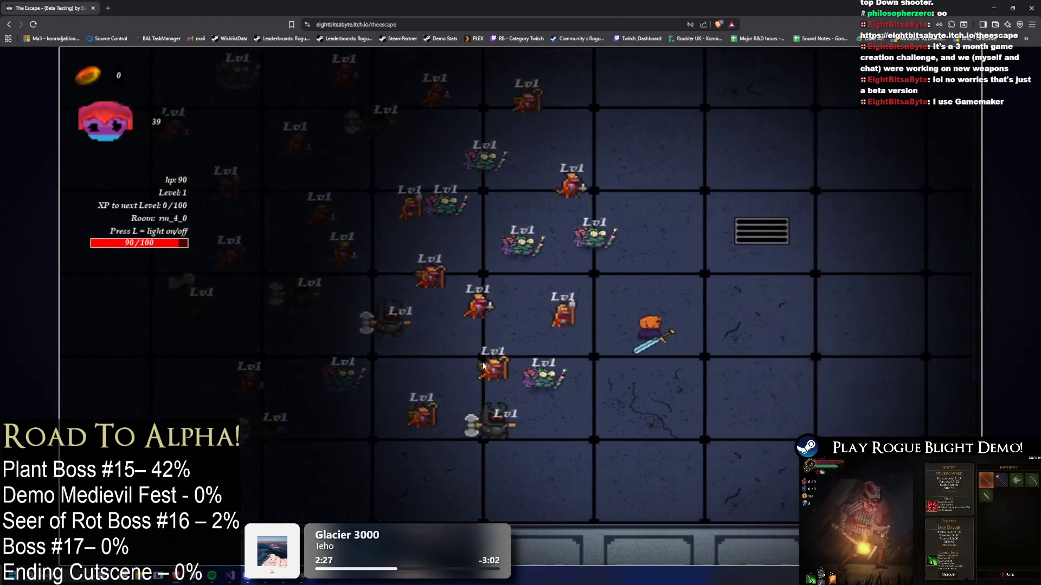
pyautogui.press('a')
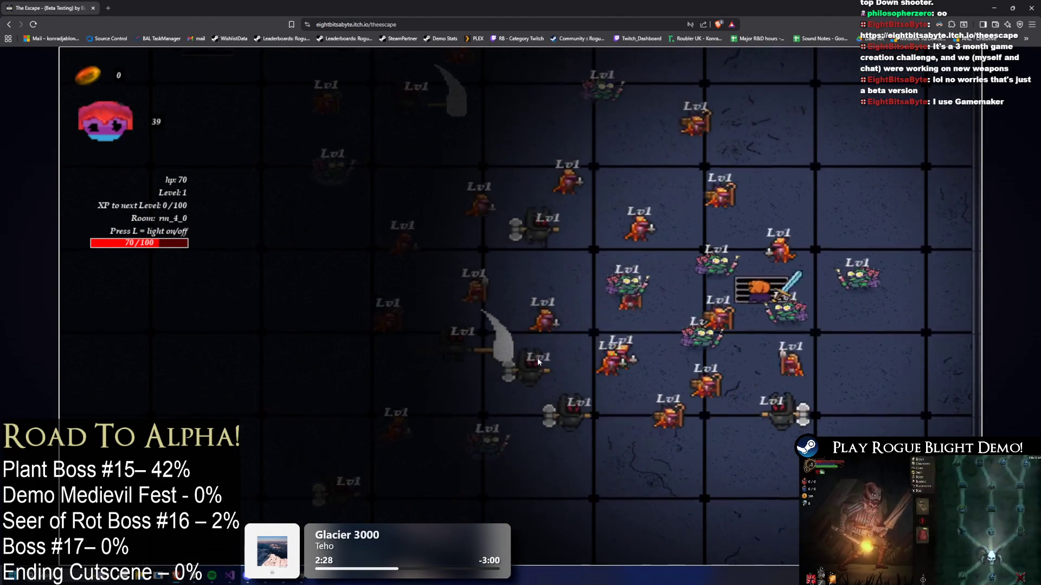
pyautogui.press('s')
pyautogui.press('d')
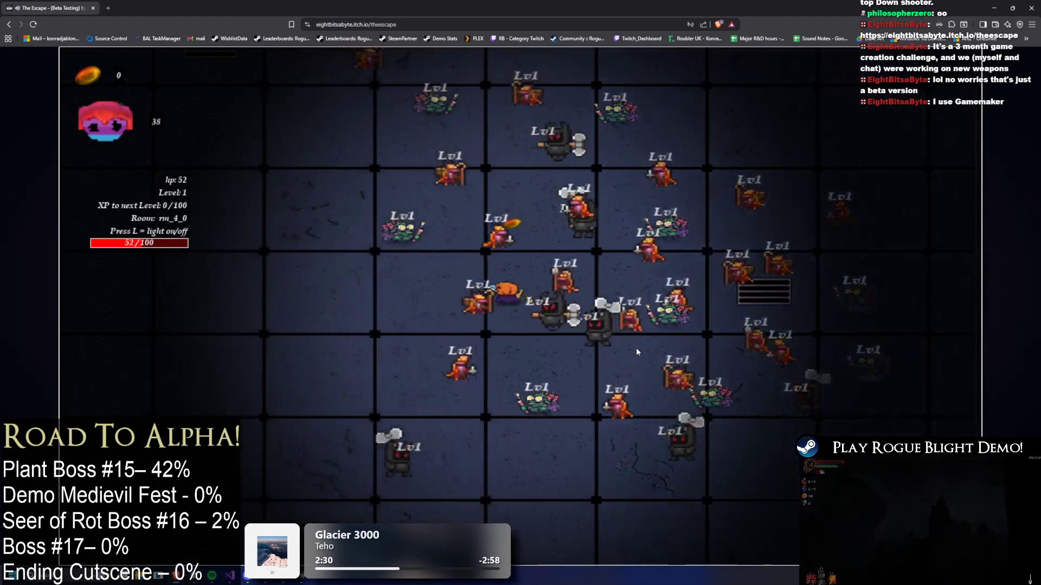
pyautogui.press('d')
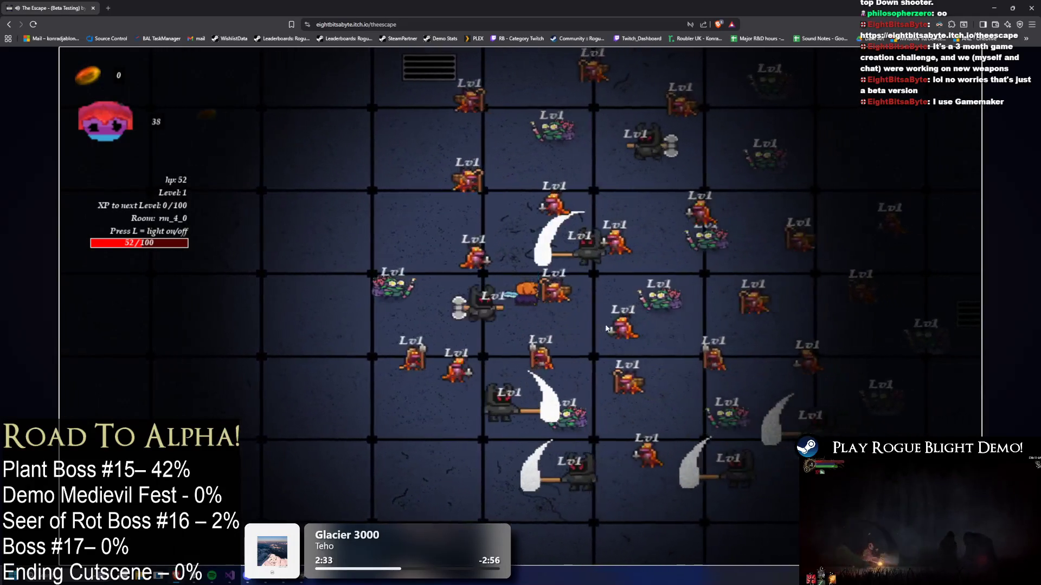
pyautogui.press('w')
pyautogui.press('a')
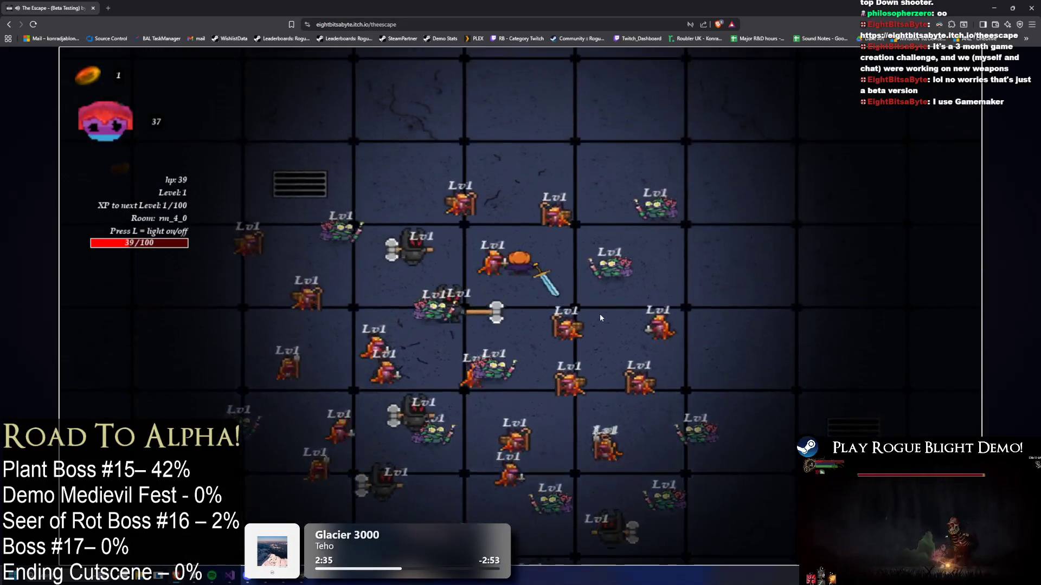
pyautogui.press('a')
pyautogui.press('s')
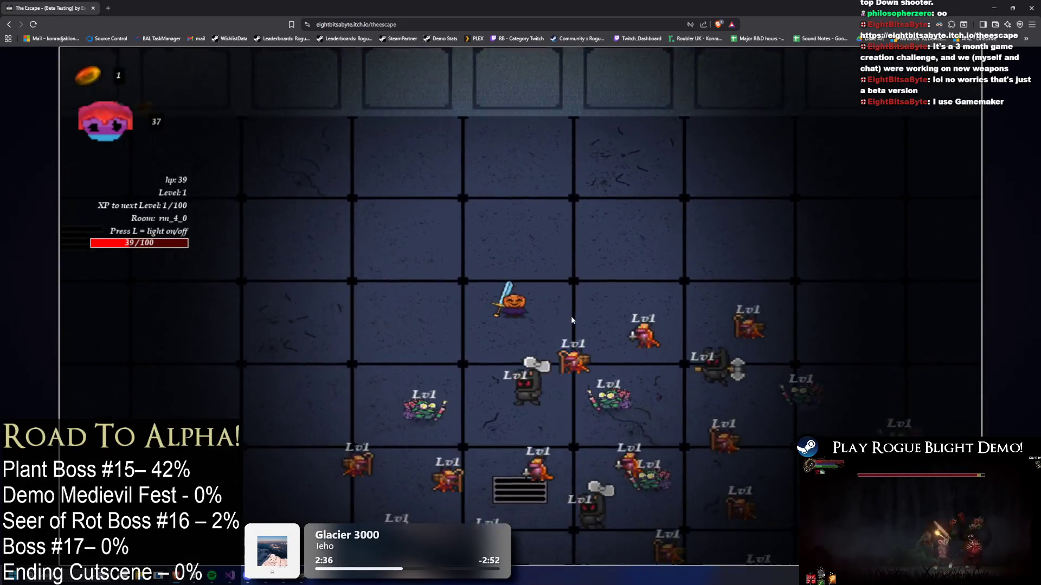
pyautogui.press('s')
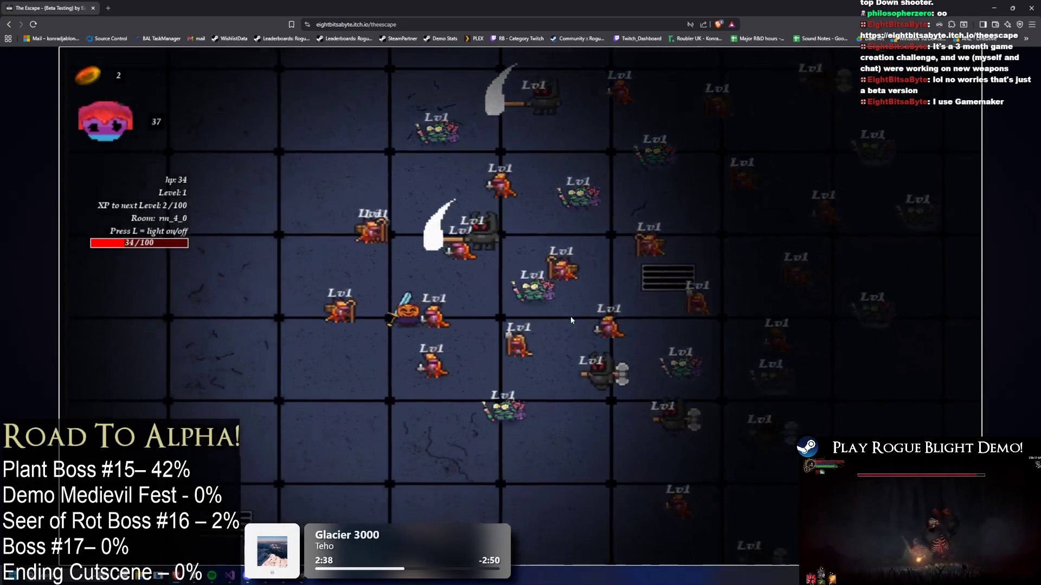
pyautogui.press('s')
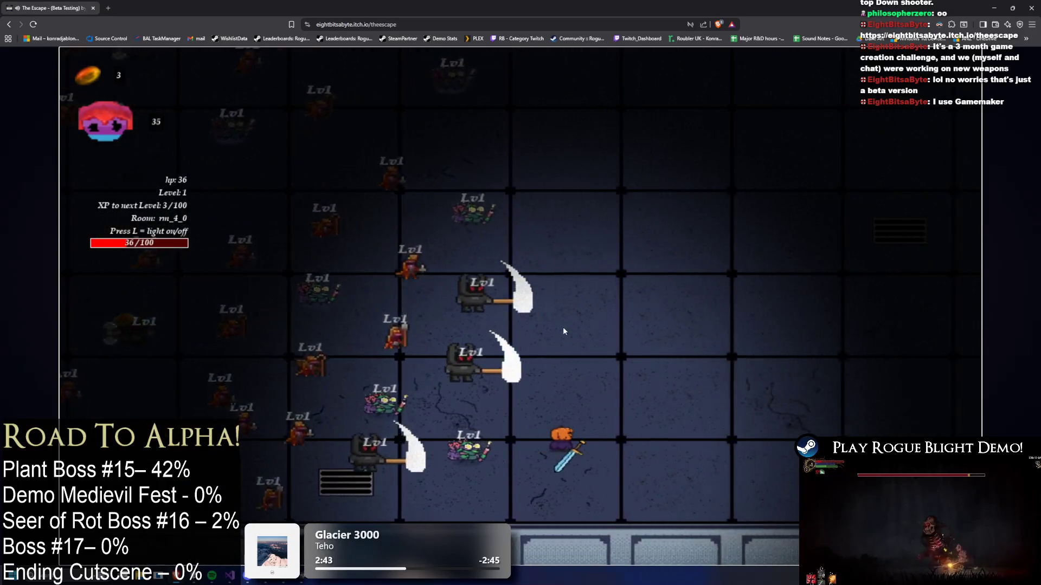
# - Try saving with Z and dismiss both error alerts
pyautogui.press('z')
pyautogui.click(595, 144)
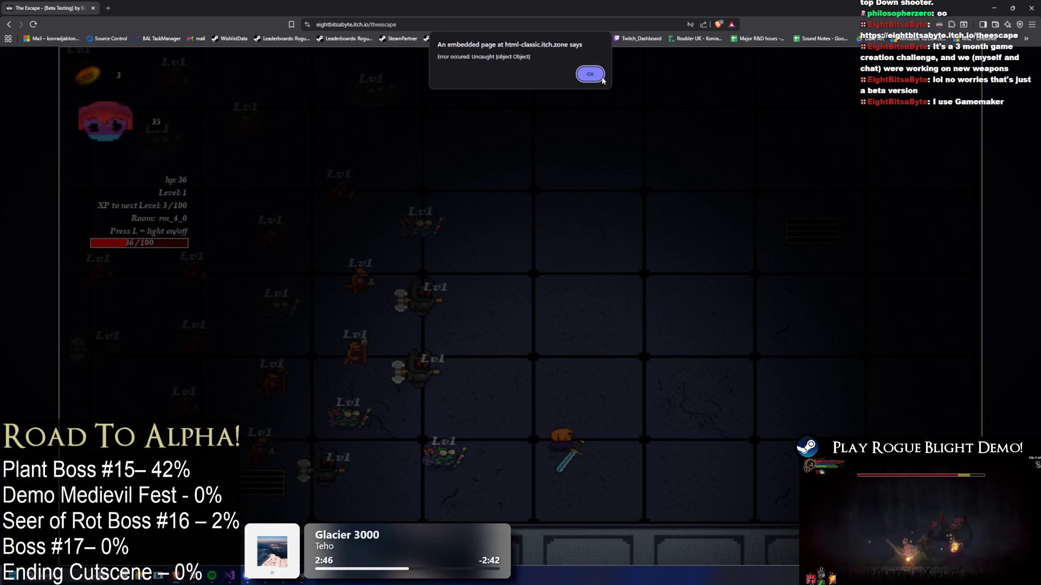
pyautogui.click(590, 74)
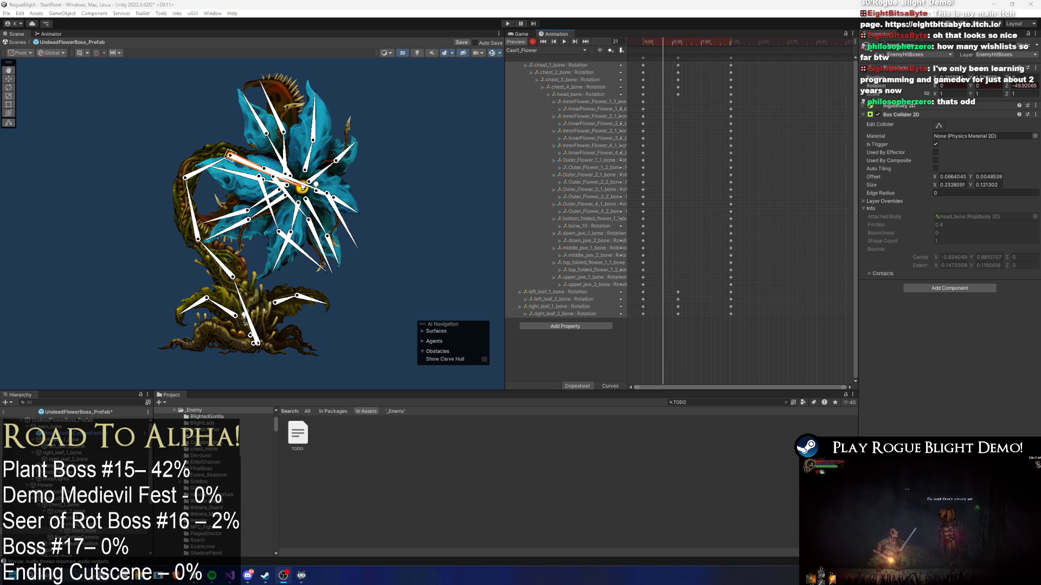
# - Select UndeadFlowerBoss_Prefab, enlarge the lower and Animation panels, and collapse the SR action pattern
pyautogui.click(58, 421)
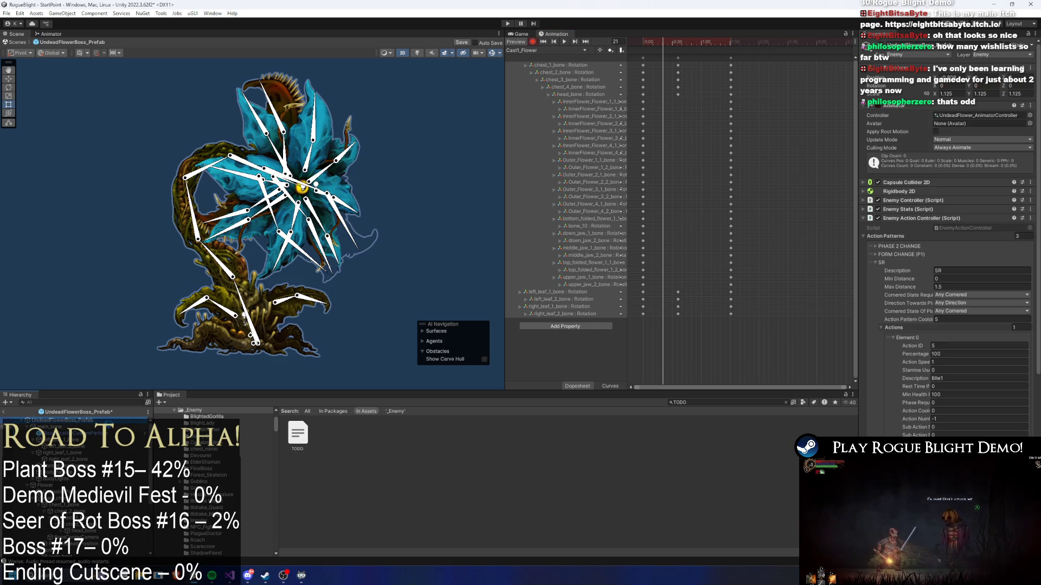
pyautogui.moveTo(206, 391); pyautogui.dragTo(206, 369)
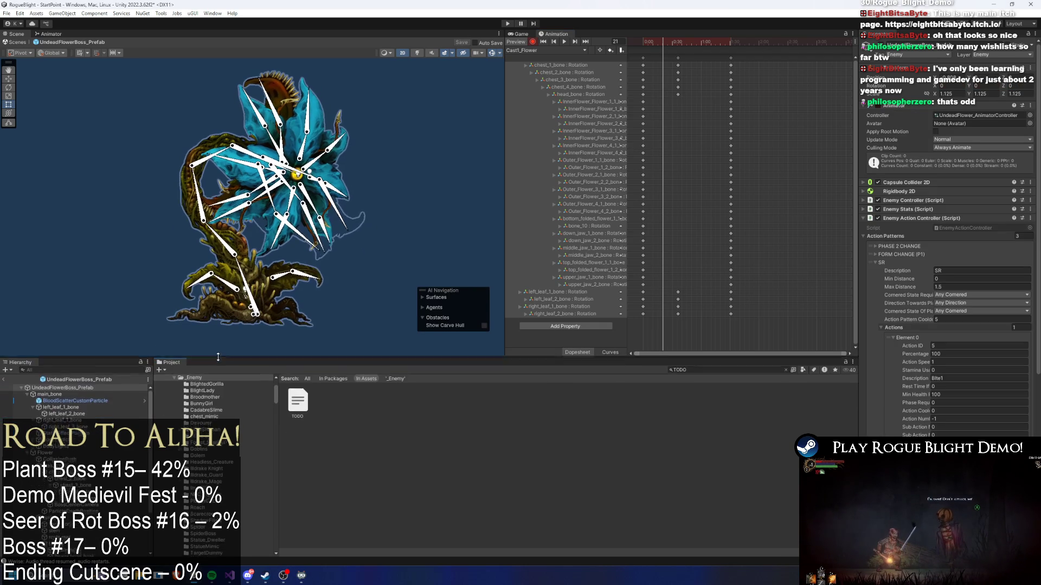
pyautogui.moveTo(503, 278); pyautogui.dragTo(467, 284)
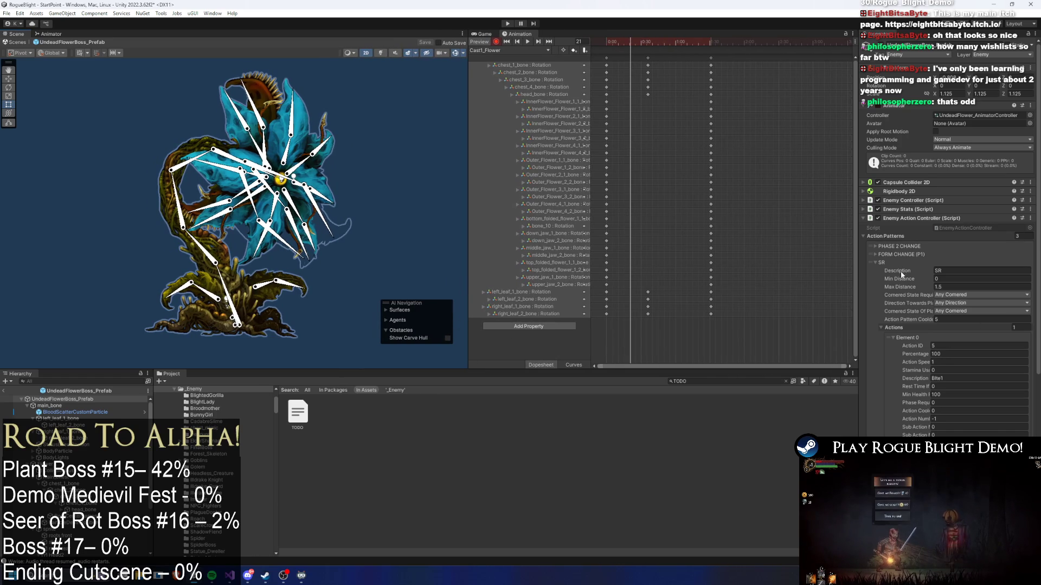
pyautogui.click(881, 262)
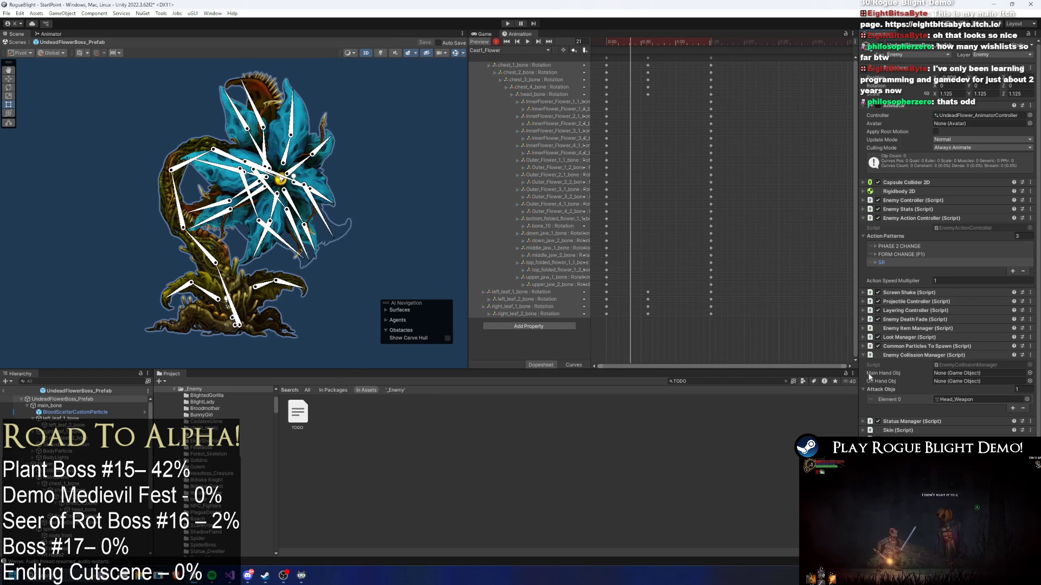
pyautogui.scroll(-3, 959, 367)
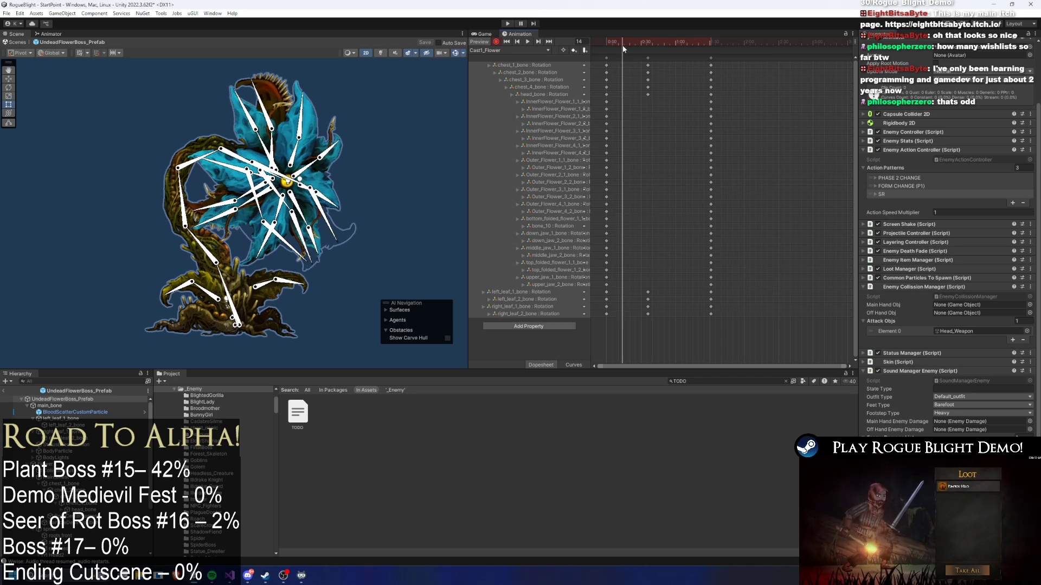
# - Jump the Cast1_Flower preview to frame 60 and pick a lower petal bone
pyautogui.click(648, 56)
pyautogui.click(646, 58)
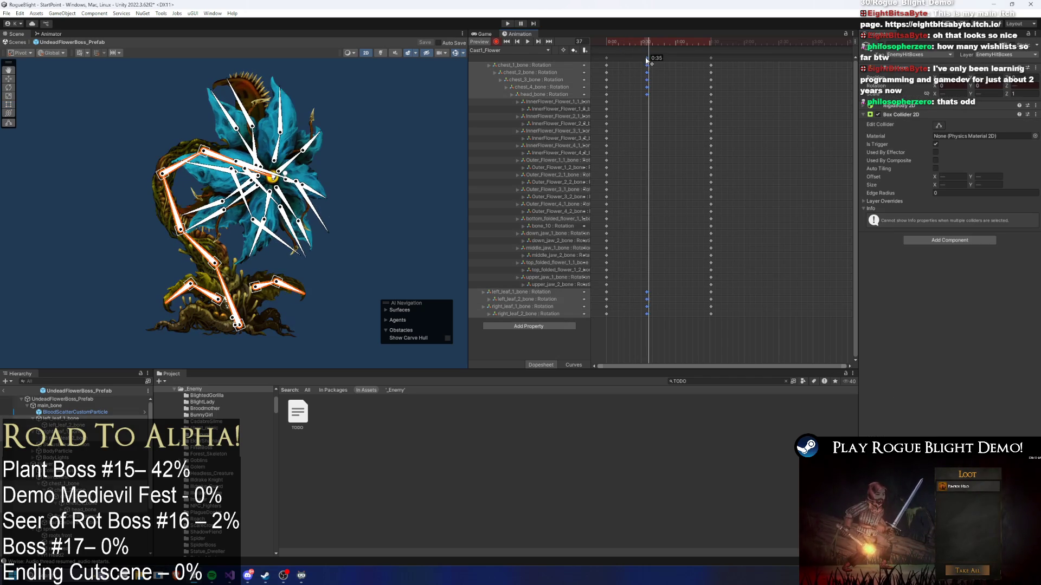
pyautogui.click(676, 46)
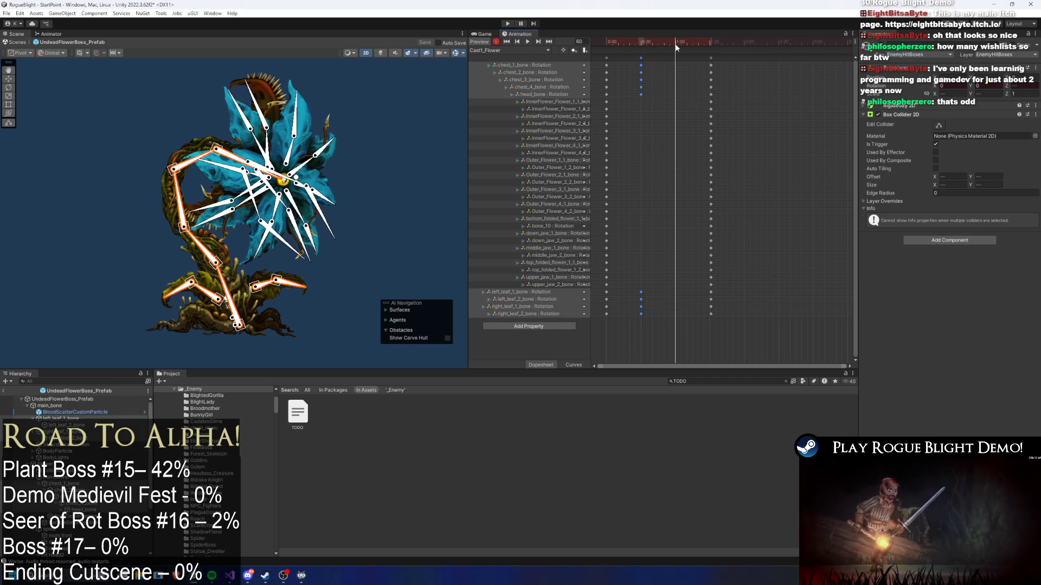
pyautogui.moveTo(218, 264)
pyautogui.mouseDown()
pyautogui.moveTo(255, 170)
pyautogui.moveTo(273, 163)
pyautogui.moveTo(318, 181)
pyautogui.mouseUp()
pyautogui.scroll(4, 314, 179)
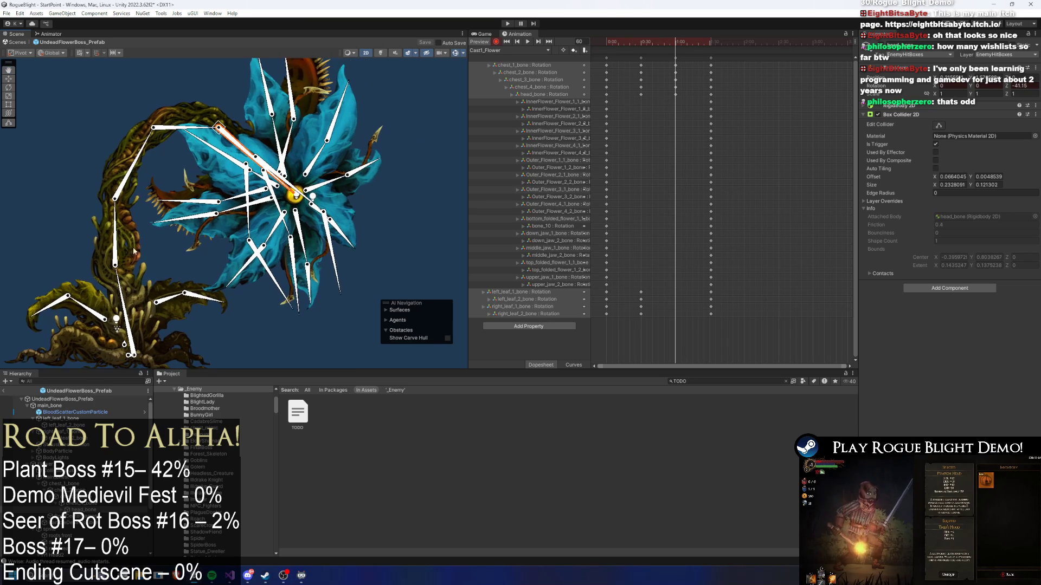
pyautogui.scroll(1, 271, 236)
pyautogui.click(278, 236)
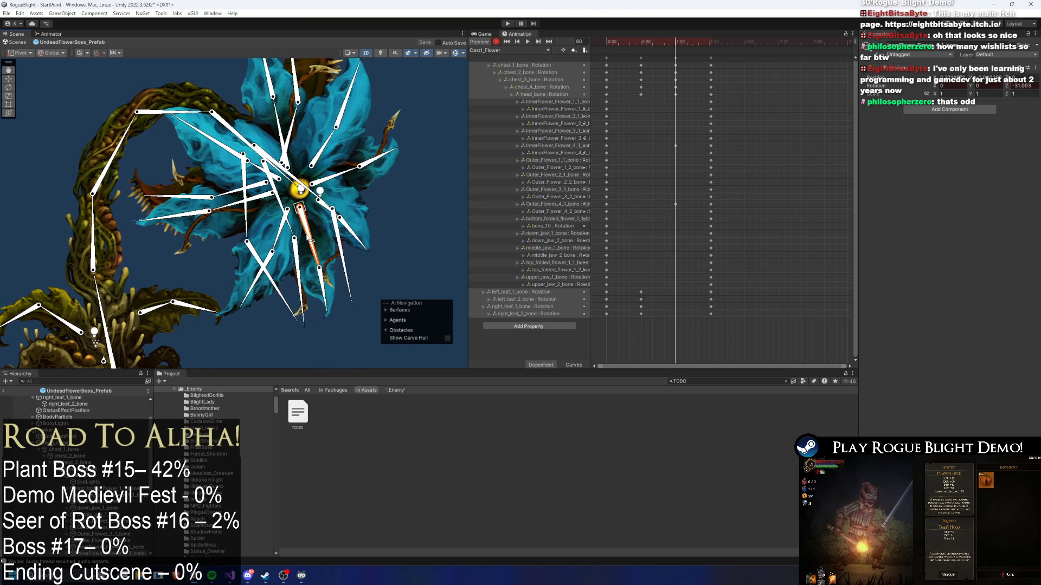
pyautogui.scroll(2, 321, 200)
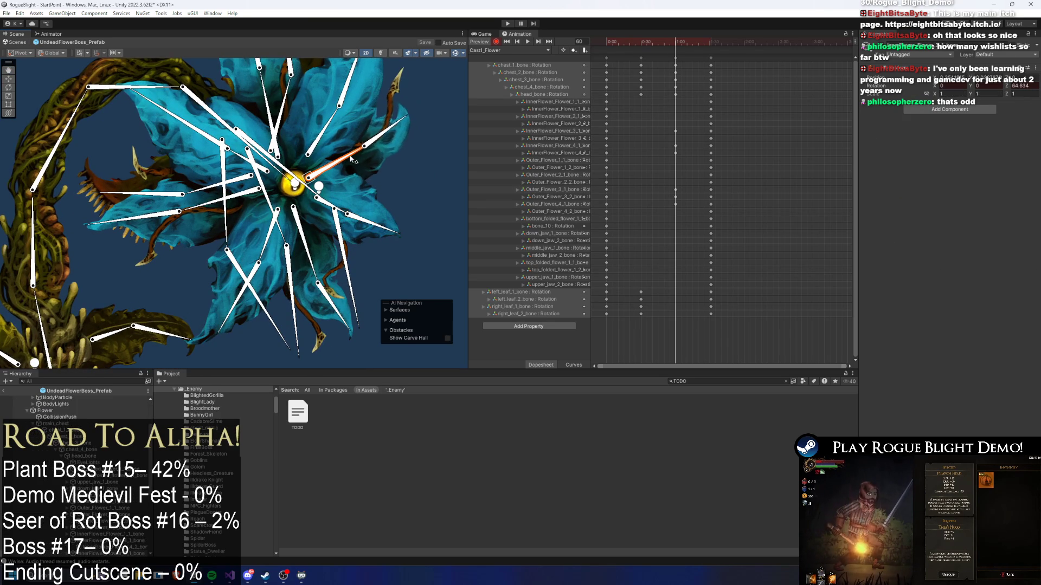
# - Rotate the upper, central and lower petal bones to reshape the flower pose
pyautogui.moveTo(353, 140); pyautogui.dragTo(287, 108)
pyautogui.moveTo(276, 147); pyautogui.dragTo(233, 125)
pyautogui.moveTo(251, 199)
pyautogui.mouseDown()
pyautogui.moveTo(265, 232)
pyautogui.moveTo(239, 220)
pyautogui.mouseUp()
pyautogui.moveTo(170, 190); pyautogui.dragTo(187, 221)
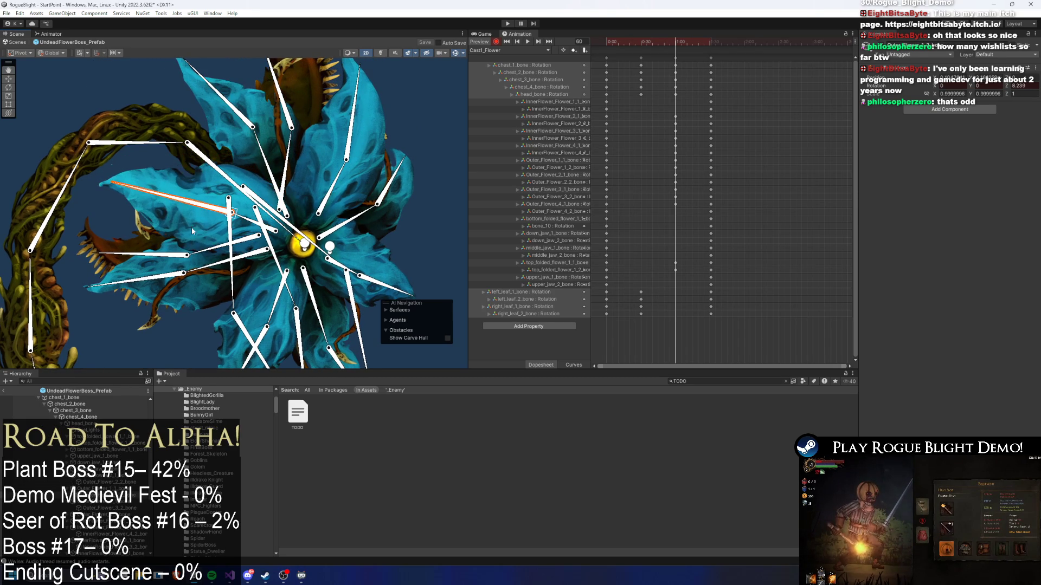
pyautogui.moveTo(211, 265)
pyautogui.mouseDown()
pyautogui.moveTo(256, 284)
pyautogui.moveTo(243, 227)
pyautogui.moveTo(246, 244)
pyautogui.mouseUp()
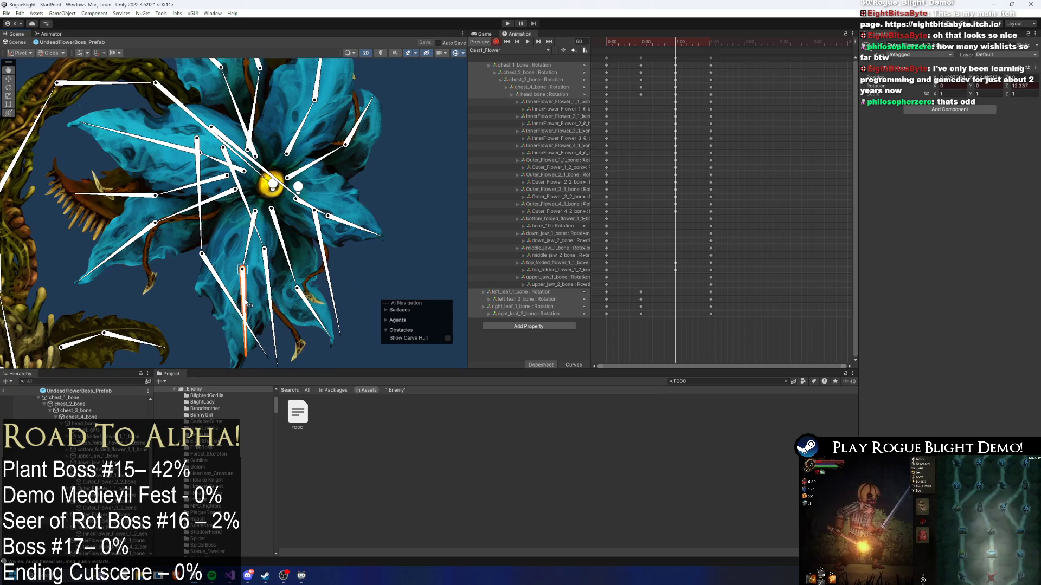
pyautogui.click(304, 284)
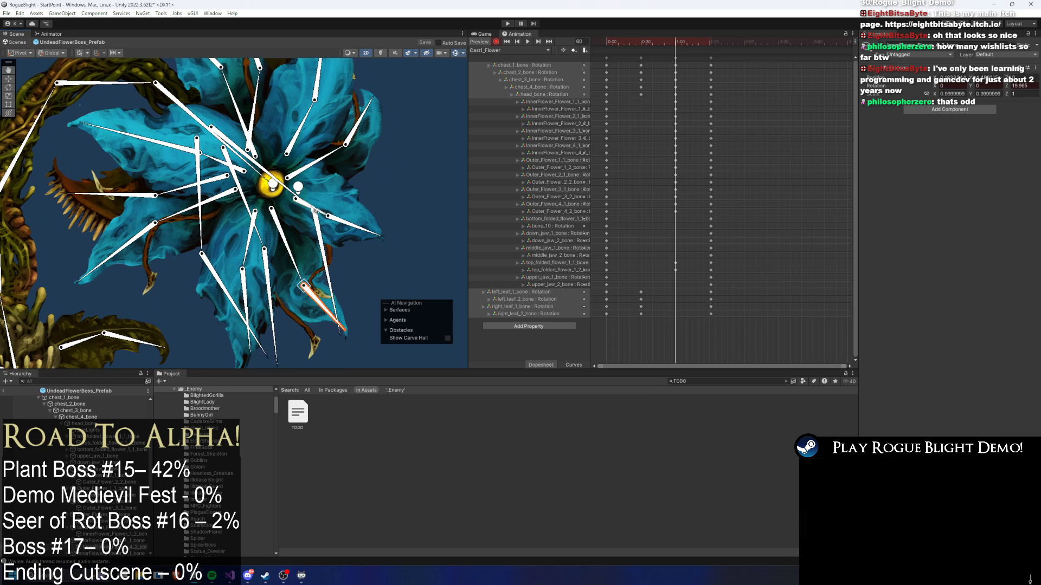
pyautogui.moveTo(323, 213)
pyautogui.mouseDown()
pyautogui.moveTo(308, 207)
pyautogui.moveTo(366, 220)
pyautogui.mouseUp()
pyautogui.moveTo(299, 171); pyautogui.dragTo(300, 166)
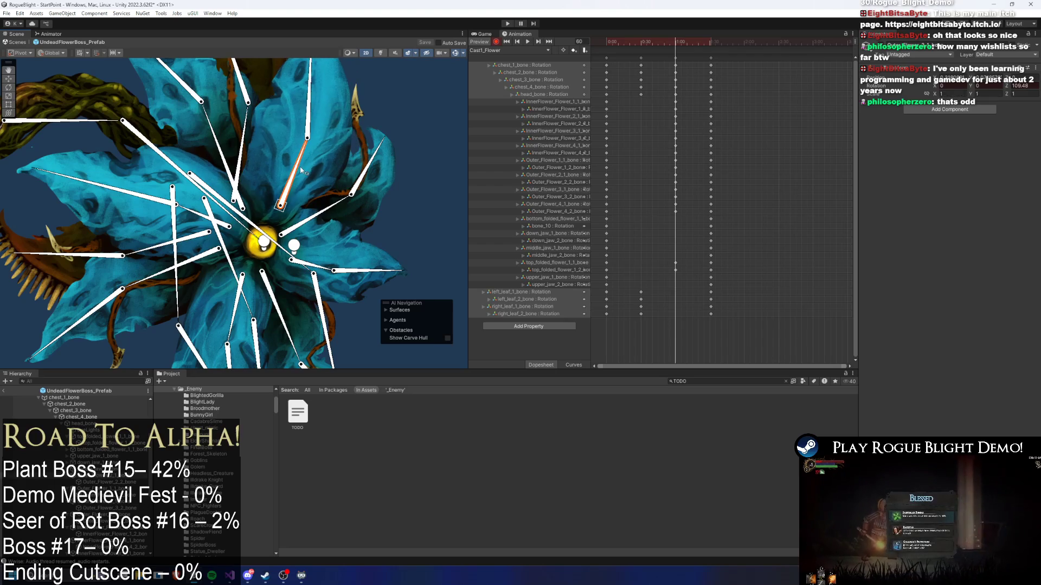
# - Preview the clip from frame 62 and drag the final key column later, to about frame 87
pyautogui.moveTo(666, 98)
pyautogui.mouseDown()
pyautogui.moveTo(681, 174)
pyautogui.moveTo(676, 210)
pyautogui.moveTo(661, 212)
pyautogui.mouseUp()
pyautogui.moveTo(675, 47); pyautogui.dragTo(678, 44)
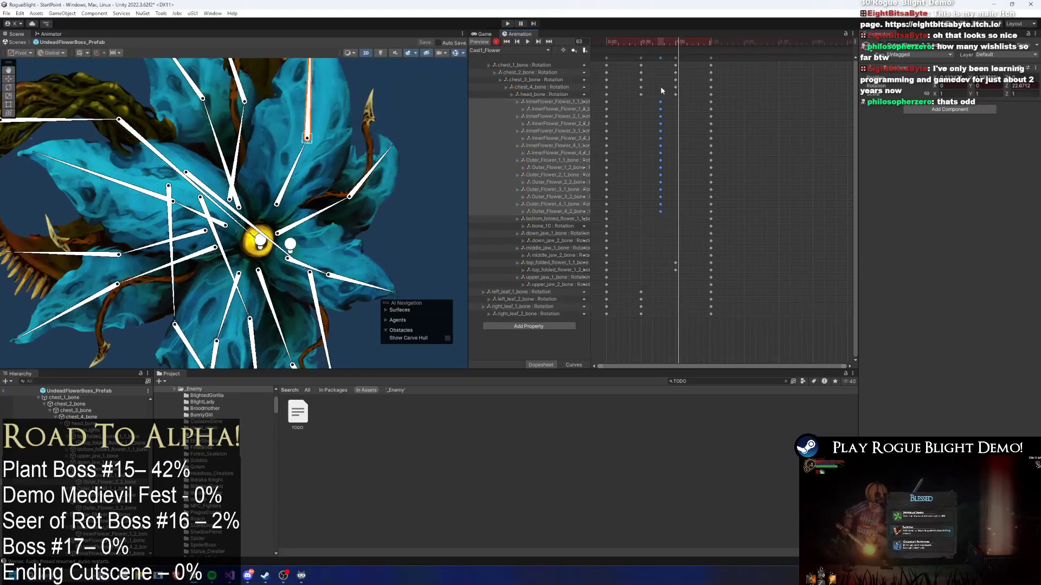
pyautogui.press('space')
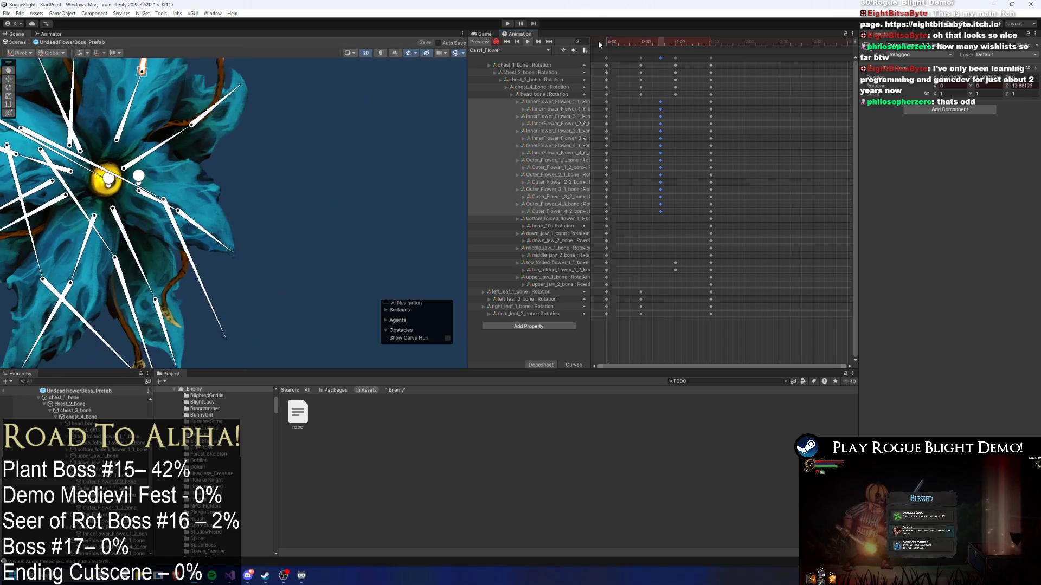
pyautogui.click(342, 190)
pyautogui.moveTo(710, 58); pyautogui.dragTo(824, 65)
pyautogui.click(418, 124)
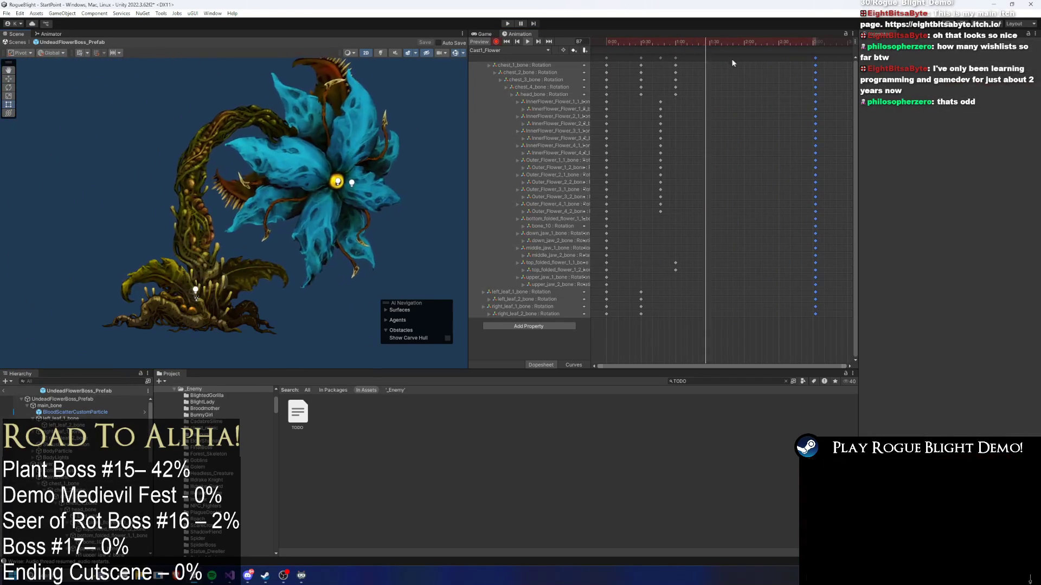
# - Move the playhead to frame 76 and centre the Scene view on the flower petals
pyautogui.click(717, 41)
pyautogui.moveTo(716, 41); pyautogui.dragTo(698, 42)
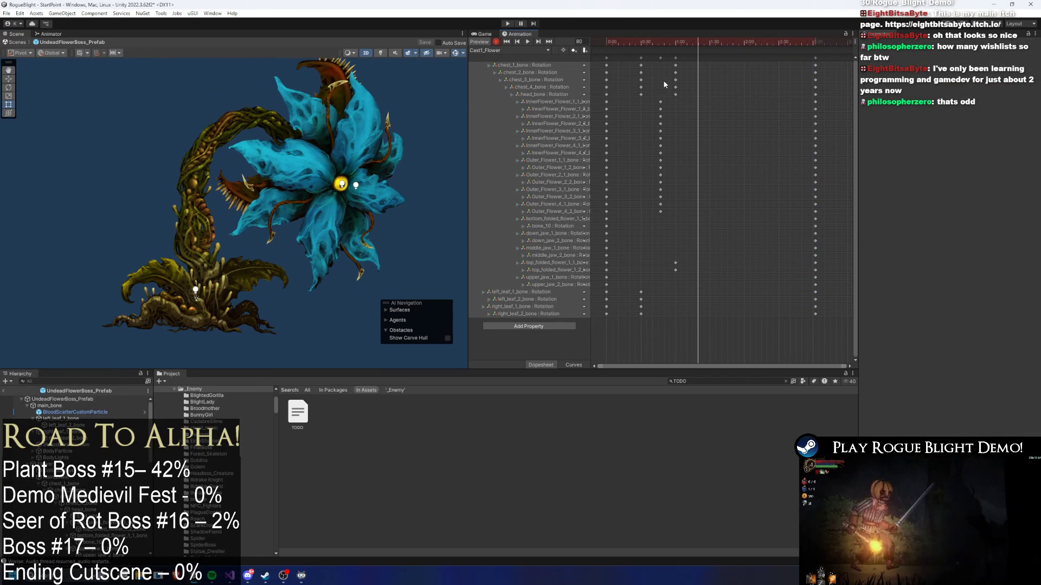
pyautogui.press(',')
pyautogui.press(',')
pyautogui.press(',')
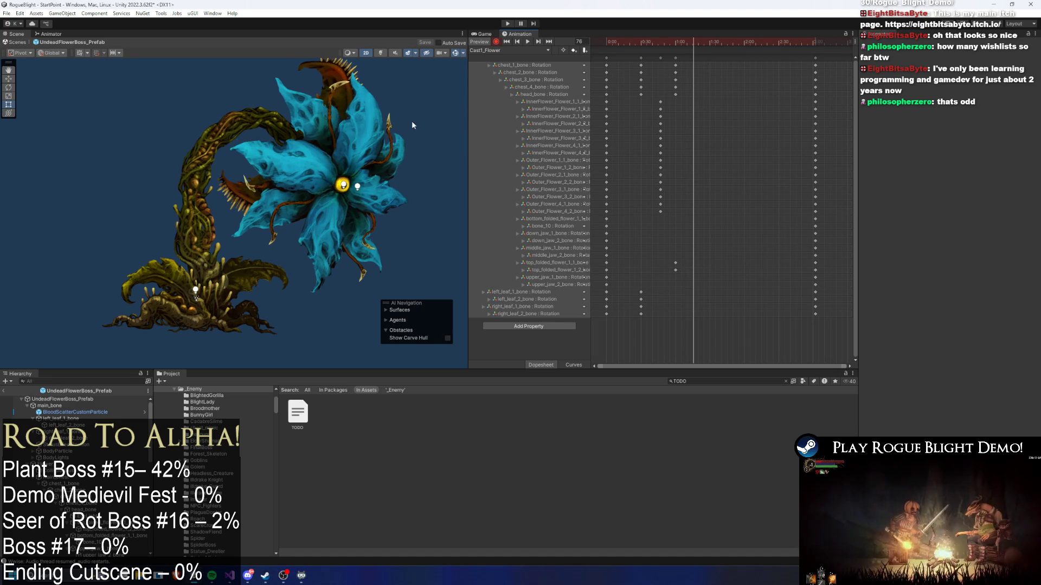
pyautogui.click(320, 233)
pyautogui.press('f')
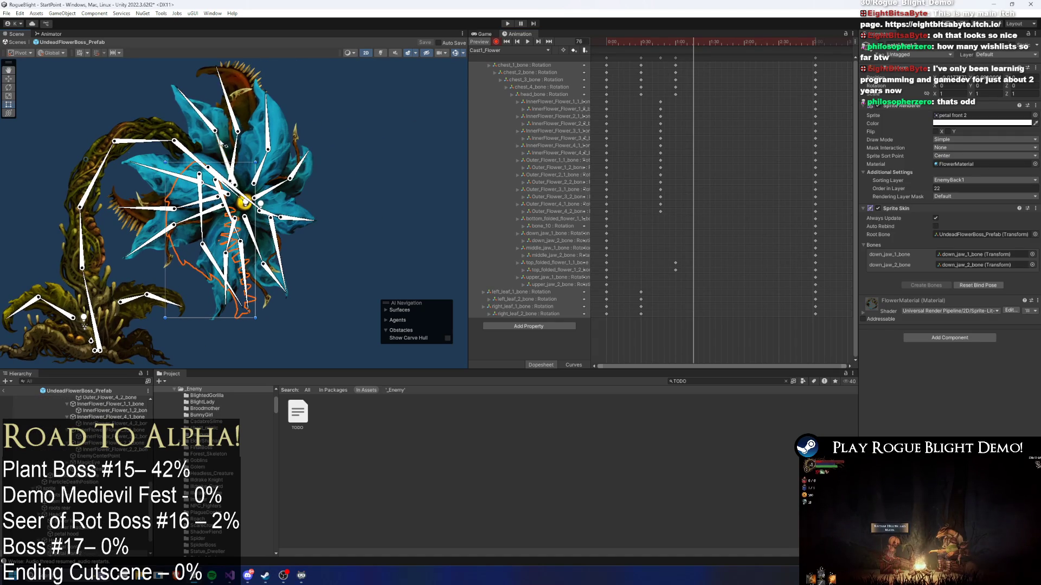
# - Rotate the Outer_Flower_2_2, Outer_Flower_3_1 and neighbouring outer petal bones outward to key them
pyautogui.moveTo(223, 145); pyautogui.dragTo(227, 126)
pyautogui.moveTo(270, 160); pyautogui.dragTo(297, 145)
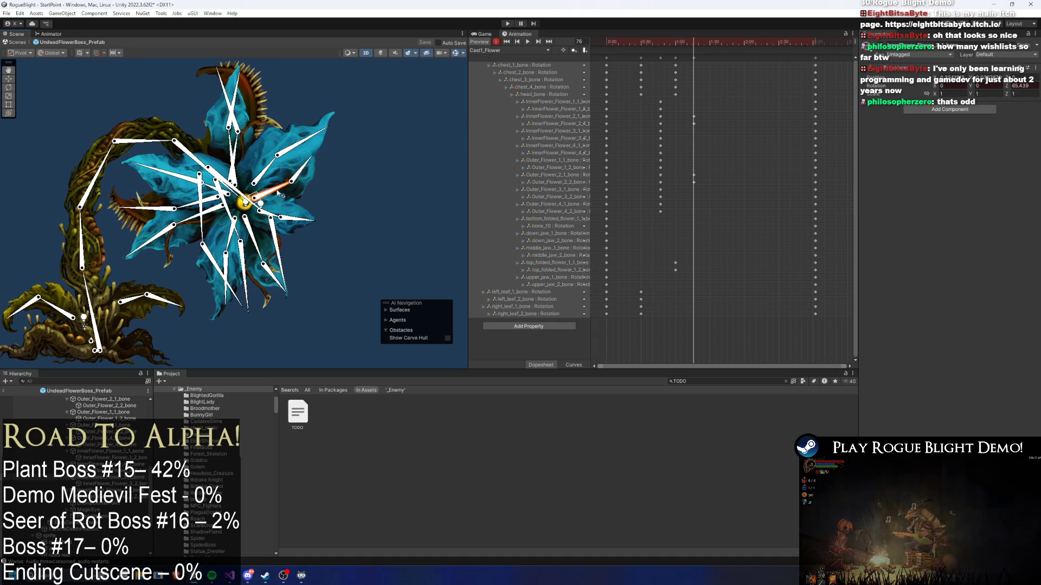
pyautogui.click(320, 192)
pyautogui.moveTo(319, 191); pyautogui.dragTo(314, 197)
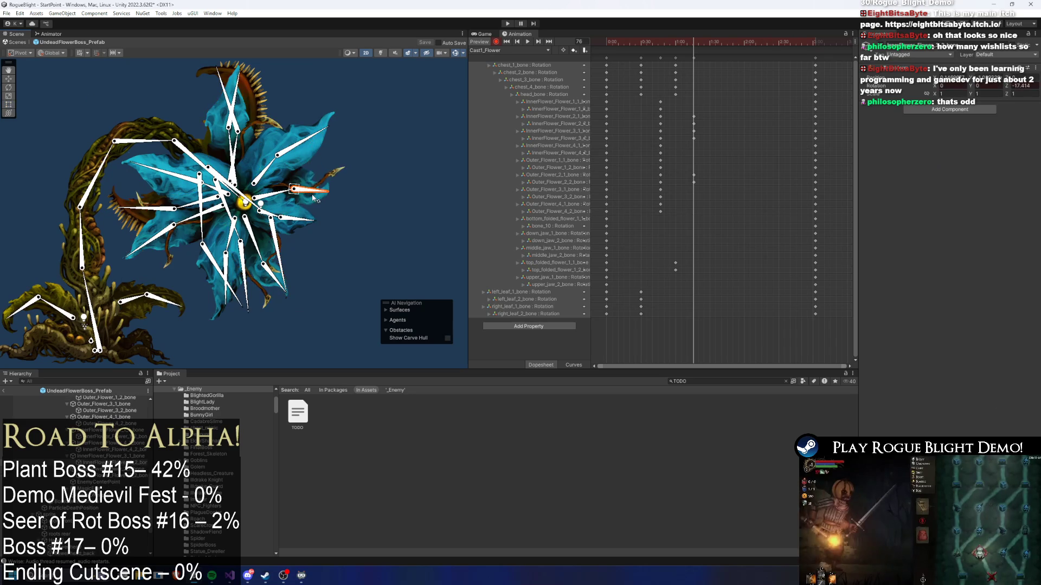
pyautogui.scroll(3, 269, 217)
pyautogui.moveTo(285, 230)
pyautogui.mouseDown()
pyautogui.moveTo(305, 259)
pyautogui.moveTo(297, 276)
pyautogui.mouseUp()
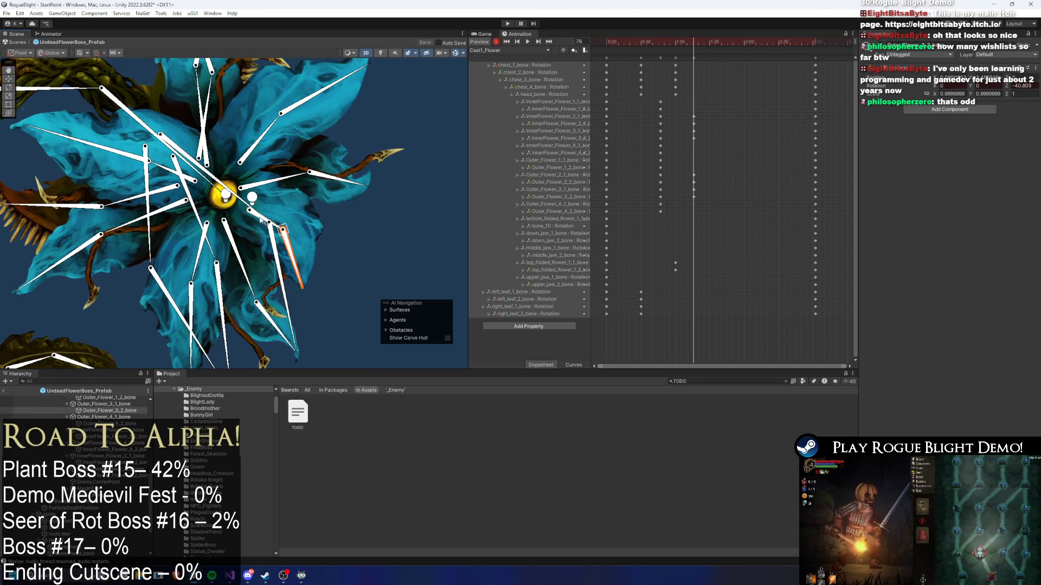
pyautogui.click(262, 219)
pyautogui.moveTo(262, 219); pyautogui.dragTo(290, 268)
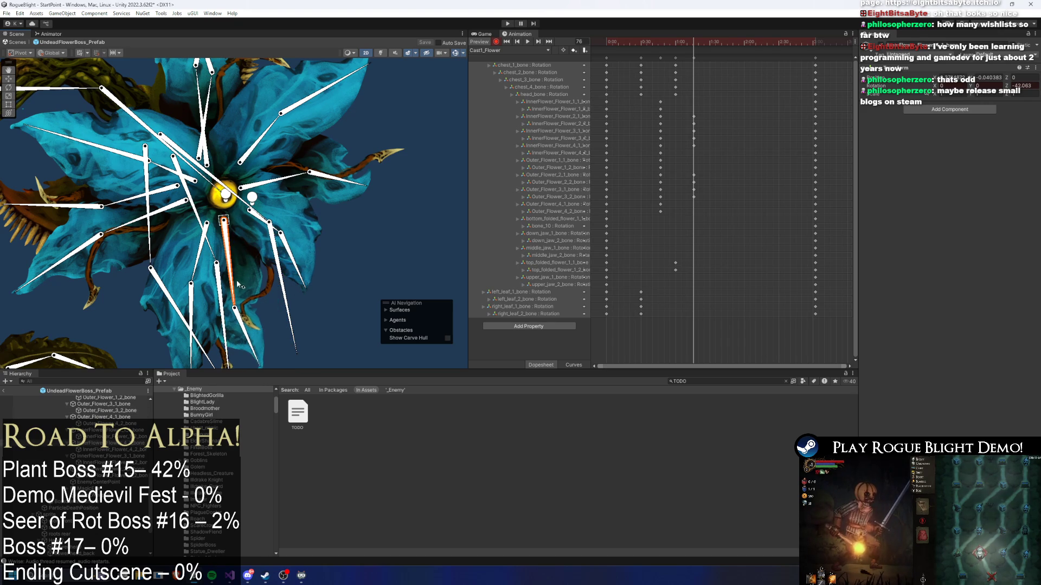
# - Bend Outer_Flower_4_1 left, point Outer_Flower_4_2 lower-left, and slightly rotate InnerFlower_Flower_1_1
pyautogui.click(213, 345)
pyautogui.click(246, 333)
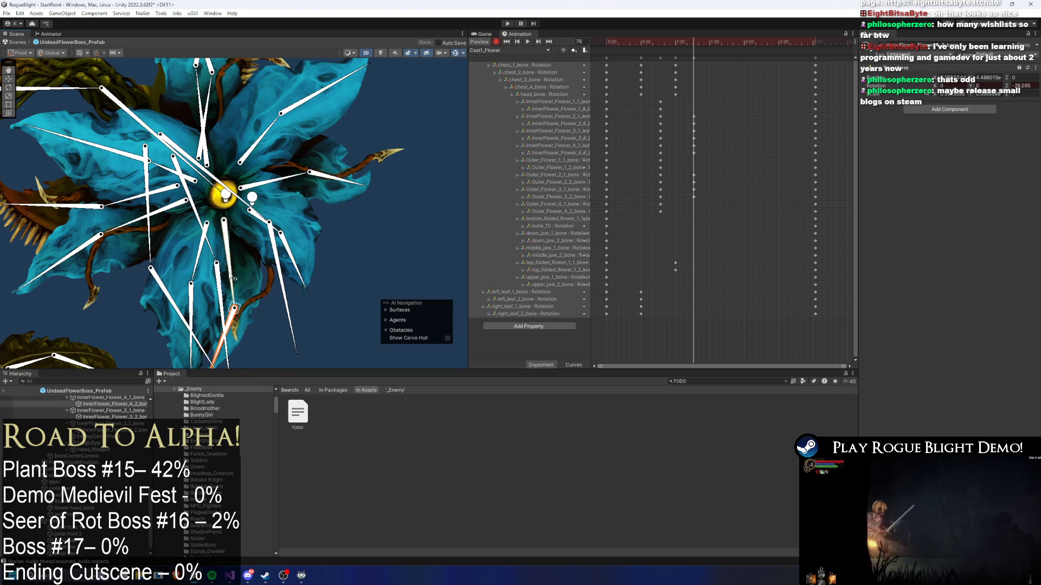
pyautogui.moveTo(273, 282); pyautogui.dragTo(262, 278)
pyautogui.moveTo(226, 348)
pyautogui.mouseDown()
pyautogui.moveTo(187, 352)
pyautogui.moveTo(168, 341)
pyautogui.mouseUp()
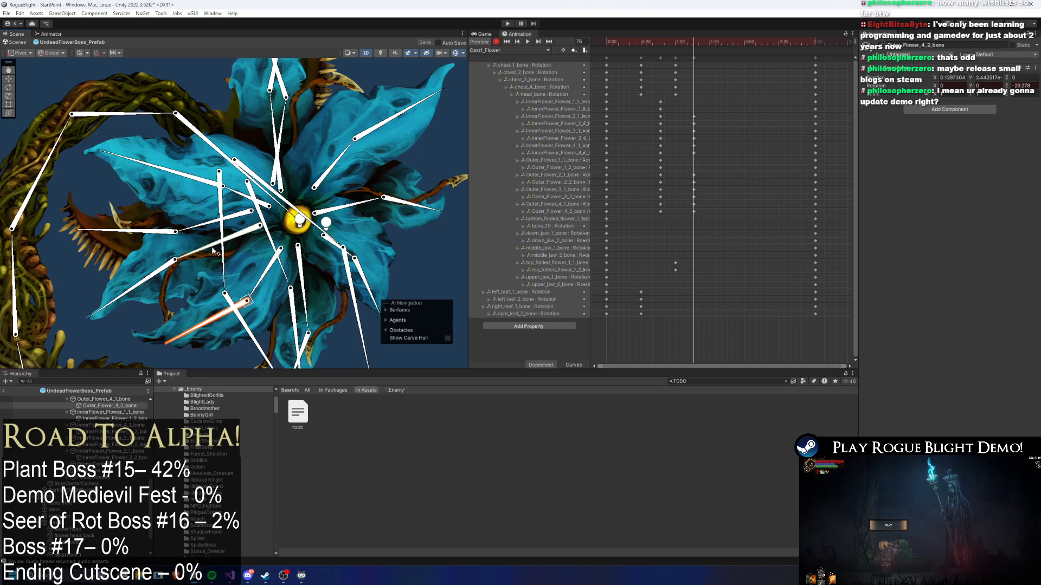
pyautogui.moveTo(200, 248)
pyautogui.mouseDown()
pyautogui.moveTo(234, 238)
pyautogui.moveTo(190, 236)
pyautogui.moveTo(248, 199)
pyautogui.moveTo(204, 161)
pyautogui.mouseUp()
pyautogui.scroll(-1, 234, 236)
pyautogui.moveTo(245, 201); pyautogui.dragTo(227, 222)
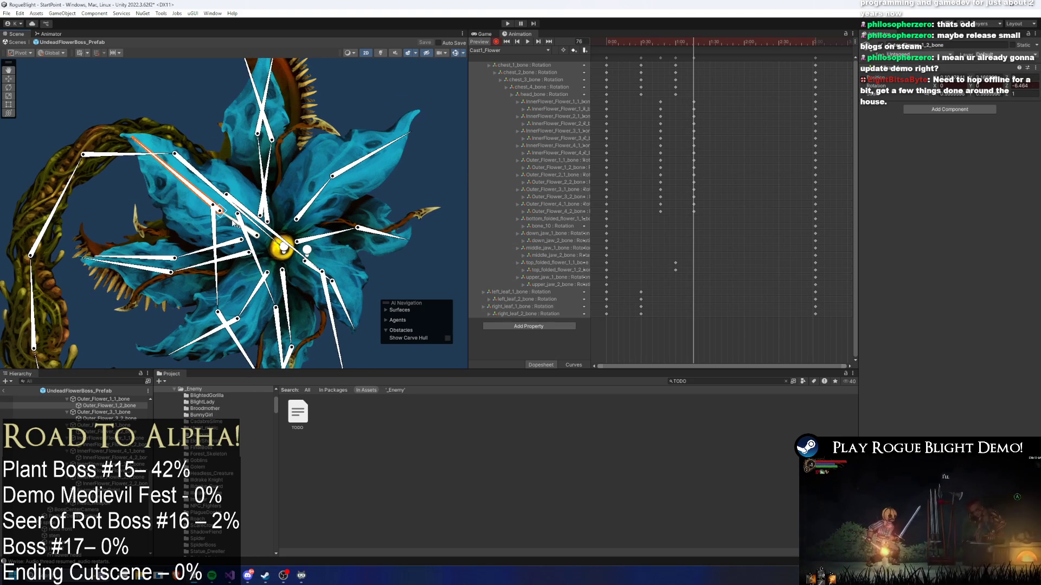
# - Rotate the upper-right petal slightly clockwise and bend the lower-right petal downward
pyautogui.click(237, 219)
pyautogui.click(191, 160)
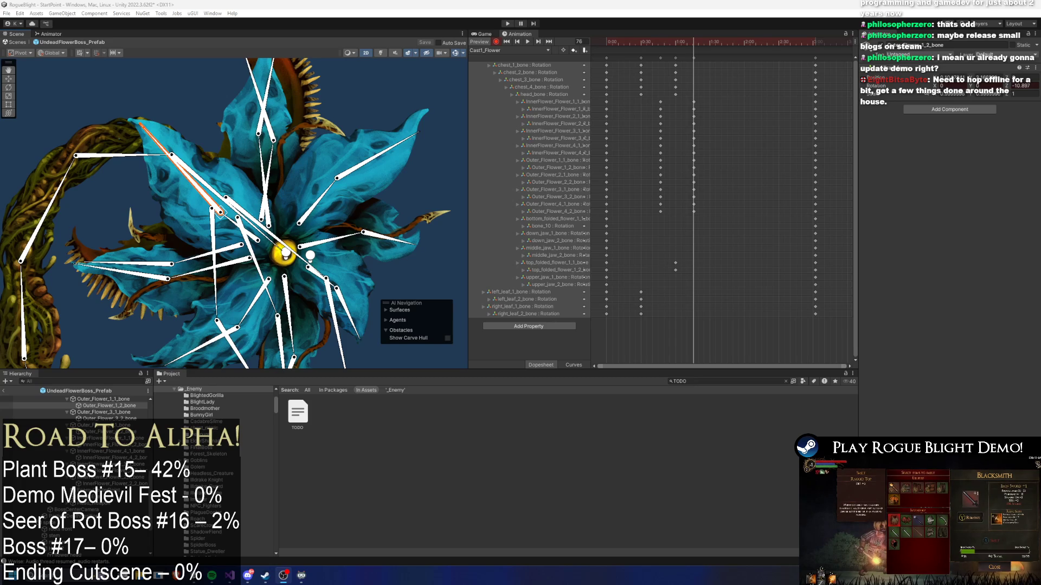
pyautogui.click(242, 144)
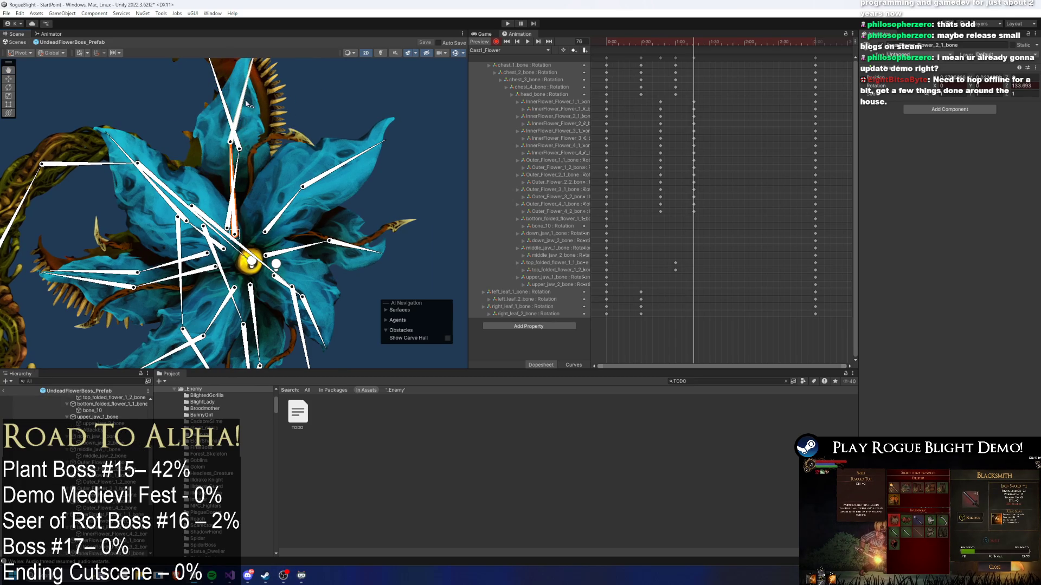
pyautogui.click(314, 188)
pyautogui.moveTo(316, 187); pyautogui.dragTo(320, 193)
pyautogui.moveTo(301, 248); pyautogui.dragTo(304, 253)
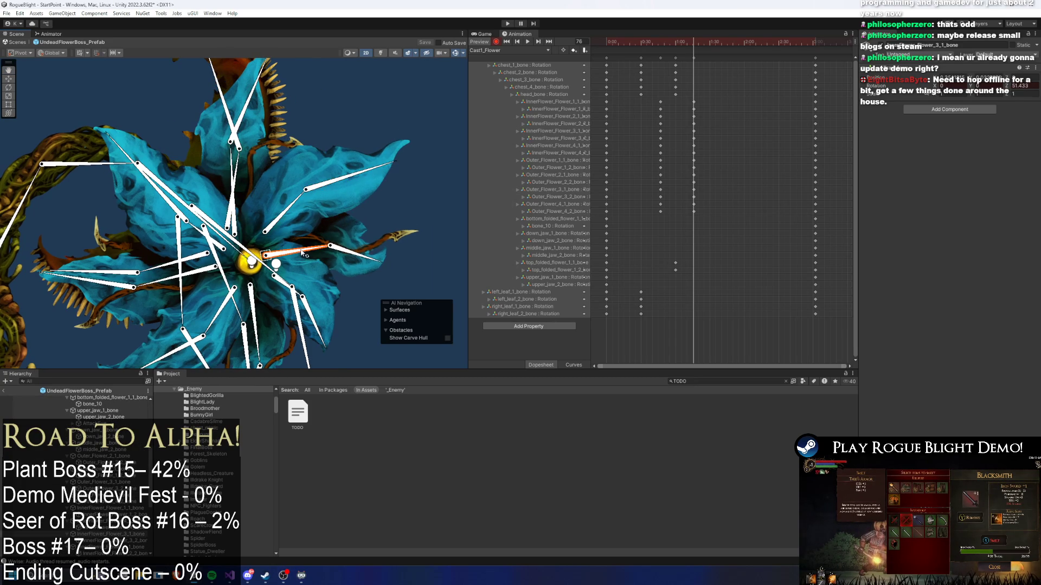
# - Rotate the lower, Outer_Flower_4_1 and left petal bones, and adjust top_folded_flower_1_1_bone
pyautogui.scroll(2, 279, 201)
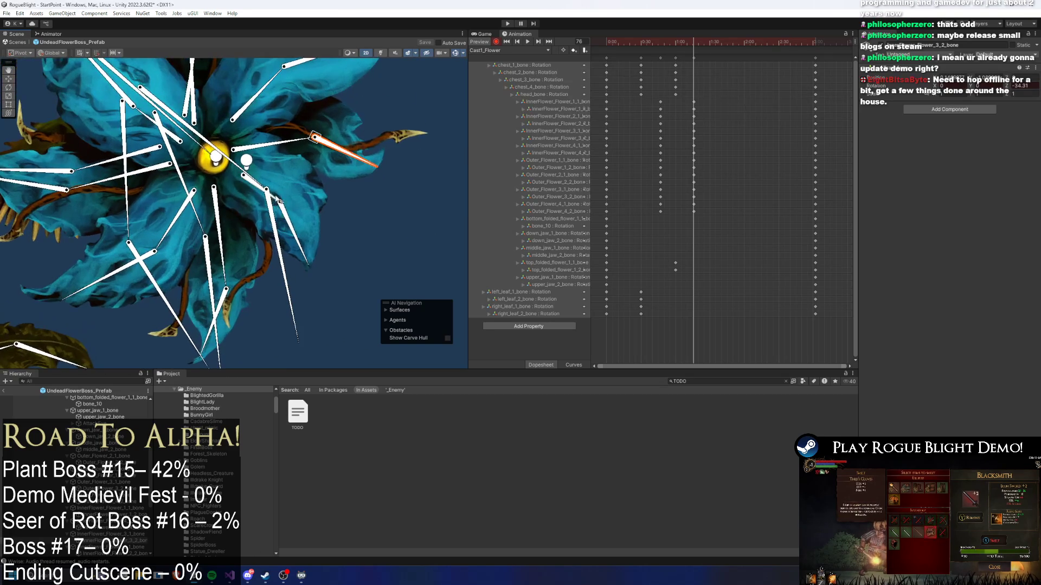
pyautogui.moveTo(279, 201); pyautogui.dragTo(268, 217)
pyautogui.moveTo(218, 238); pyautogui.dragTo(228, 274)
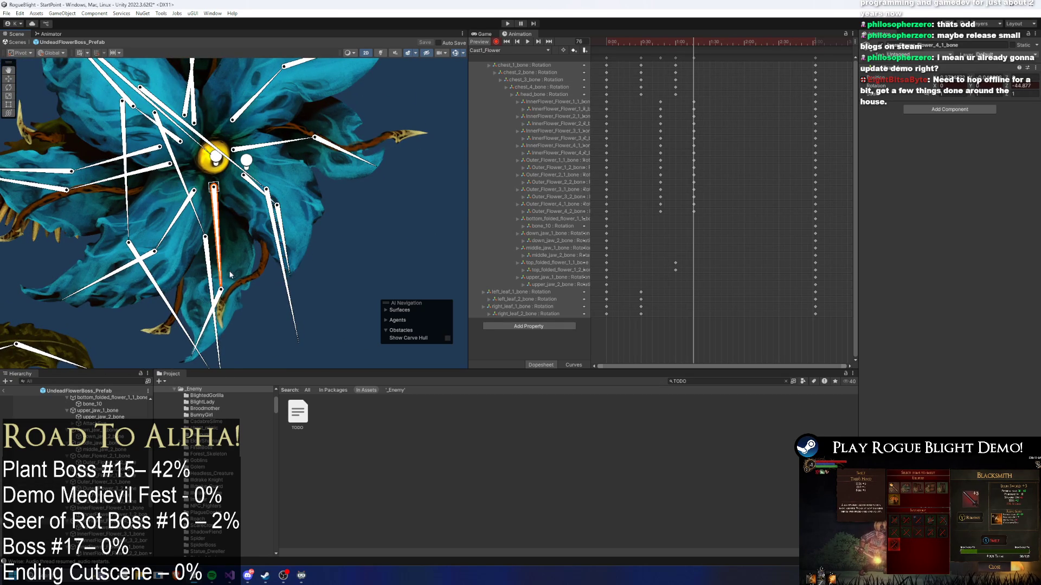
pyautogui.moveTo(168, 233)
pyautogui.mouseDown()
pyautogui.moveTo(130, 241)
pyautogui.moveTo(31, 213)
pyautogui.mouseUp()
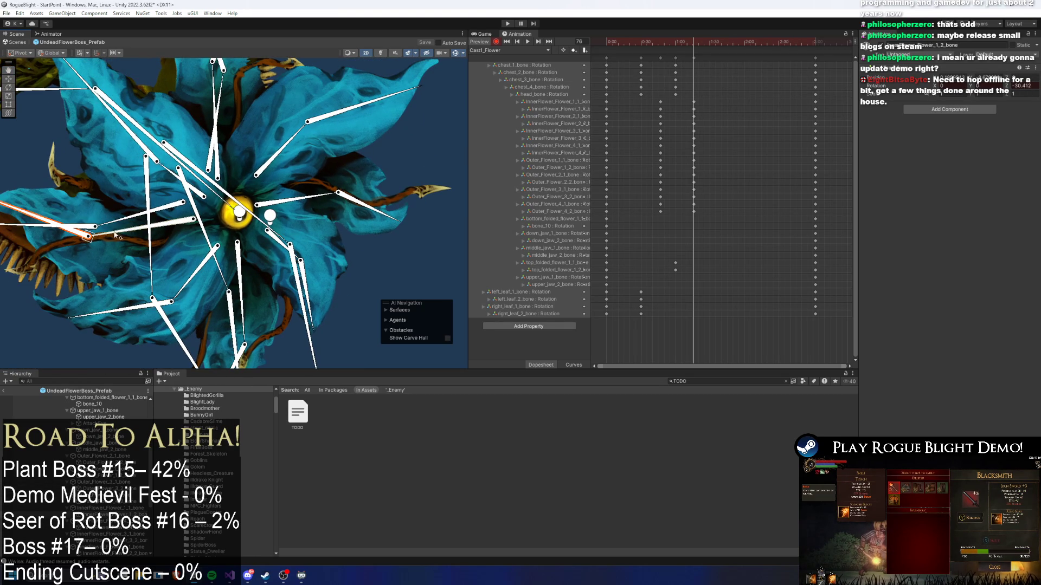
pyautogui.click(182, 227)
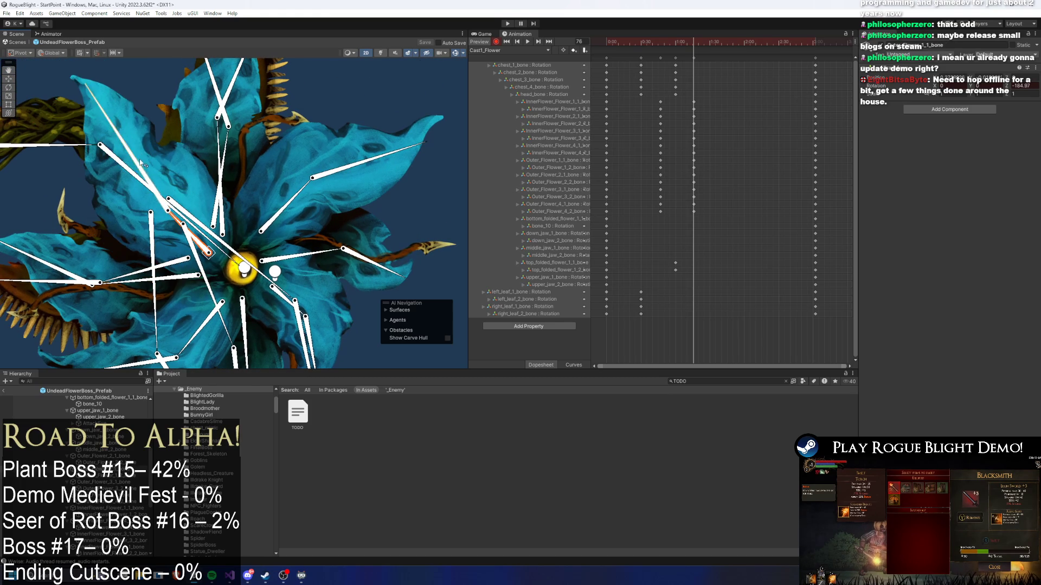
pyautogui.click(225, 157)
pyautogui.moveTo(239, 111); pyautogui.dragTo(213, 188)
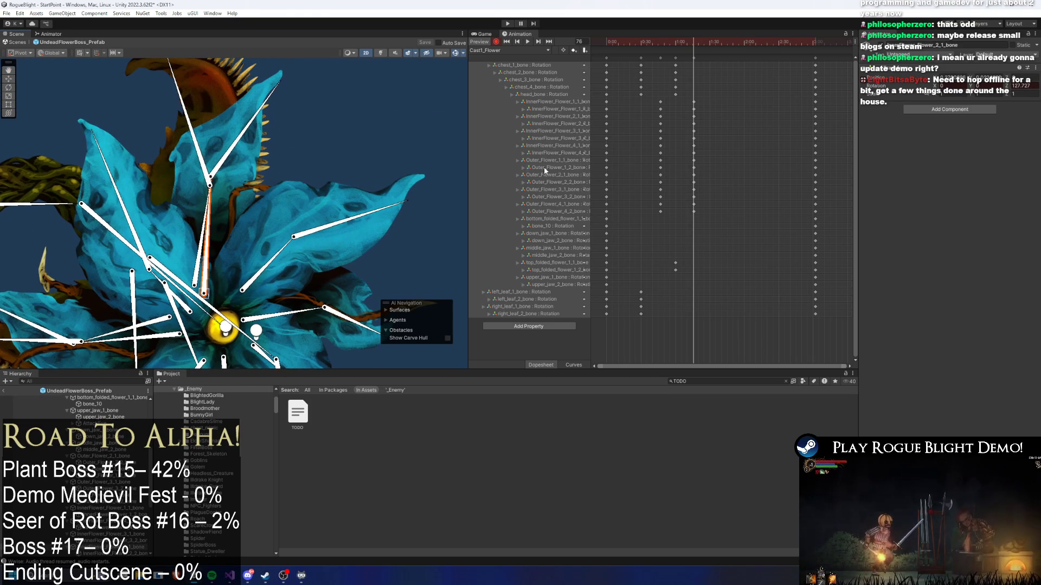
# - Select the petal key column at frame 48 and move the playhead to frame 103
pyautogui.moveTo(694, 42)
pyautogui.mouseDown()
pyautogui.moveTo(626, 41)
pyautogui.moveTo(689, 41)
pyautogui.mouseUp()
pyautogui.moveTo(651, 100); pyautogui.dragTo(662, 218)
pyautogui.click(726, 43)
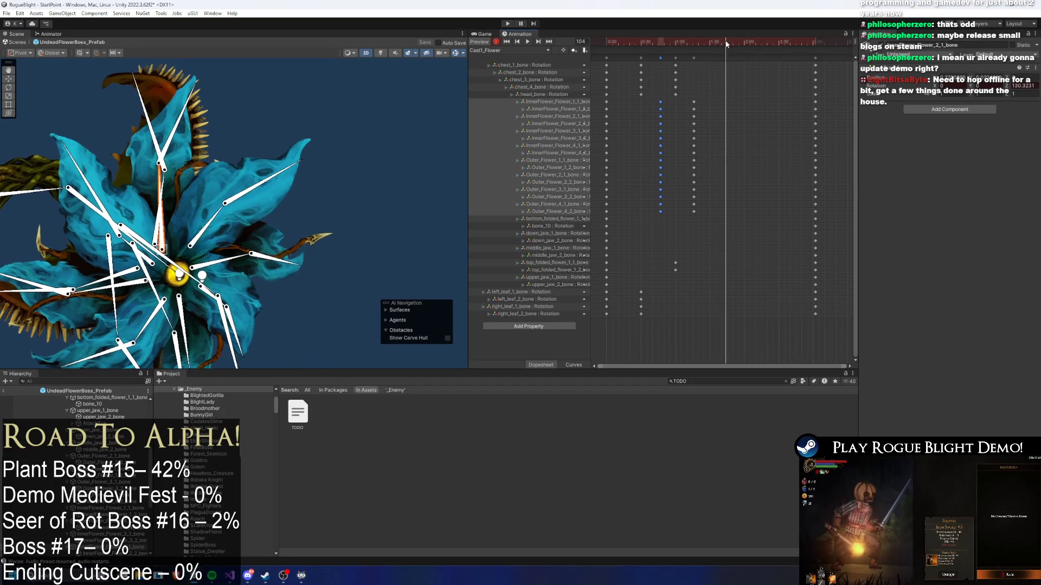
# - Paste the petal key column at frames 107 and 135
pyautogui.click(729, 43)
pyautogui.hotkey('ctrl', 'v')
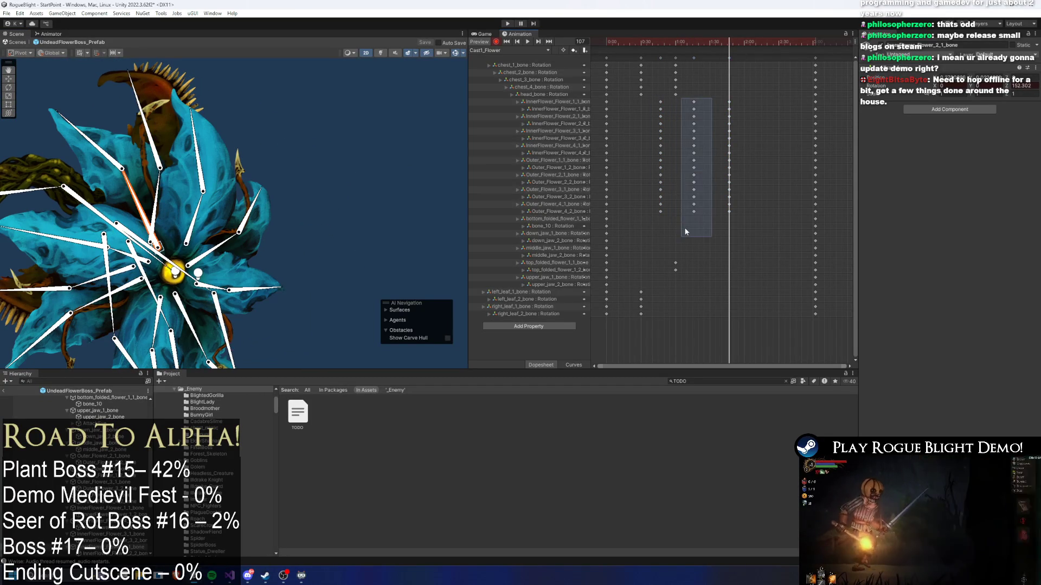
pyautogui.click(762, 41)
pyautogui.hotkey('ctrl', 'v')
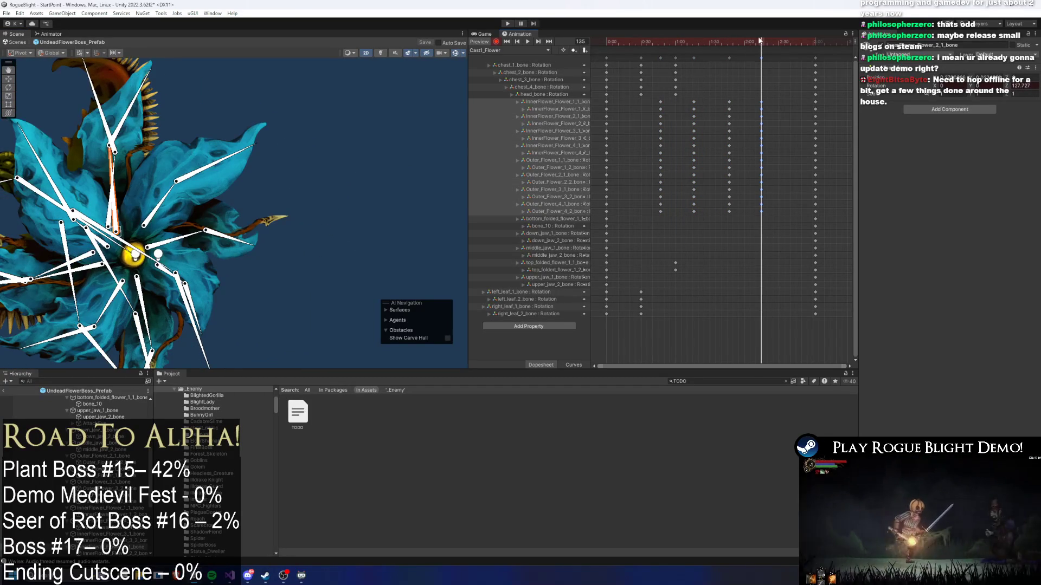
# - Copy the early chest and head keys to frame 138 after previewing from frame 35
pyautogui.moveTo(667, 98); pyautogui.dragTo(705, 50)
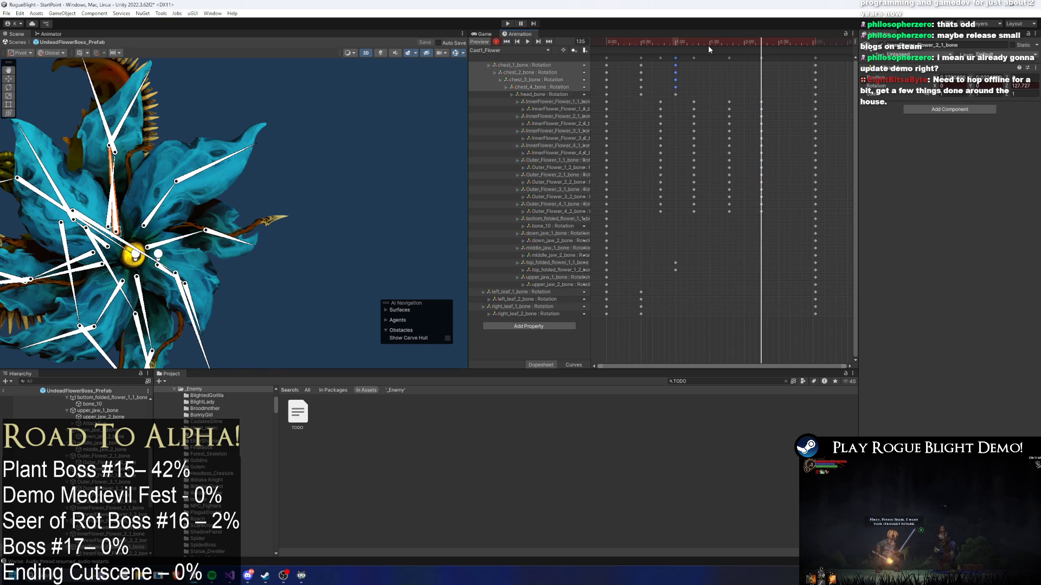
pyautogui.click(646, 42)
pyautogui.press('space')
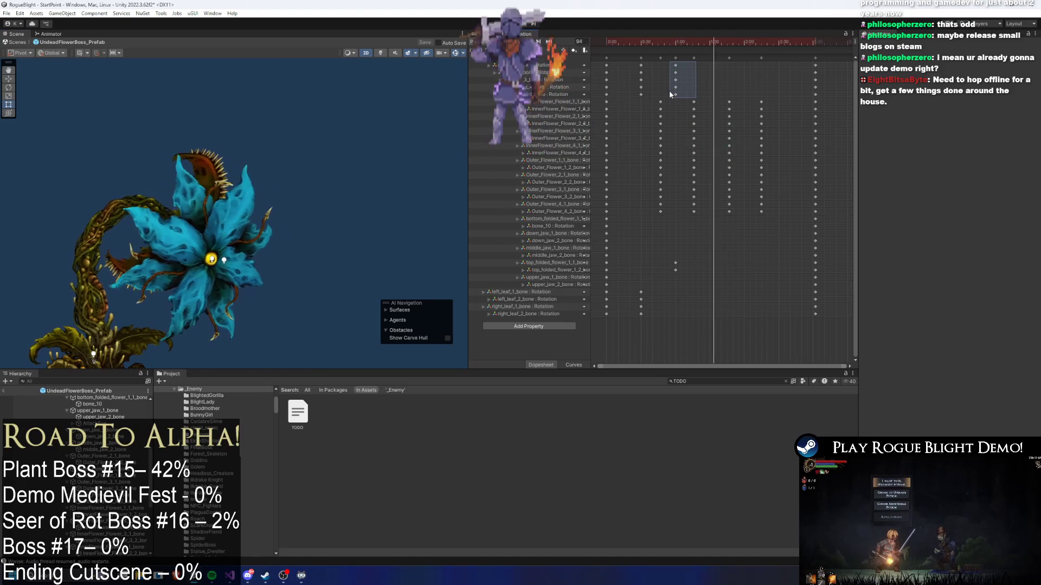
pyautogui.moveTo(737, 42); pyautogui.dragTo(763, 40)
pyautogui.hotkey('ctrl', 'v')
# - Re-pose the stem and head at frame 138, swinging the flower down-right
pyautogui.click(105, 314)
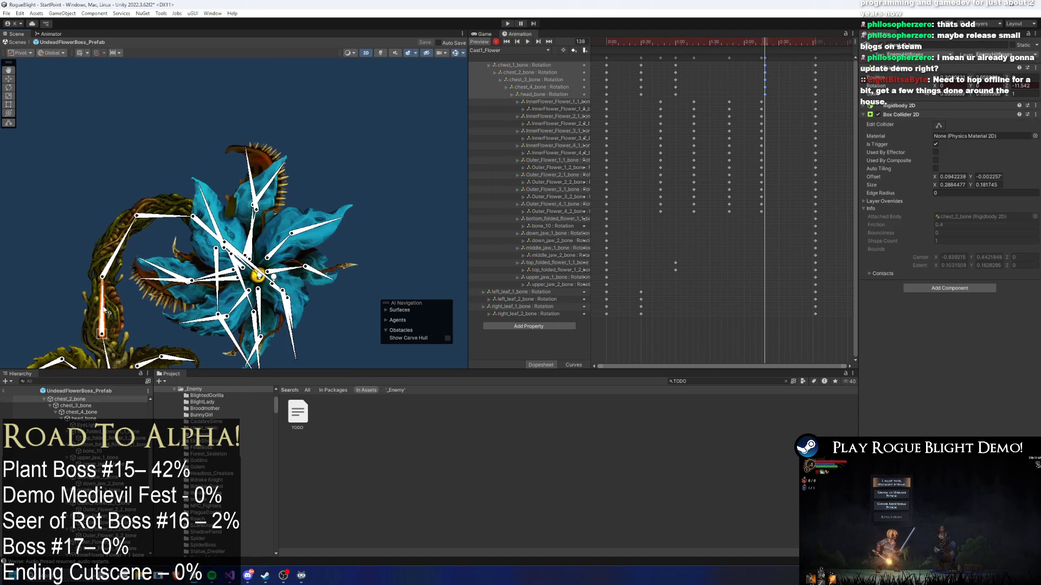
pyautogui.moveTo(133, 247)
pyautogui.mouseDown()
pyautogui.moveTo(221, 220)
pyautogui.moveTo(217, 114)
pyautogui.mouseUp()
pyautogui.moveTo(115, 306); pyautogui.dragTo(110, 294)
pyautogui.moveTo(115, 166)
pyautogui.mouseDown()
pyautogui.moveTo(130, 187)
pyautogui.moveTo(183, 159)
pyautogui.moveTo(247, 164)
pyautogui.mouseUp()
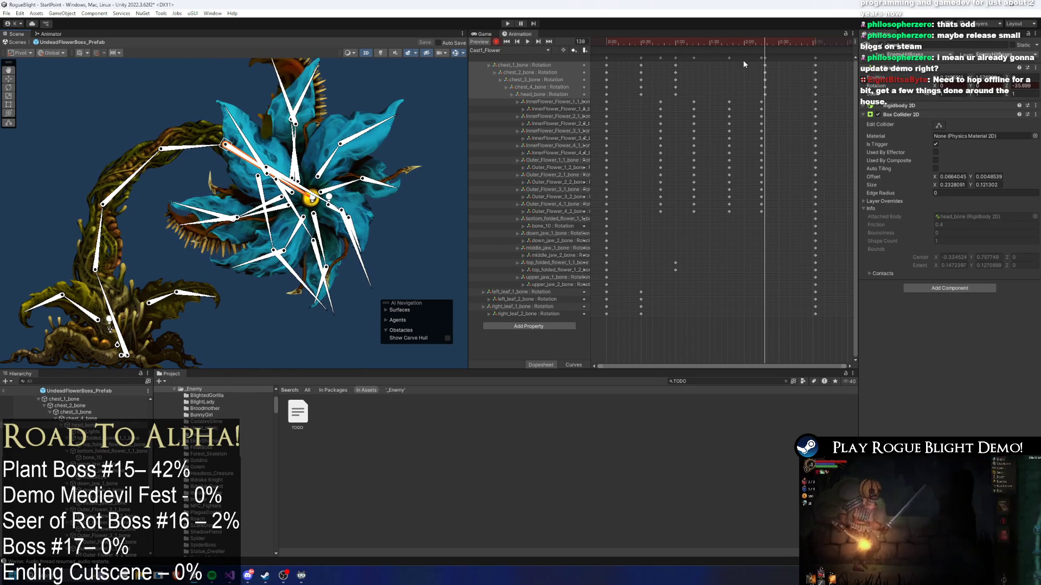
# - Shift the stem, head and chest_4_bone keys slightly earlier and replay the preview
pyautogui.moveTo(633, 70); pyautogui.dragTo(759, 75)
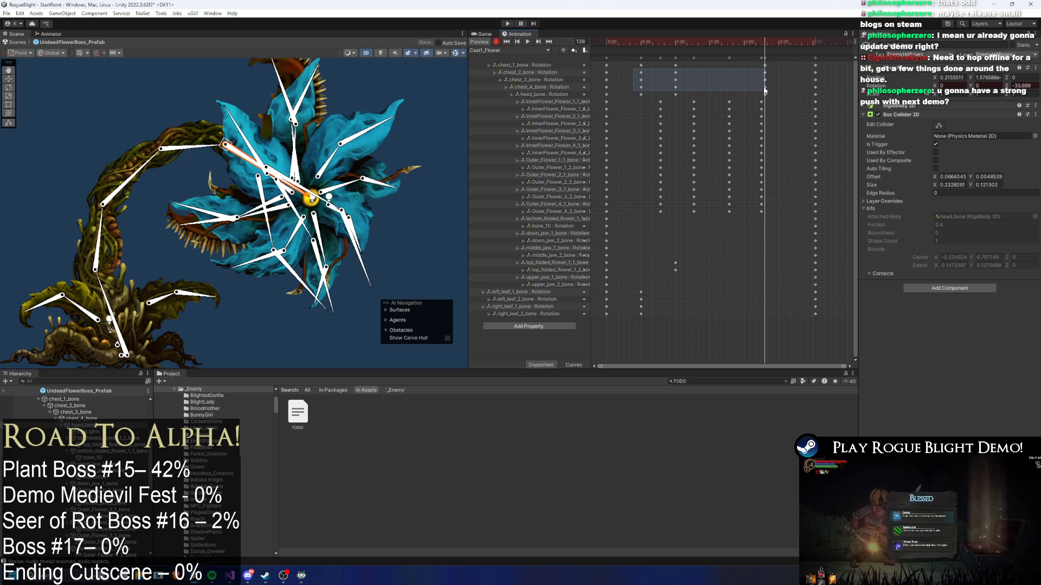
pyautogui.moveTo(771, 96); pyautogui.dragTo(710, 86)
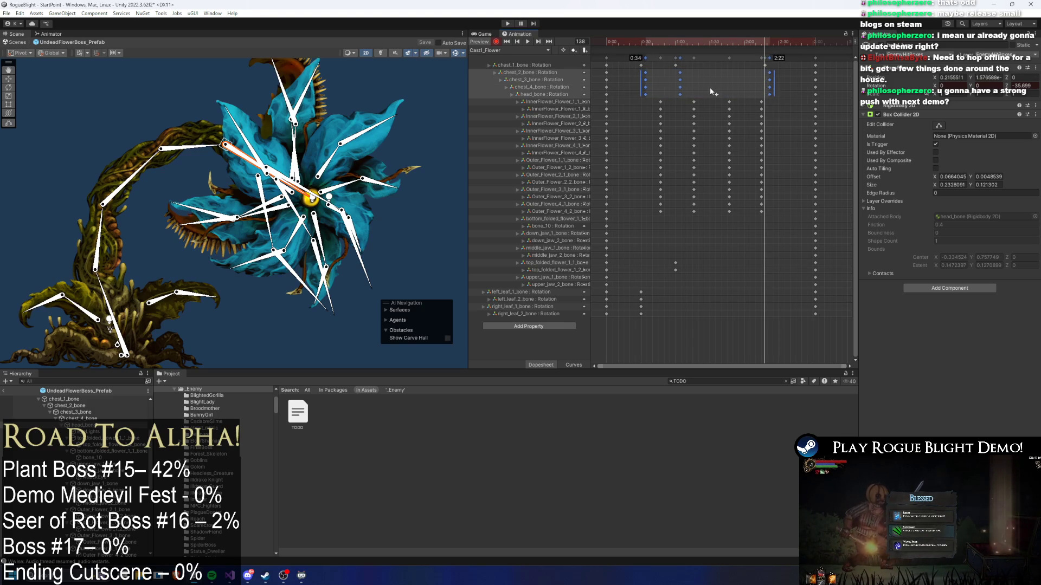
pyautogui.moveTo(631, 75); pyautogui.dragTo(780, 94)
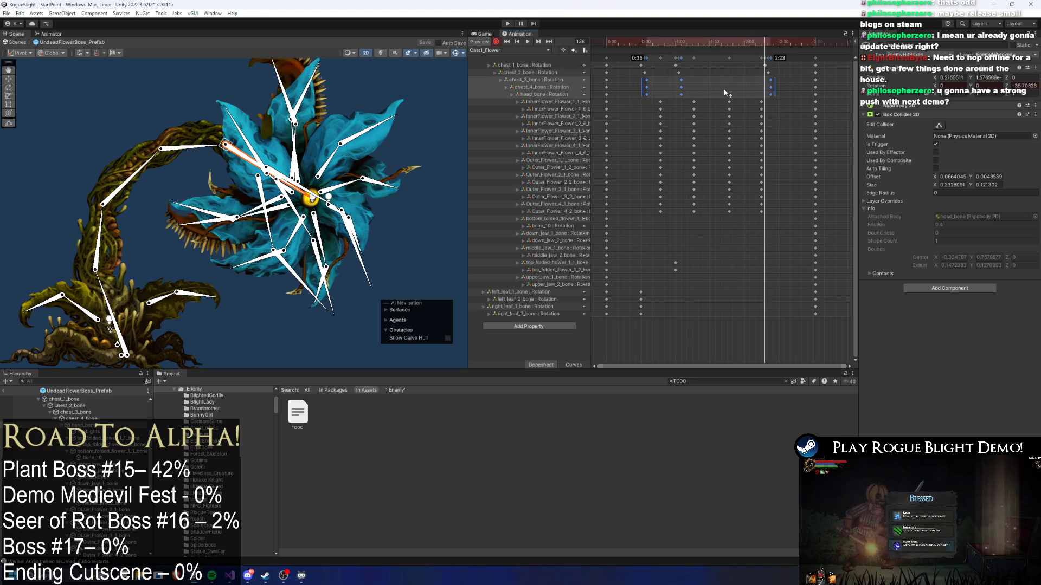
pyautogui.moveTo(635, 85)
pyautogui.mouseDown()
pyautogui.moveTo(779, 91)
pyautogui.moveTo(739, 93)
pyautogui.mouseUp()
pyautogui.press('space')
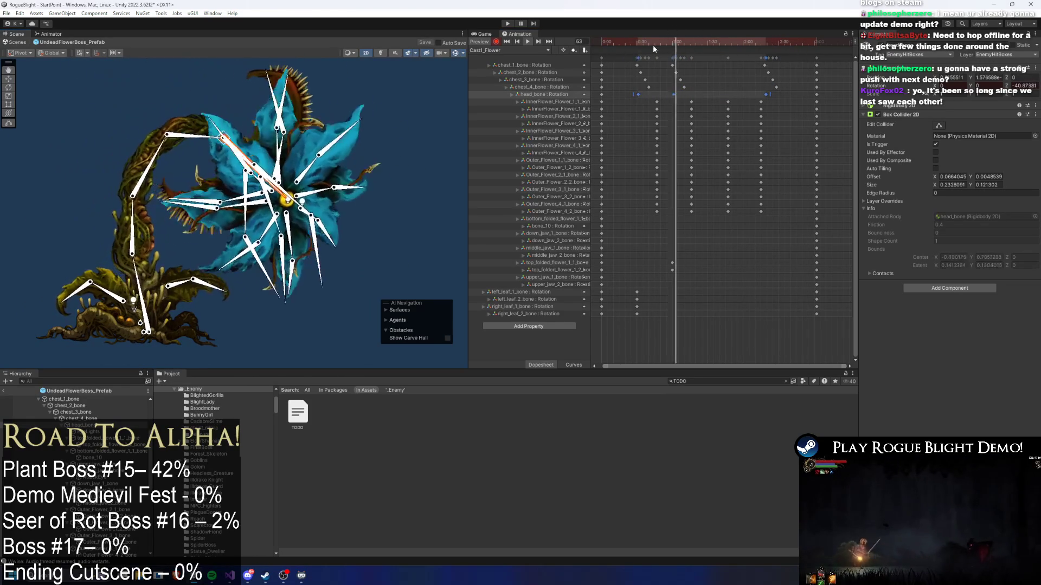
pyautogui.click(351, 300)
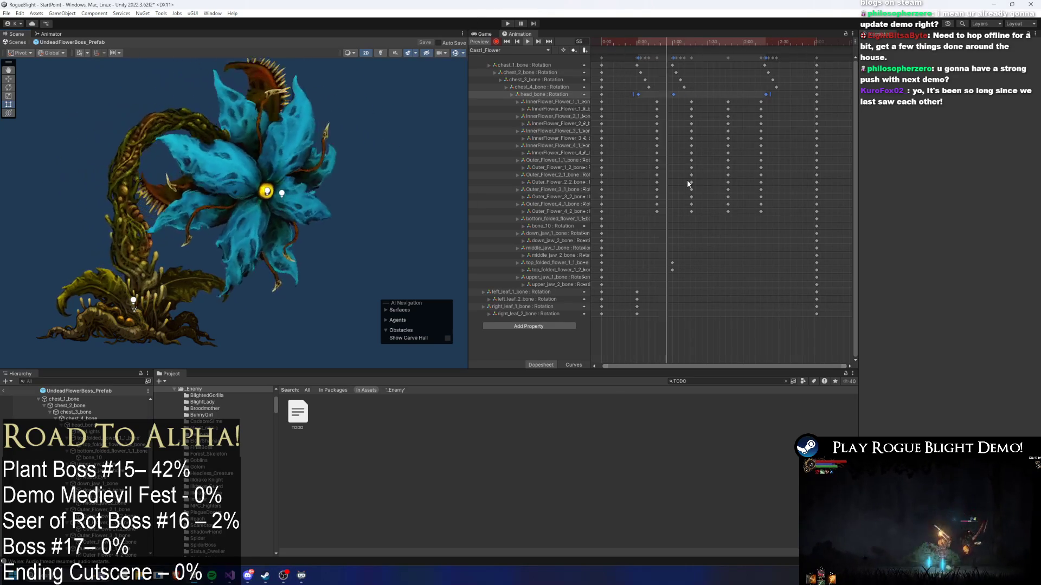
pyautogui.moveTo(662, 44); pyautogui.dragTo(649, 48)
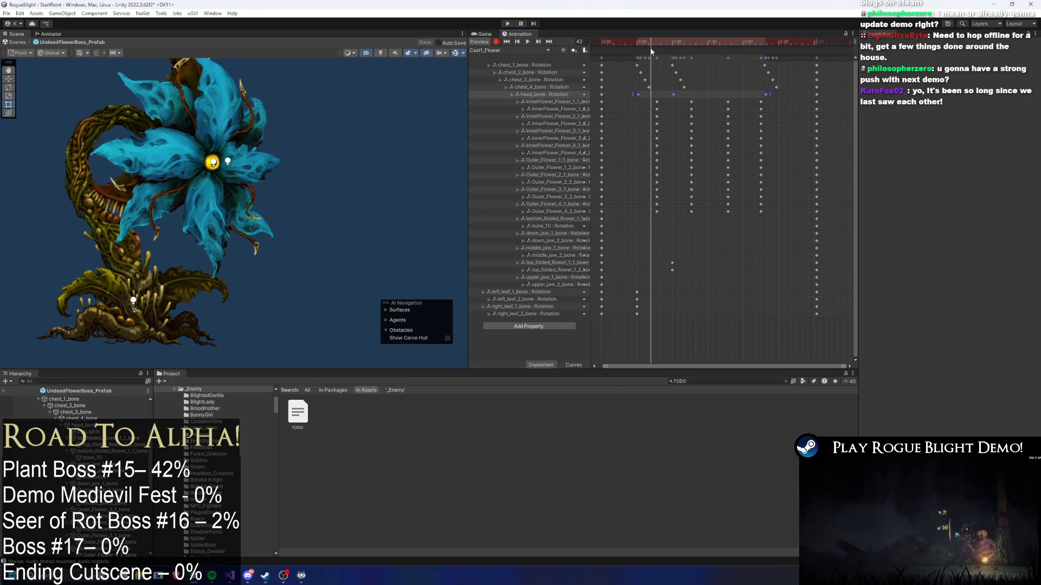
# - At frame 47, tilt the left leaf slightly down and lower the right leaf to horizontal
pyautogui.click(162, 306)
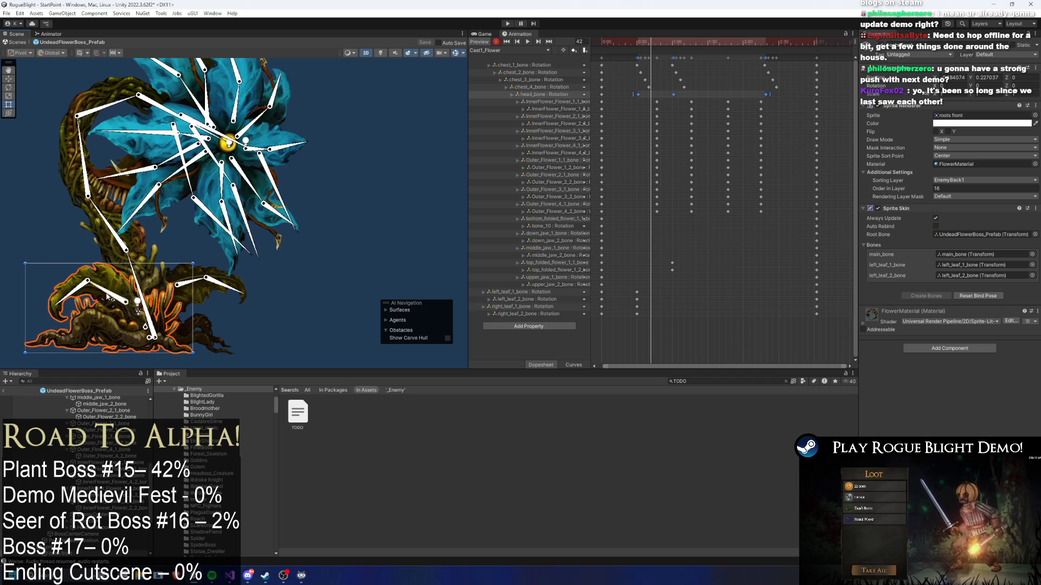
pyautogui.click(107, 298)
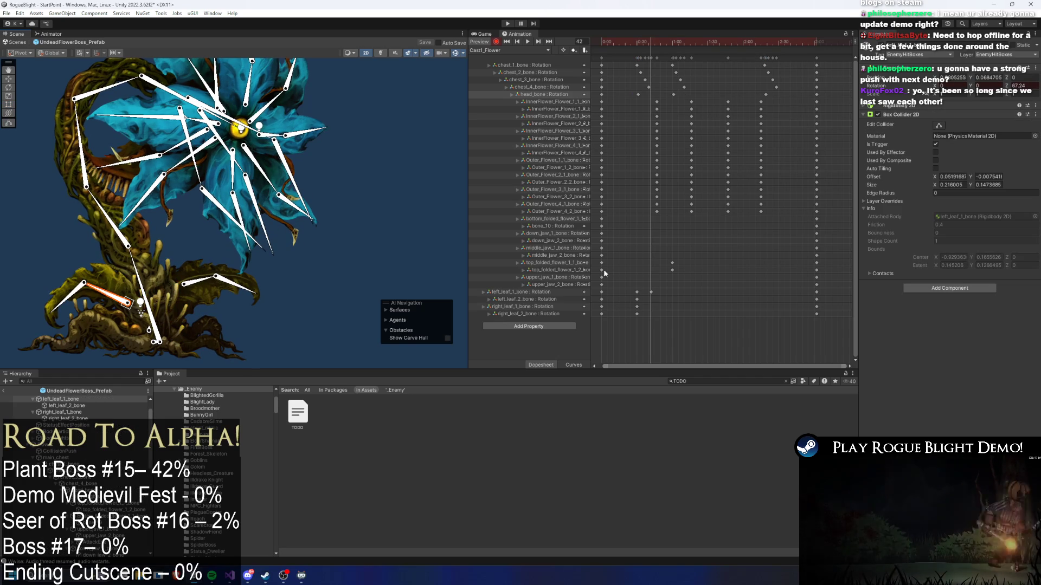
pyautogui.hotkey('ctrl', 'z')
pyautogui.moveTo(651, 38); pyautogui.dragTo(657, 43)
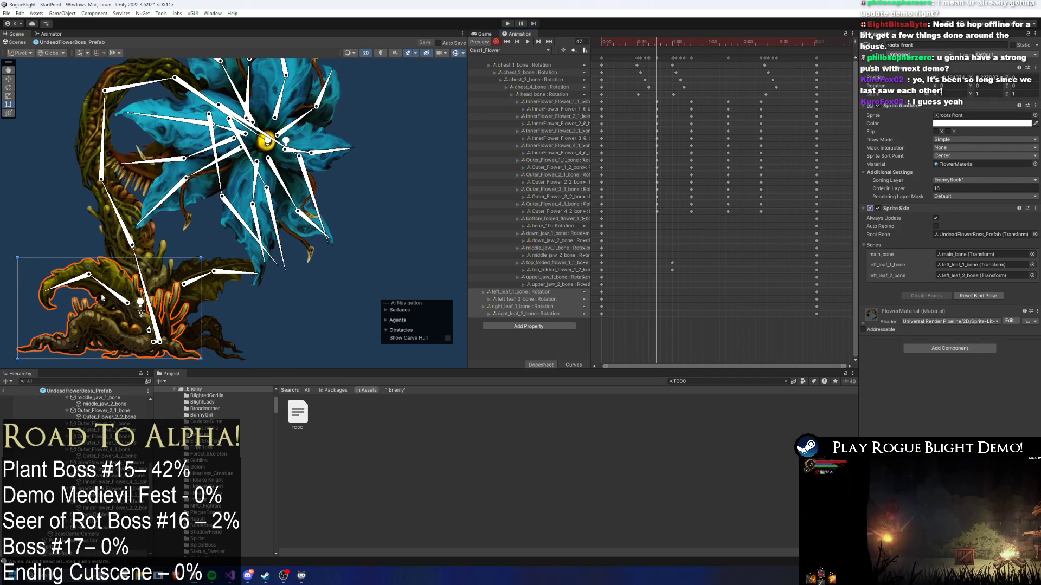
pyautogui.moveTo(101, 297); pyautogui.dragTo(90, 307)
pyautogui.click(53, 307)
pyautogui.moveTo(195, 286); pyautogui.dragTo(233, 300)
# - At frame 76, raise both leaves and rotate the left leaf base to key it
pyautogui.moveTo(673, 43); pyautogui.dragTo(690, 37)
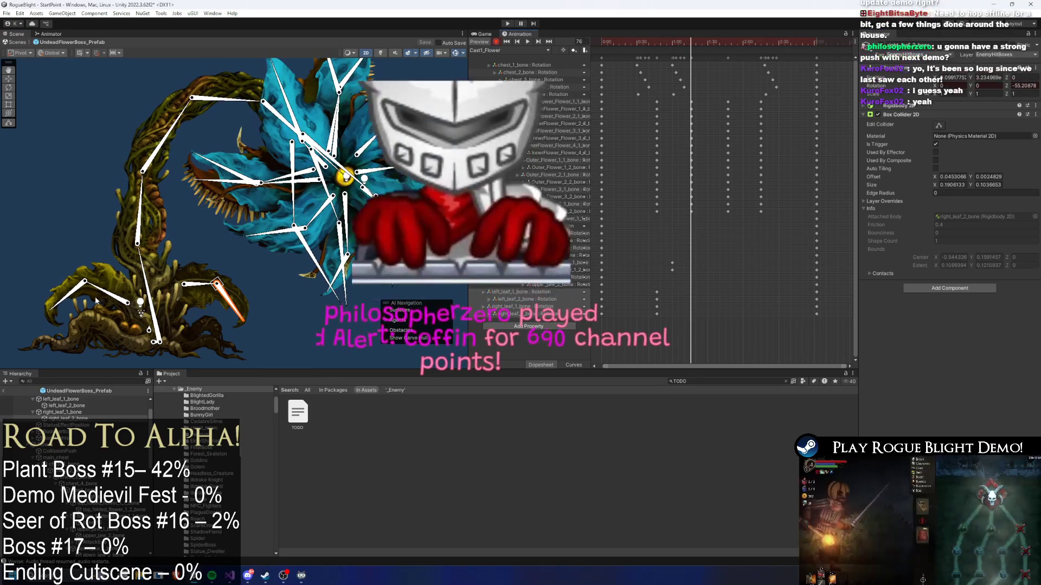
pyautogui.moveTo(96, 302); pyautogui.dragTo(101, 288)
pyautogui.click(209, 279)
pyautogui.moveTo(212, 279); pyautogui.dragTo(203, 282)
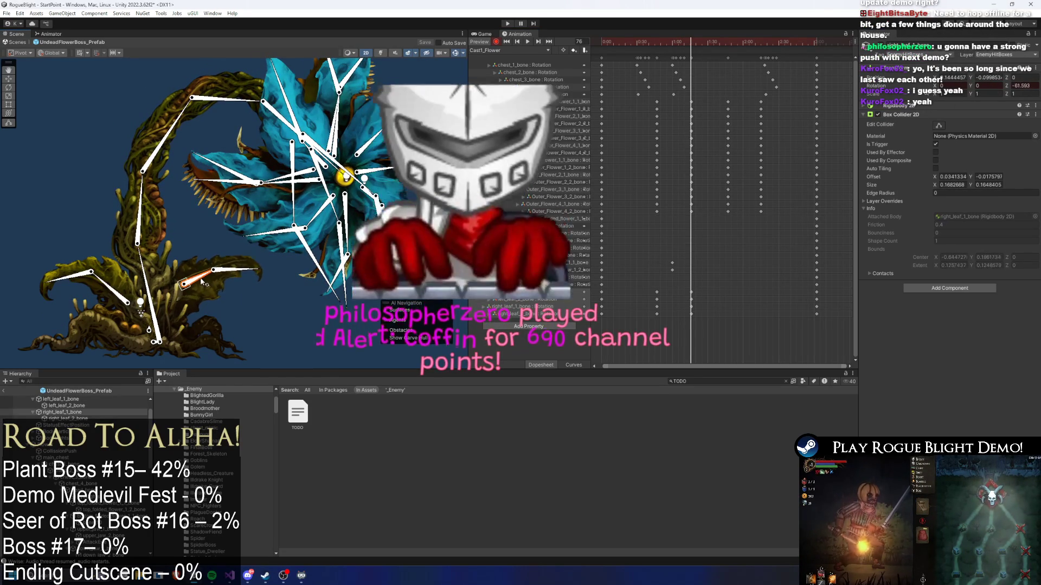
pyautogui.moveTo(112, 288); pyautogui.dragTo(53, 278)
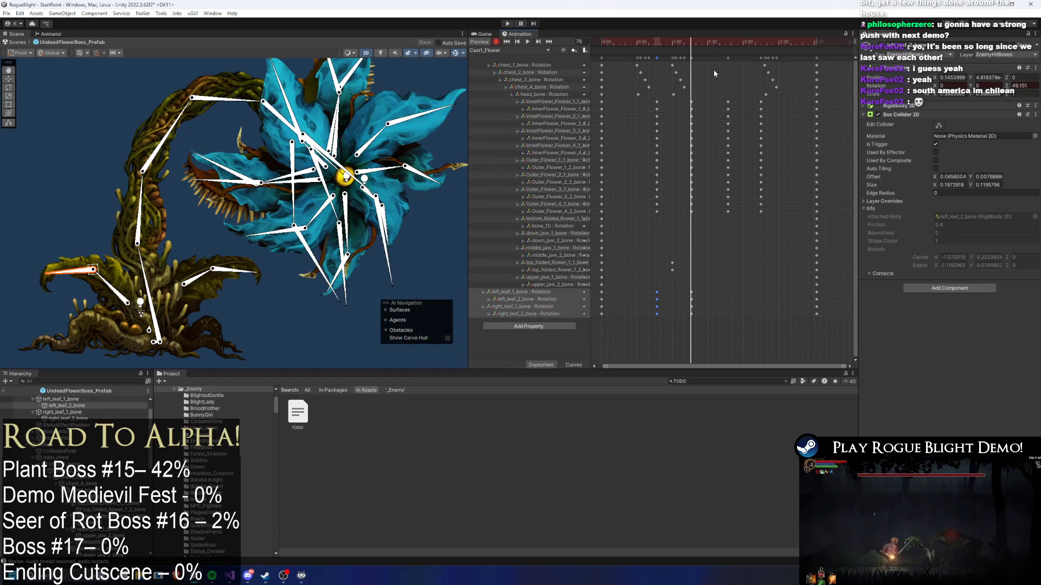
# - Paste the earlier leaf keys at frame 128 and play the preview
pyautogui.click(723, 42)
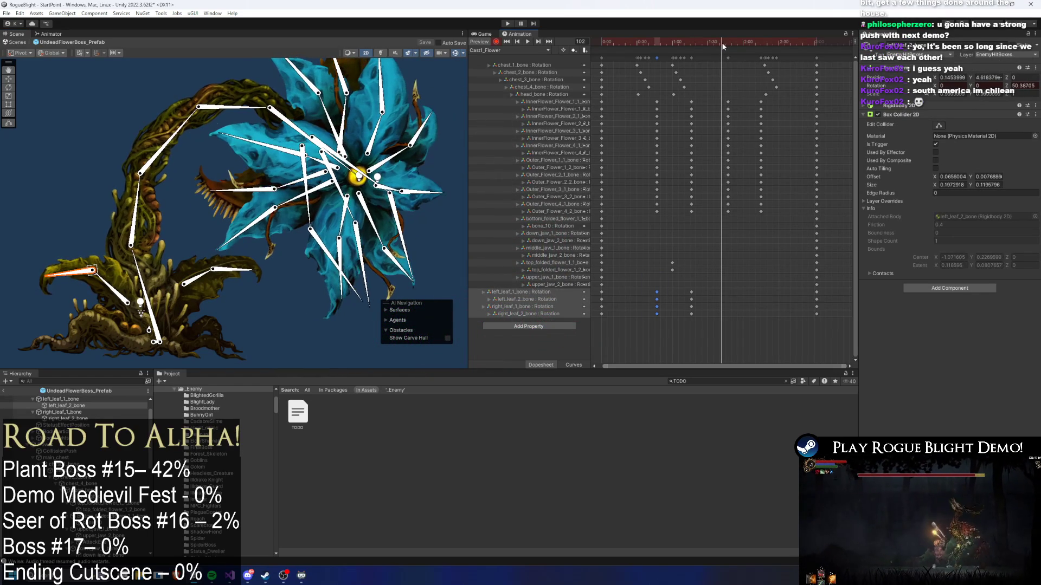
pyautogui.moveTo(695, 291); pyautogui.dragTo(686, 314)
pyautogui.click(753, 42)
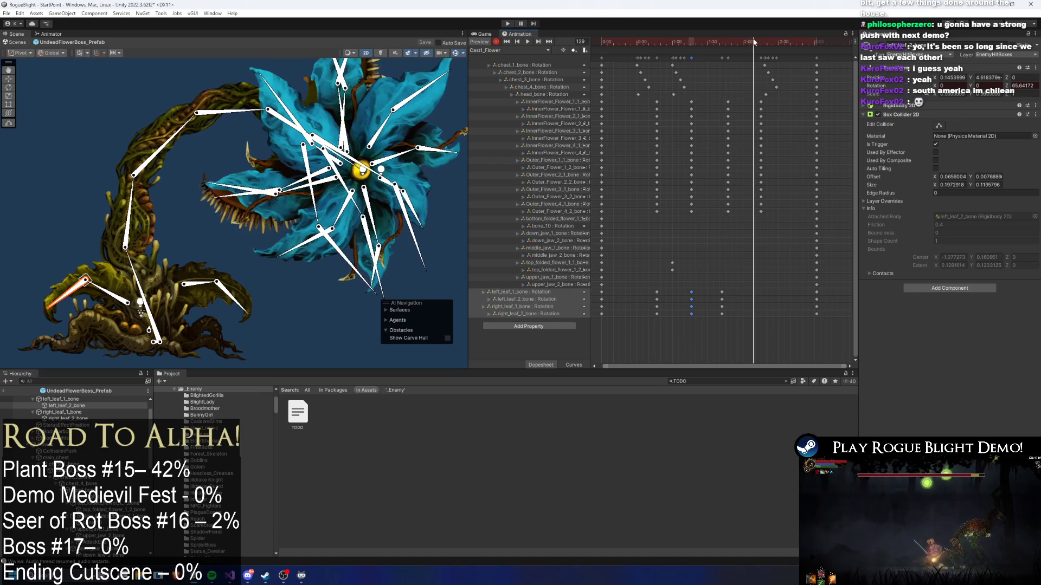
pyautogui.hotkey('ctrl', 'v')
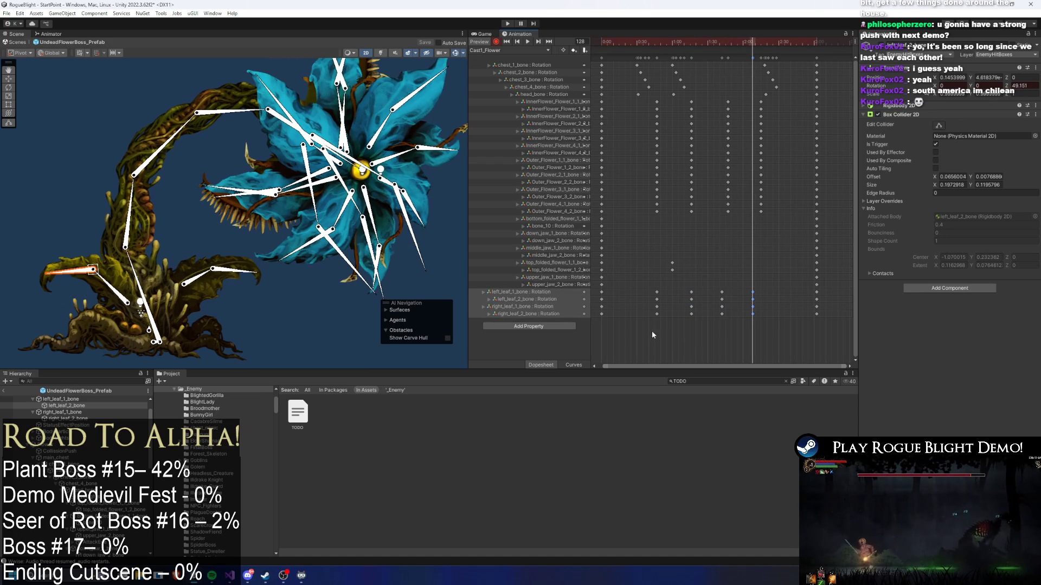
pyautogui.click(632, 302)
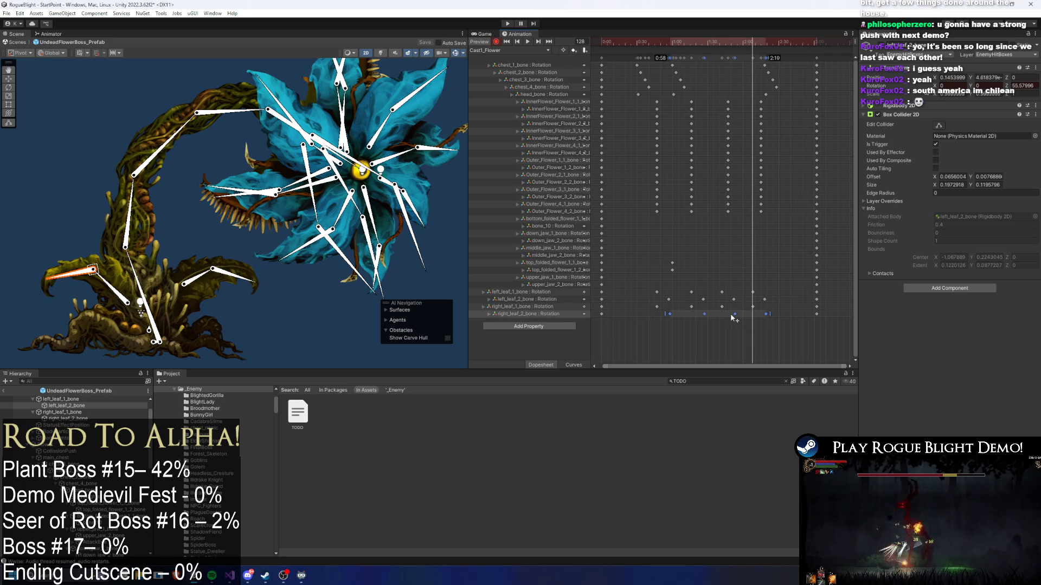
pyautogui.press('space')
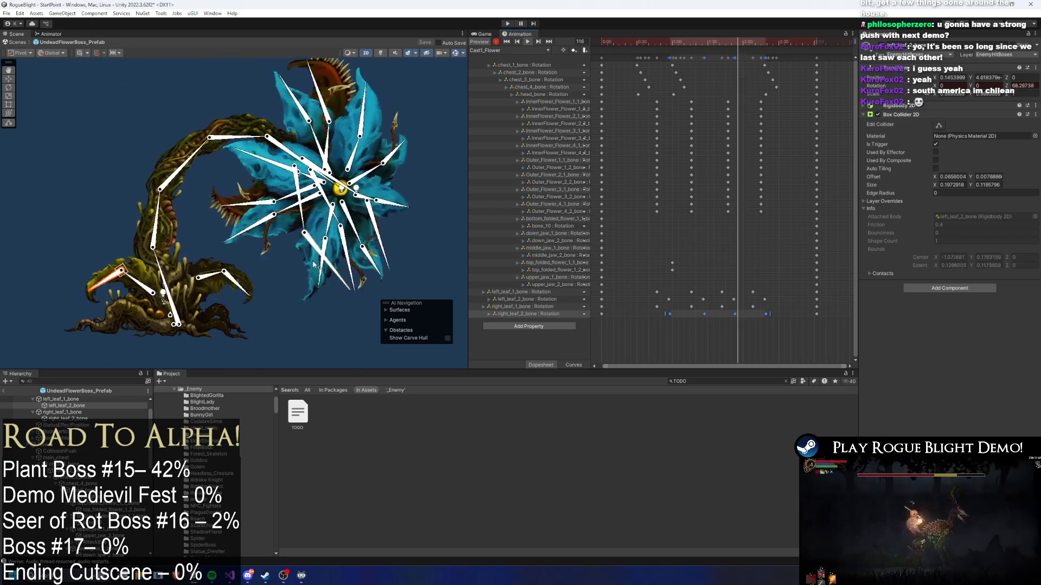
pyautogui.click(300, 317)
# - Squeeze the flower keyframes closer together and move the final key column slightly earlier
pyautogui.moveTo(596, 222); pyautogui.dragTo(813, 61)
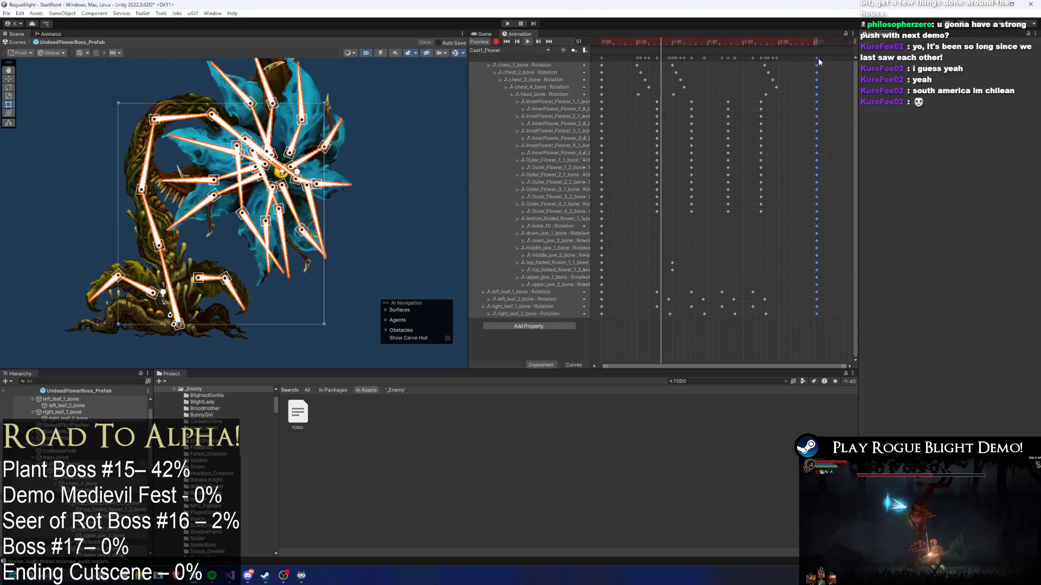
pyautogui.moveTo(808, 129); pyautogui.dragTo(792, 129)
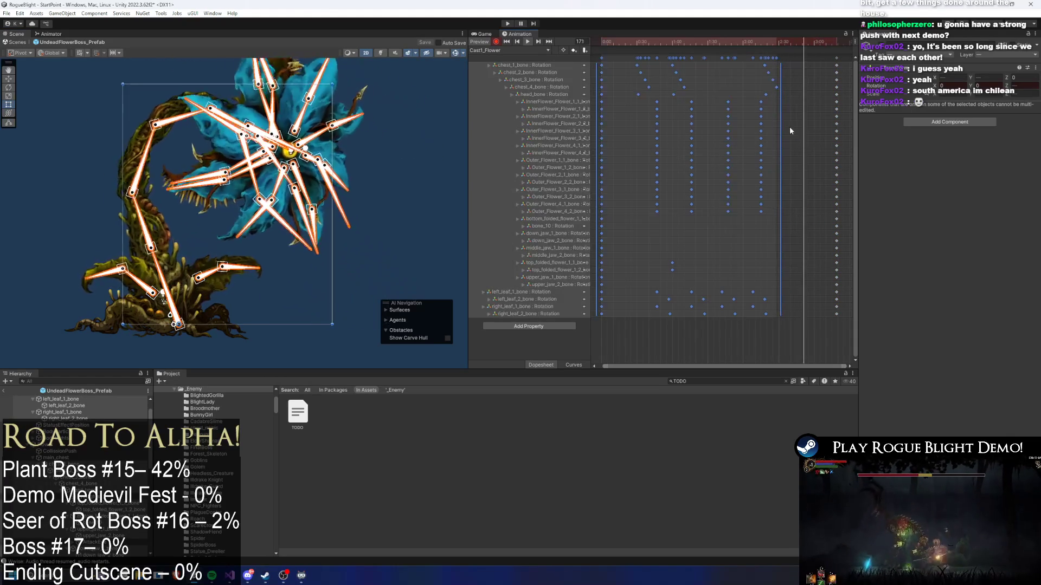
pyautogui.click(792, 97)
pyautogui.moveTo(839, 57); pyautogui.dragTo(826, 57)
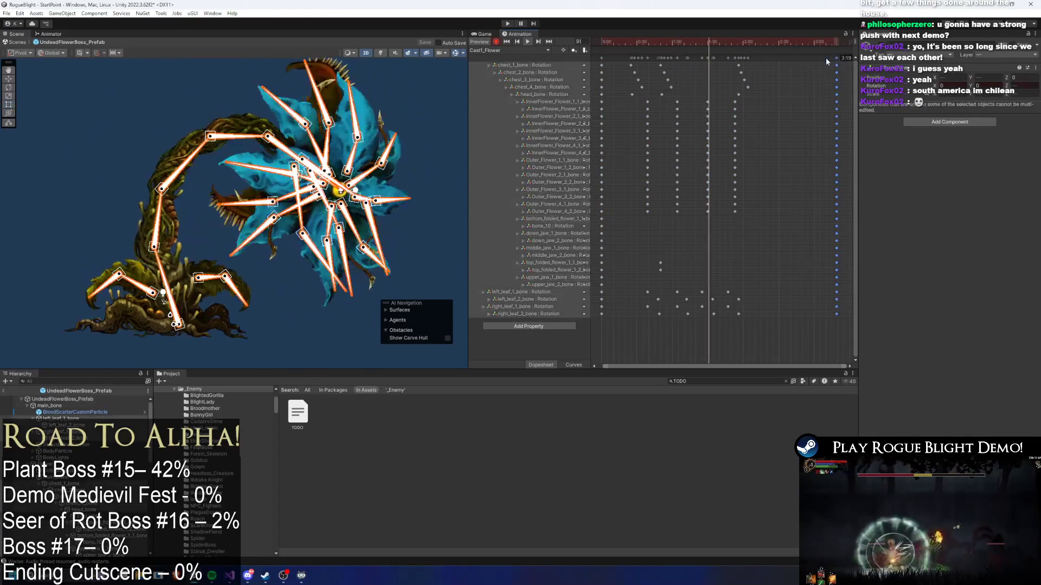
pyautogui.click(361, 144)
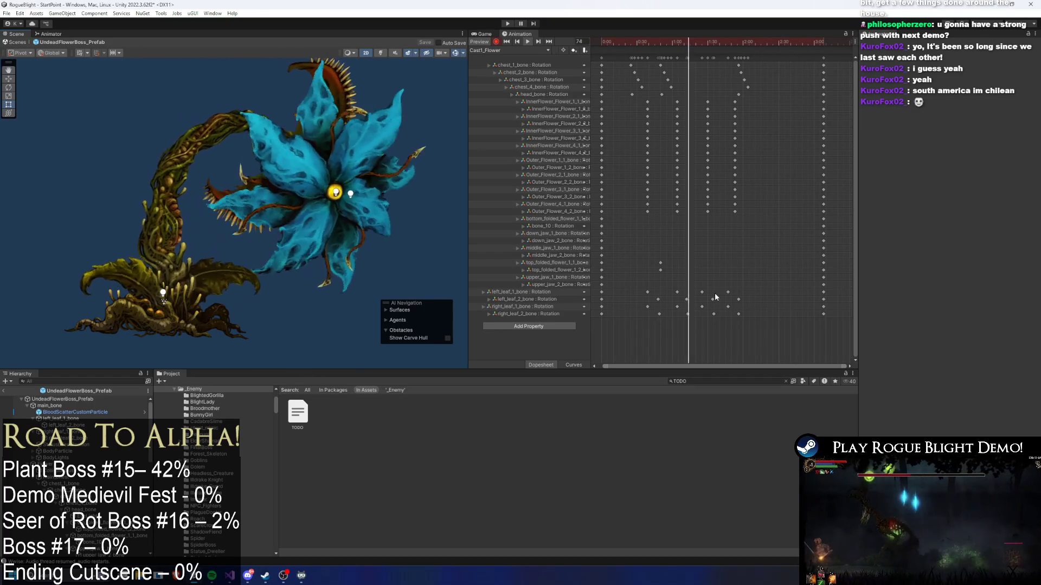
# - Copy the leaf keys to frames 125 and 129 and play the preview
pyautogui.moveTo(716, 294); pyautogui.dragTo(698, 319)
pyautogui.hotkey('ctrl', 'c')
pyautogui.click(751, 44)
pyautogui.hotkey('ctrl', 'v')
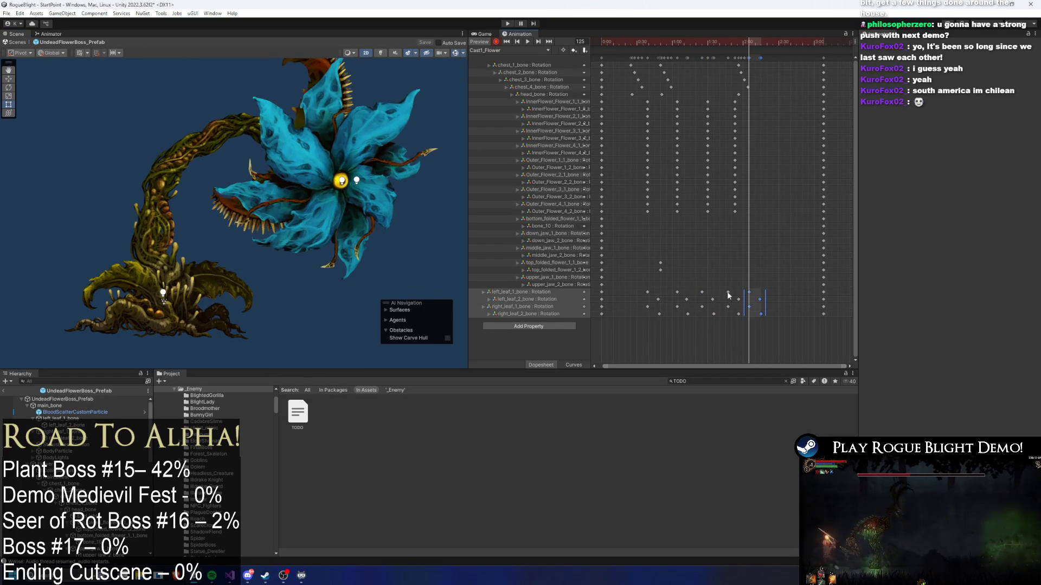
pyautogui.click(768, 44)
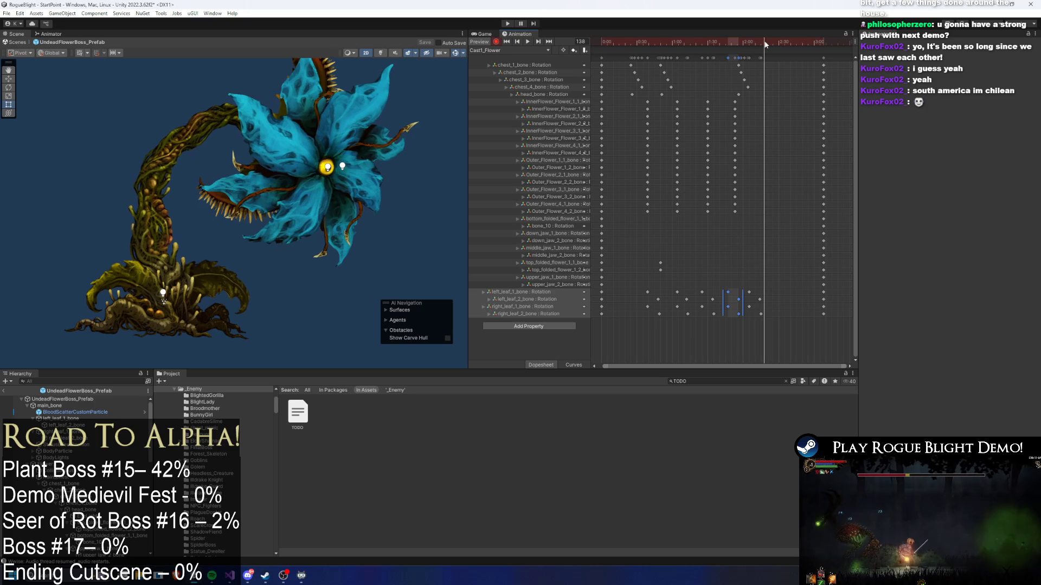
pyautogui.hotkey('ctrl', 'v')
pyautogui.click(753, 43)
pyautogui.press('space')
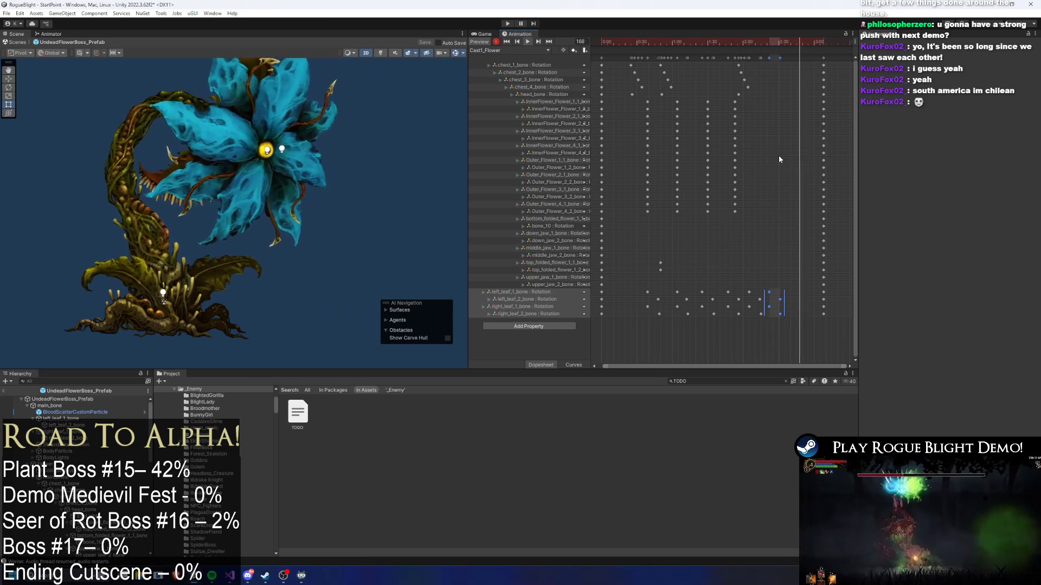
# - Copy the flower keys to frame 135, replay, and select the late petal key column
pyautogui.moveTo(718, 100); pyautogui.dragTo(702, 214)
pyautogui.moveTo(755, 42)
pyautogui.mouseDown()
pyautogui.moveTo(780, 40)
pyautogui.moveTo(814, 67)
pyautogui.mouseUp()
pyautogui.hotkey('ctrl', 'c')
pyautogui.hotkey('ctrl', 'v')
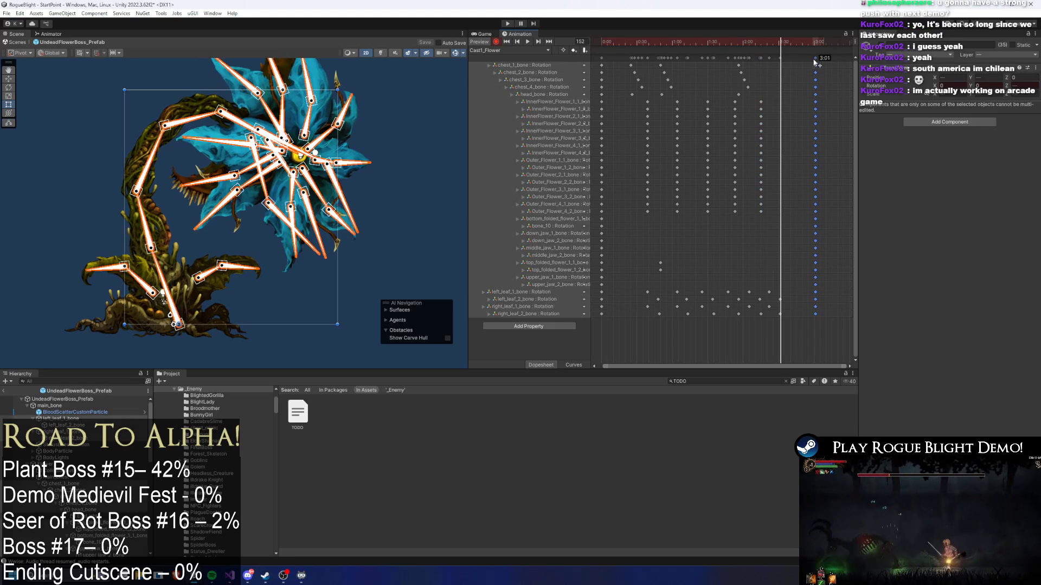
pyautogui.press('space')
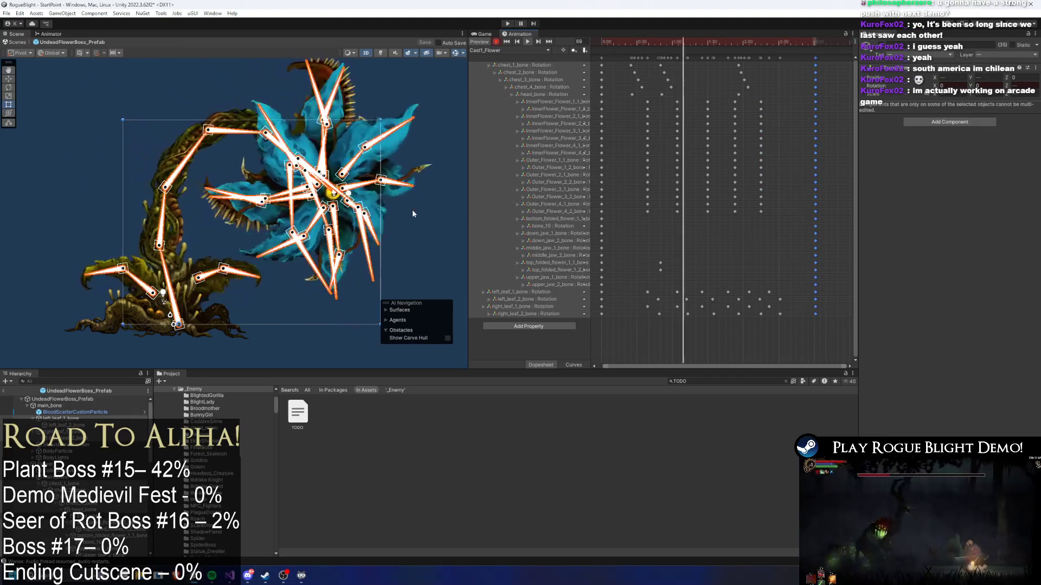
pyautogui.click(437, 223)
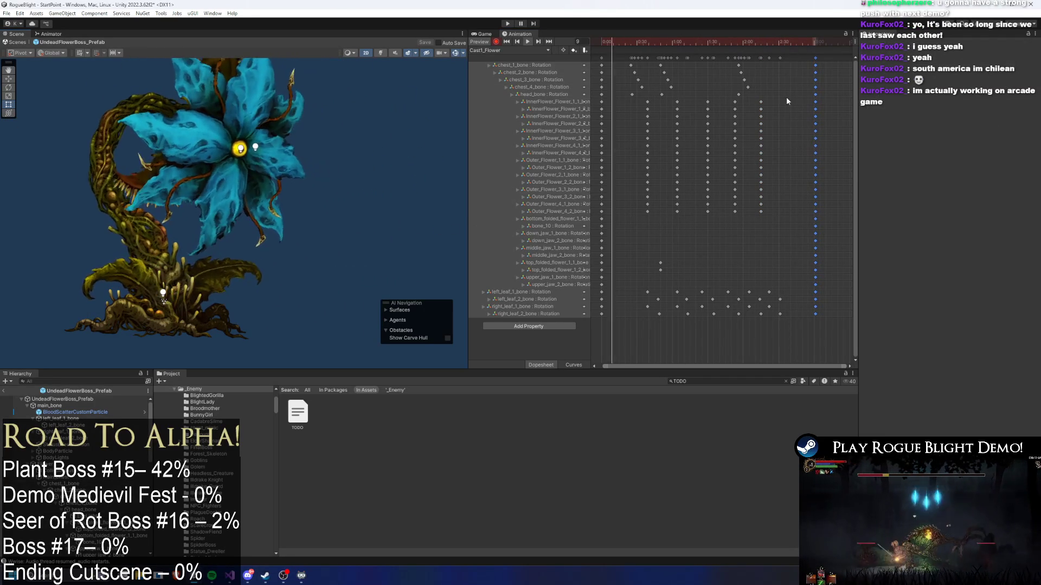
pyautogui.moveTo(741, 97); pyautogui.dragTo(729, 214)
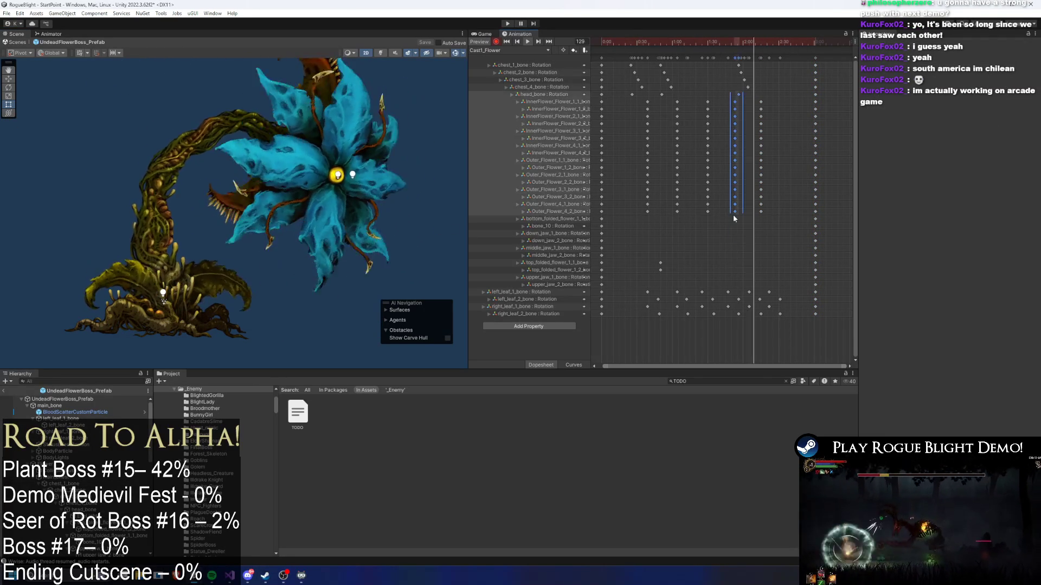
# - Duplicate the late petal key column near the clip's end, nudge it later, and shift earlier keys
pyautogui.click(746, 103)
pyautogui.moveTo(728, 242); pyautogui.dragTo(727, 242)
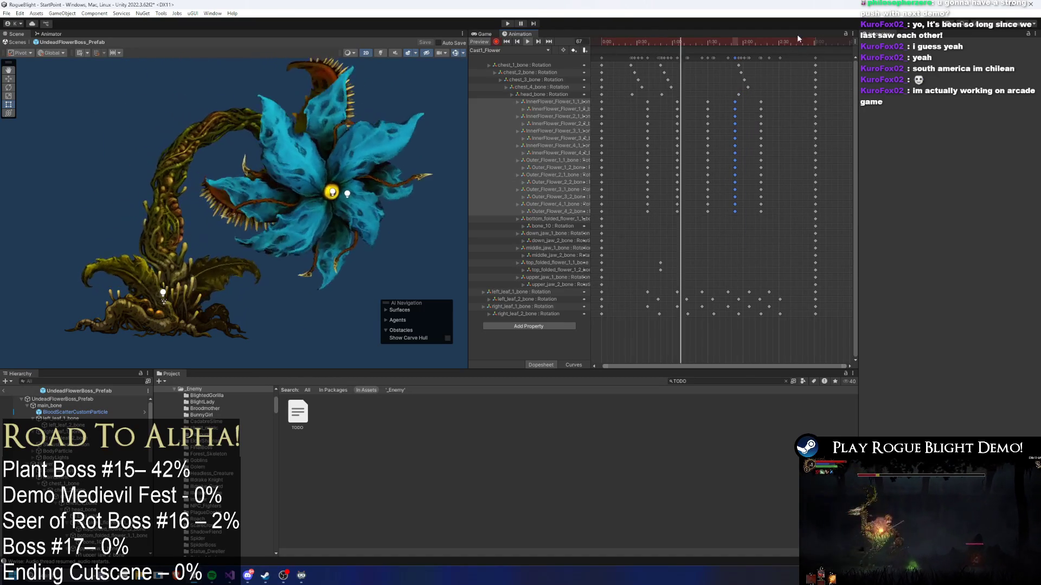
pyautogui.click(785, 41)
pyautogui.hotkey('ctrl', 'v')
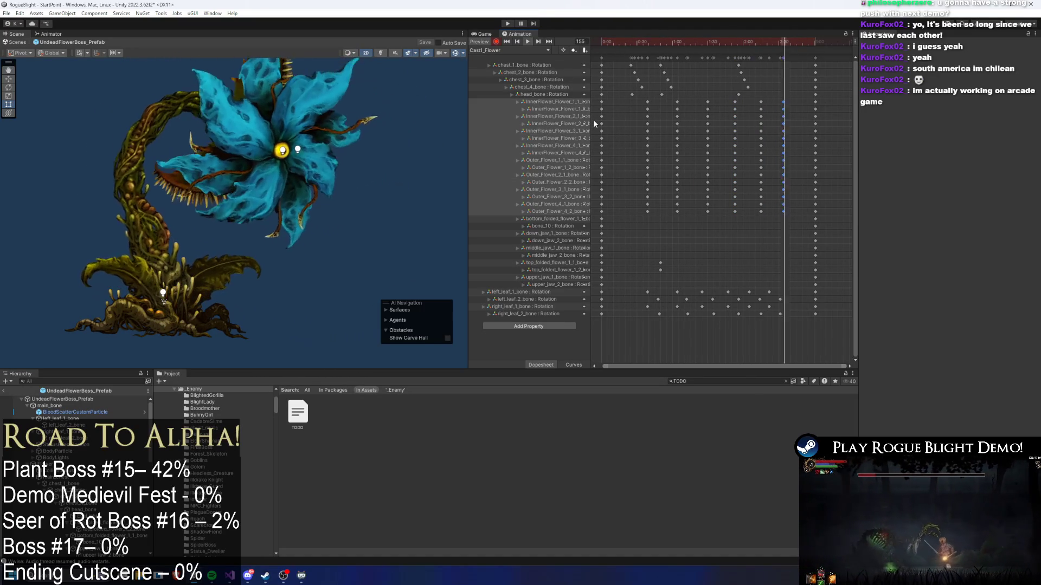
pyautogui.moveTo(783, 209); pyautogui.dragTo(791, 209)
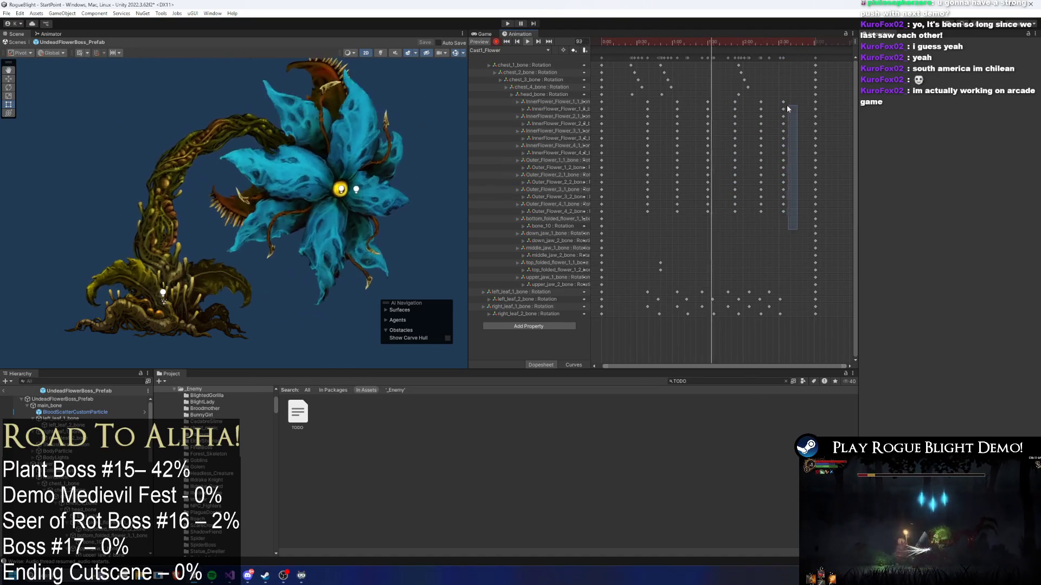
pyautogui.moveTo(776, 96); pyautogui.dragTo(743, 241)
pyautogui.click(799, 99)
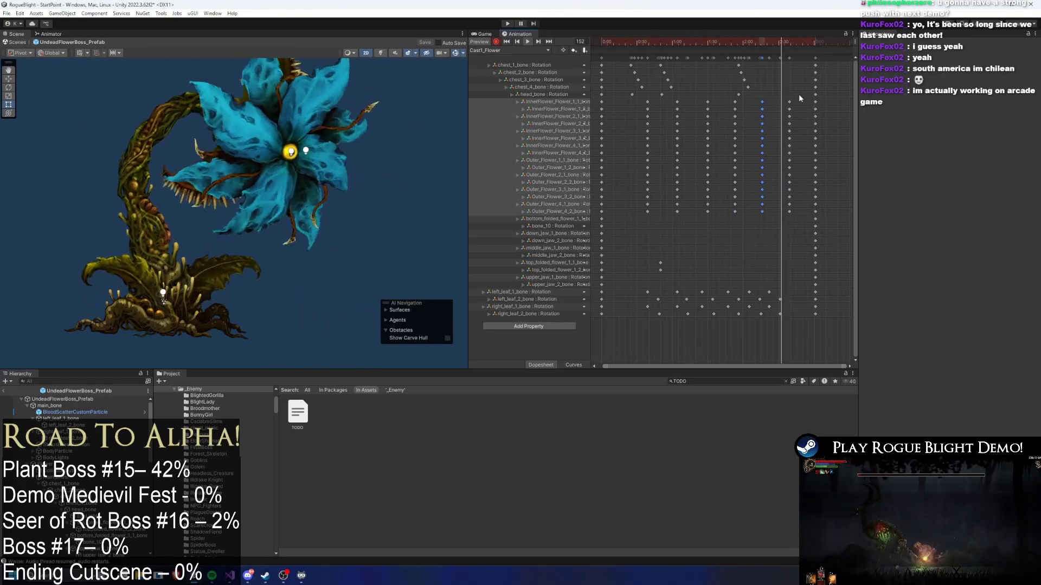
pyautogui.moveTo(802, 215)
pyautogui.mouseDown()
pyautogui.moveTo(625, 103)
pyautogui.moveTo(671, 116)
pyautogui.mouseUp()
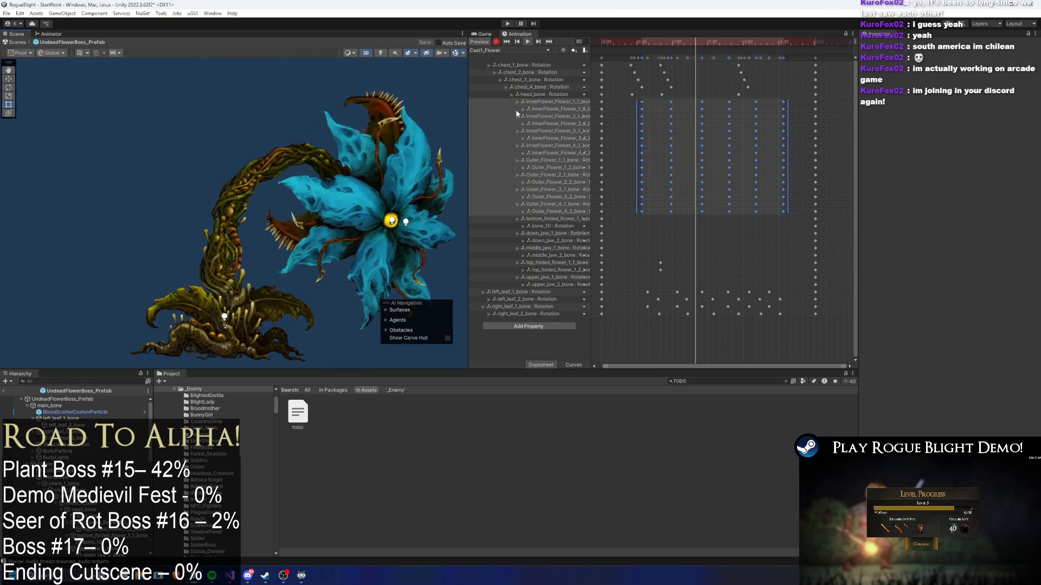
# - Select the InnerFlower and Outer_Flower_4_2 key rows and shift them slightly later
pyautogui.moveTo(620, 109); pyautogui.dragTo(790, 111)
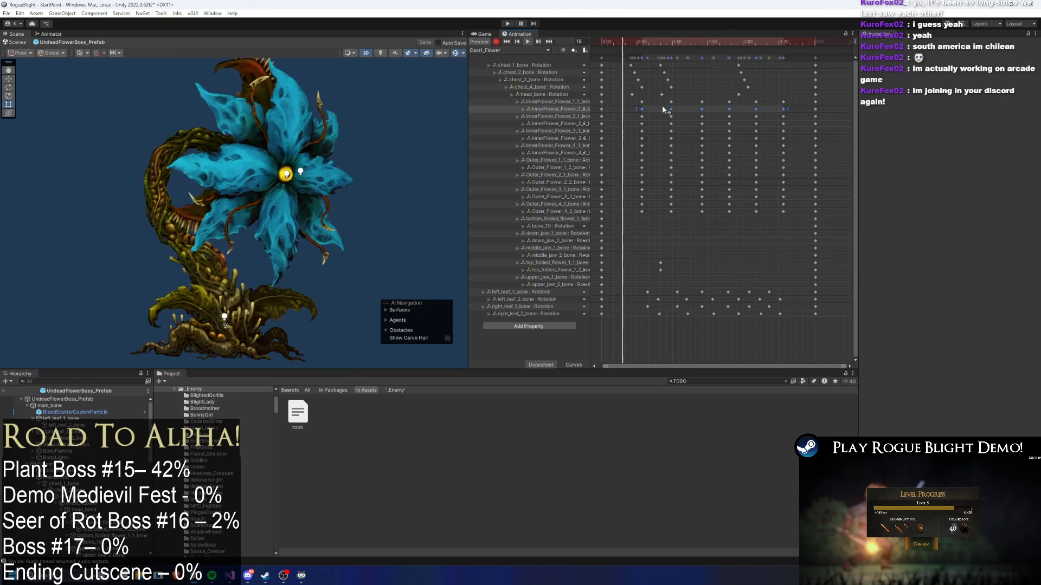
pyautogui.moveTo(627, 126)
pyautogui.mouseDown()
pyautogui.moveTo(790, 126)
pyautogui.moveTo(828, 138)
pyautogui.moveTo(791, 139)
pyautogui.mouseUp()
pyautogui.moveTo(633, 152); pyautogui.dragTo(776, 150)
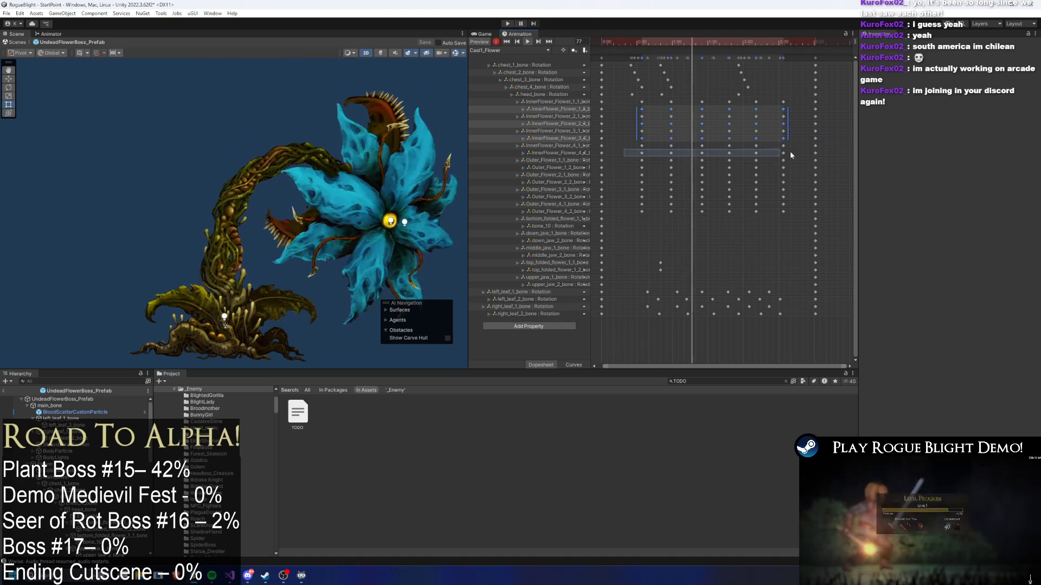
pyautogui.moveTo(626, 156)
pyautogui.mouseDown()
pyautogui.moveTo(798, 167)
pyautogui.moveTo(657, 153)
pyautogui.moveTo(621, 164)
pyautogui.moveTo(629, 184)
pyautogui.moveTo(791, 186)
pyautogui.mouseUp()
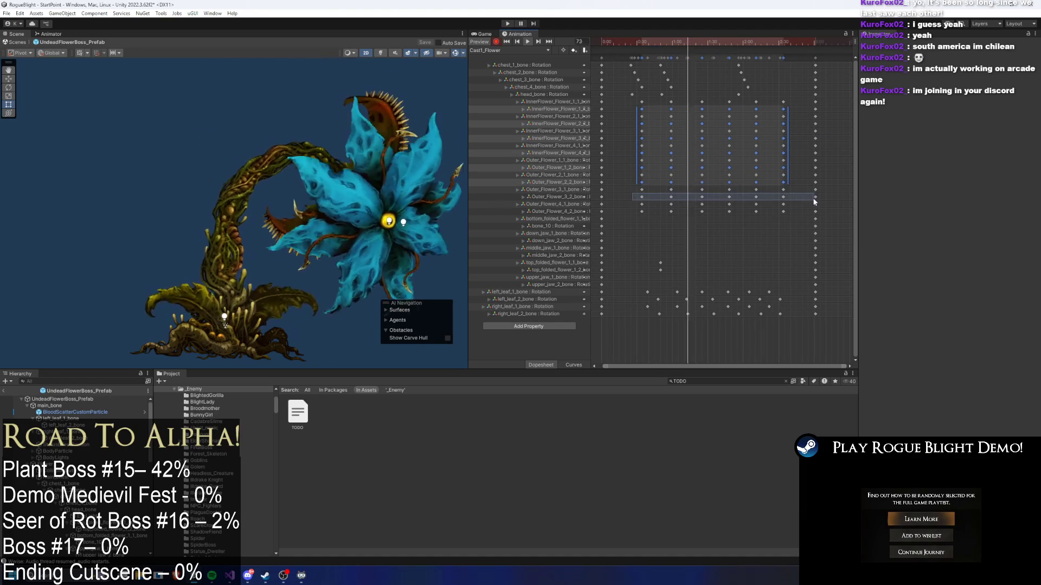
pyautogui.moveTo(612, 215)
pyautogui.mouseDown()
pyautogui.moveTo(794, 217)
pyautogui.moveTo(764, 212)
pyautogui.mouseUp()
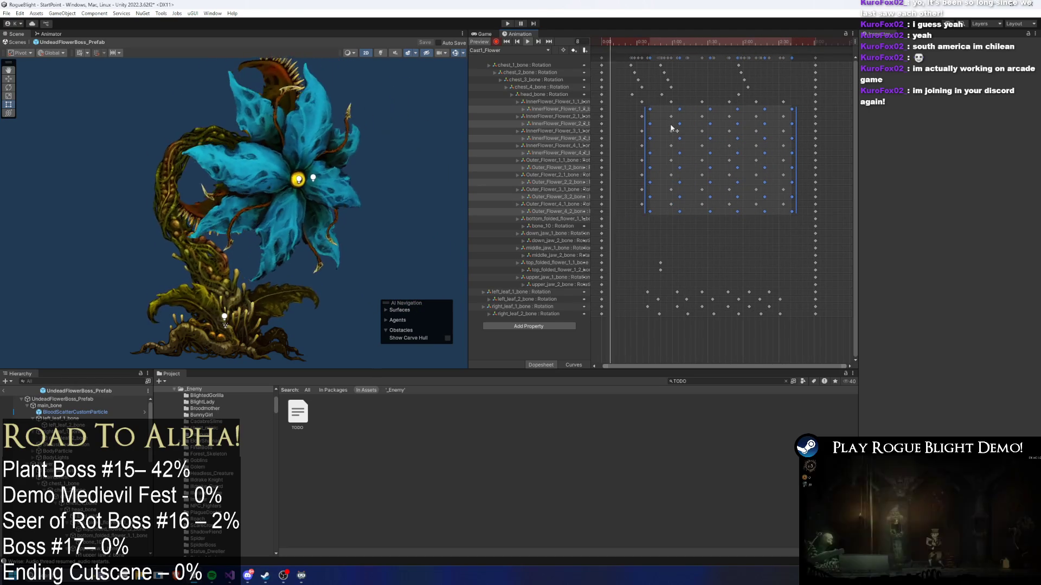
pyautogui.click(654, 41)
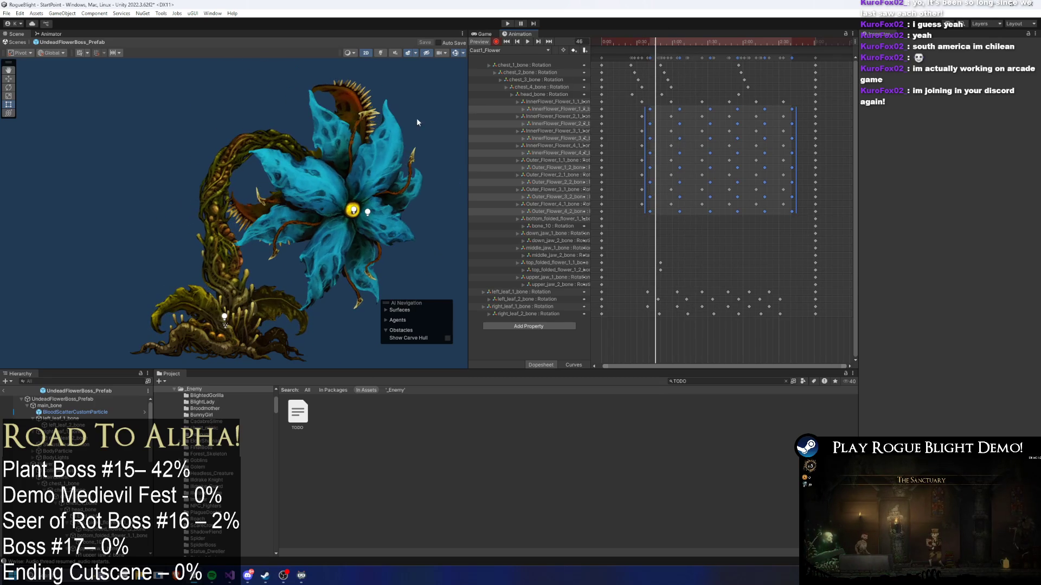
# - Rotate the top folded petal bone leftward at frame 46, recording its key
pyautogui.click(362, 107)
pyautogui.moveTo(346, 111); pyautogui.dragTo(356, 138)
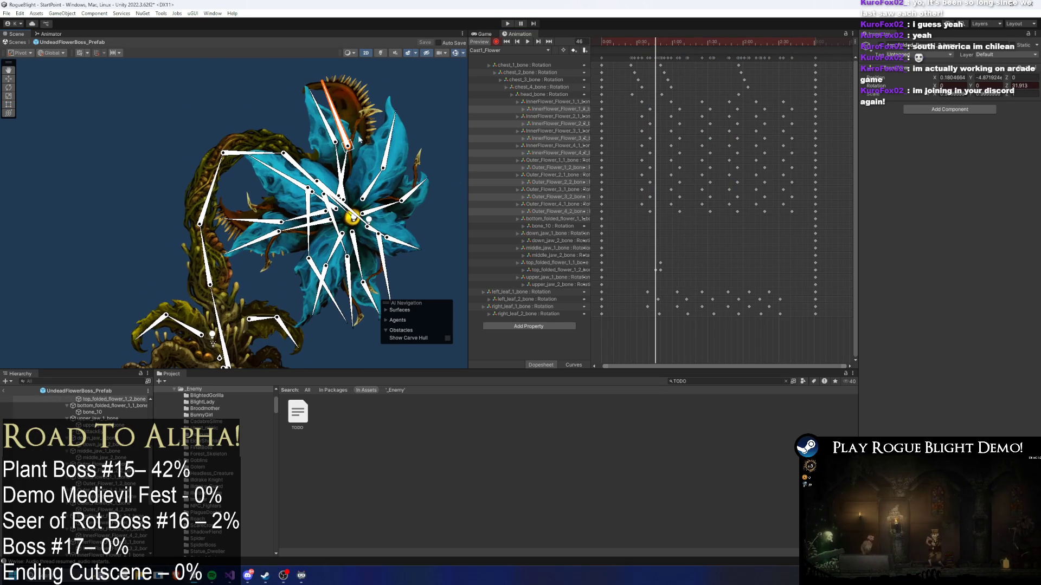
pyautogui.moveTo(682, 245); pyautogui.dragTo(656, 281)
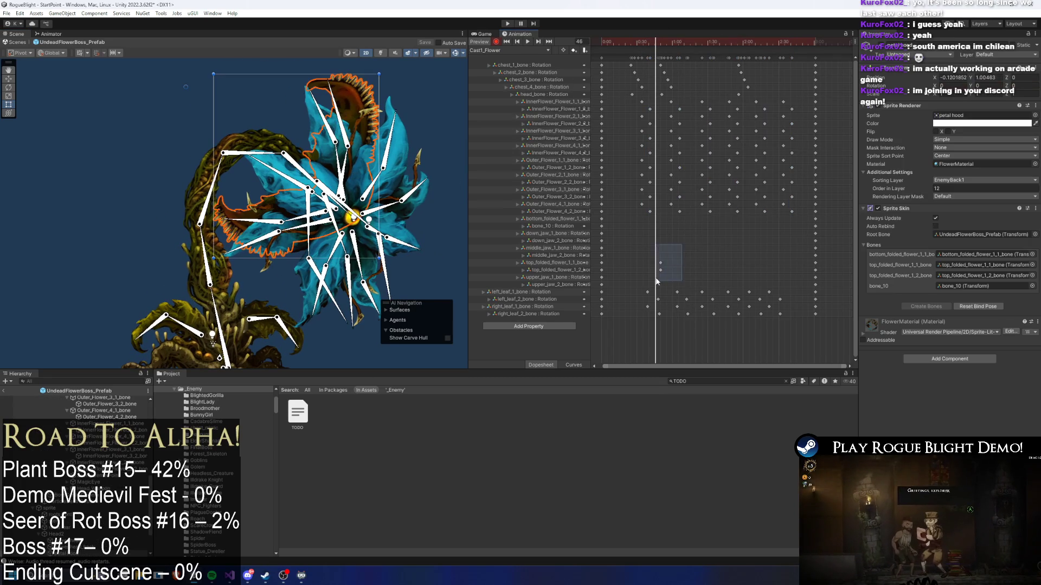
pyautogui.moveTo(355, 172); pyautogui.dragTo(347, 169)
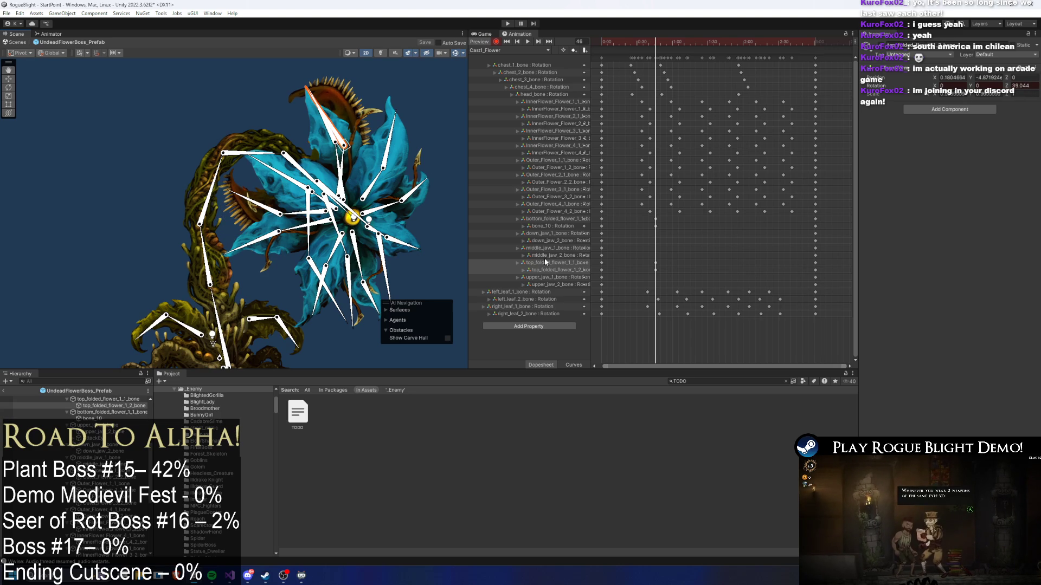
pyautogui.moveTo(690, 226); pyautogui.dragTo(691, 226)
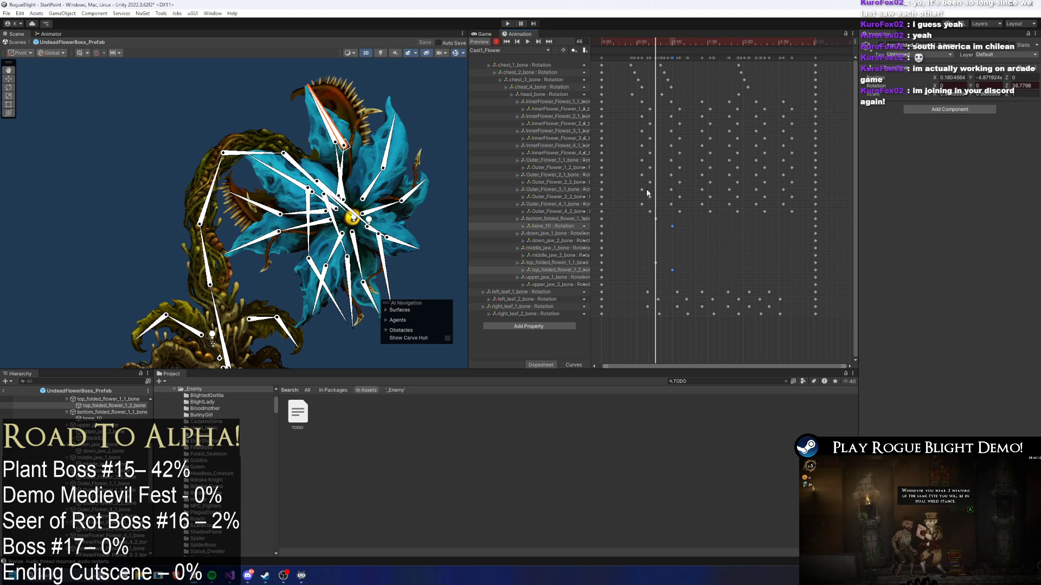
# - Play the animation preview and scrub through frames 112 to 133 to review the motion
pyautogui.moveTo(670, 54); pyautogui.dragTo(723, 50)
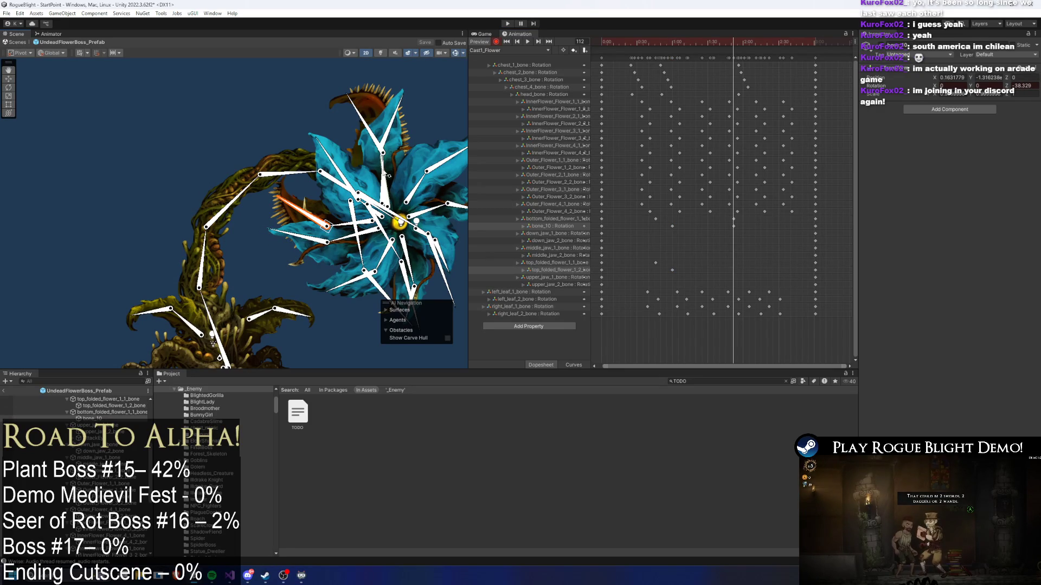
pyautogui.scroll(4, 385, 164)
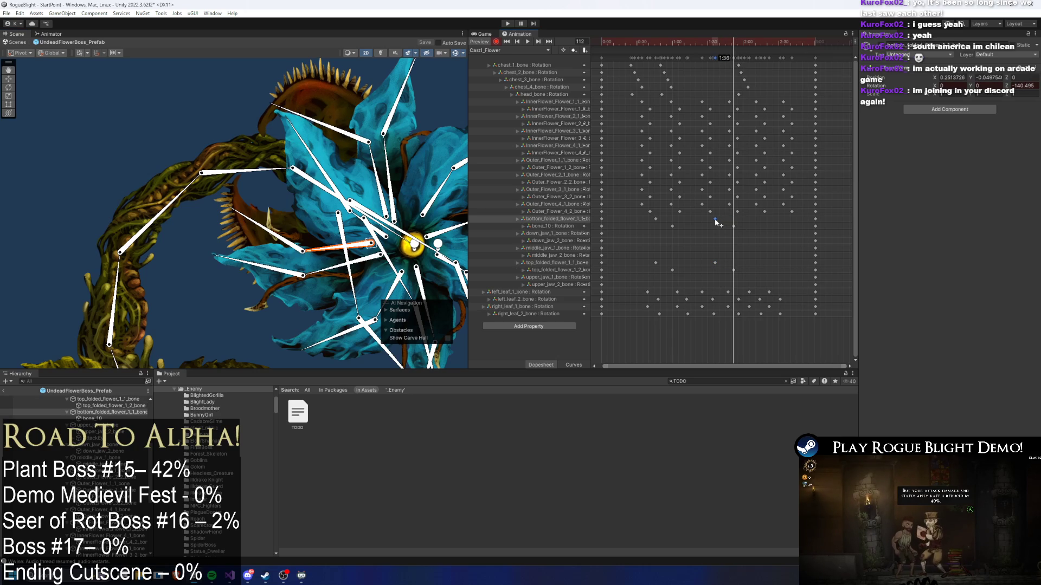
pyautogui.click(528, 41)
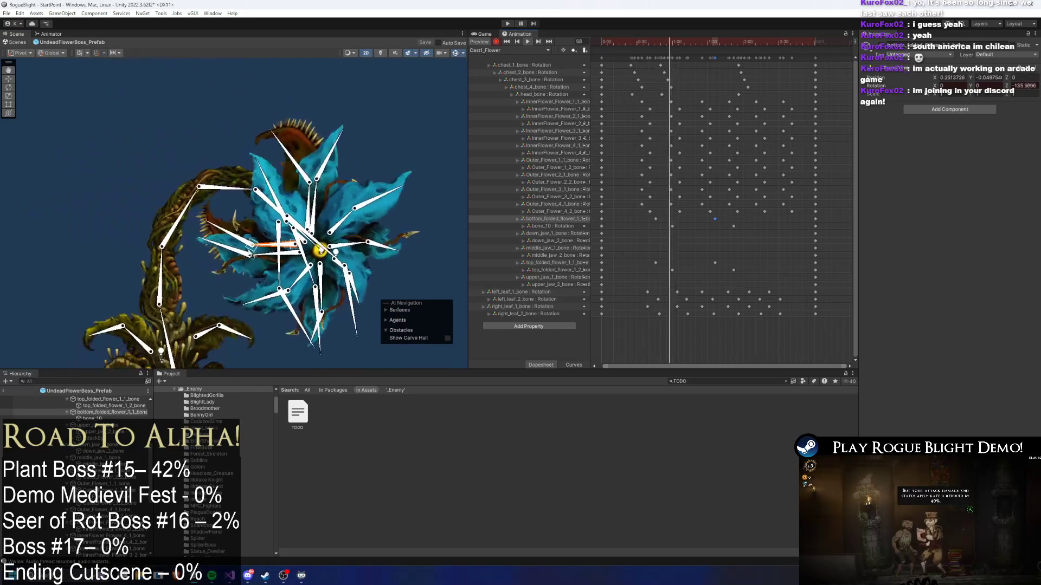
pyautogui.click(372, 323)
pyautogui.click(754, 44)
pyautogui.moveTo(753, 43); pyautogui.dragTo(758, 43)
pyautogui.click(337, 146)
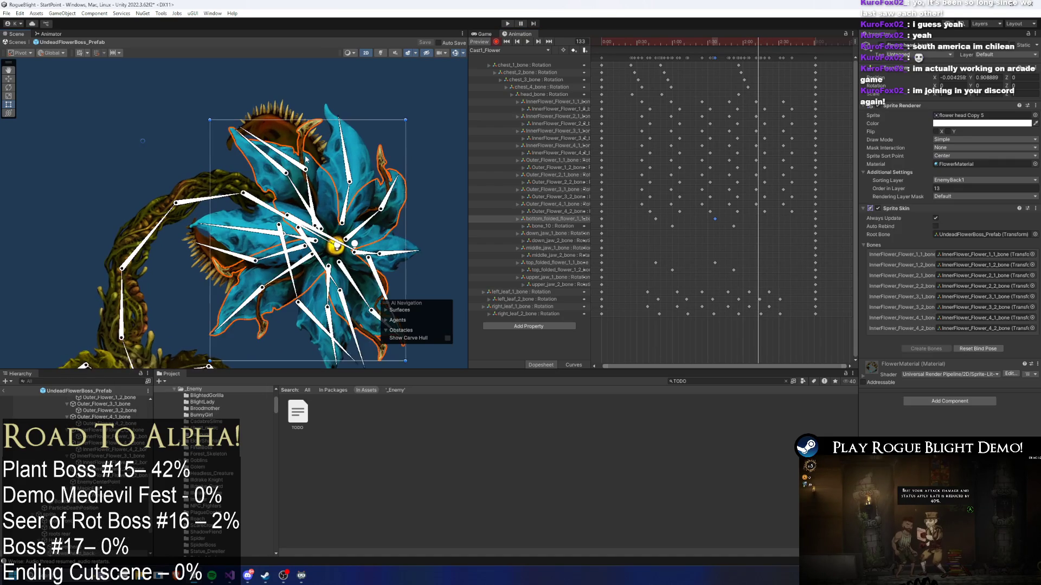
pyautogui.click(310, 190)
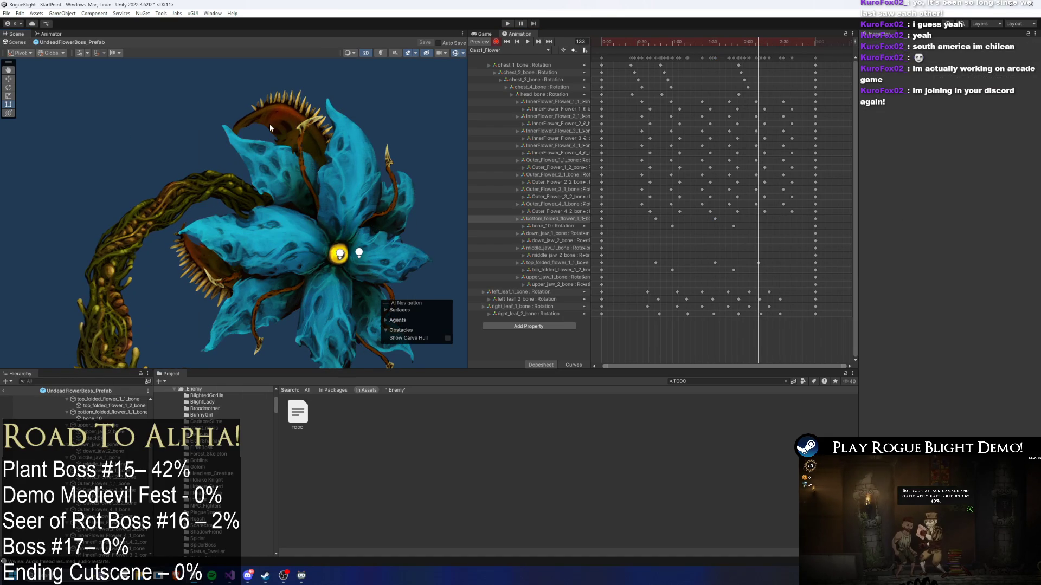
pyautogui.click(299, 122)
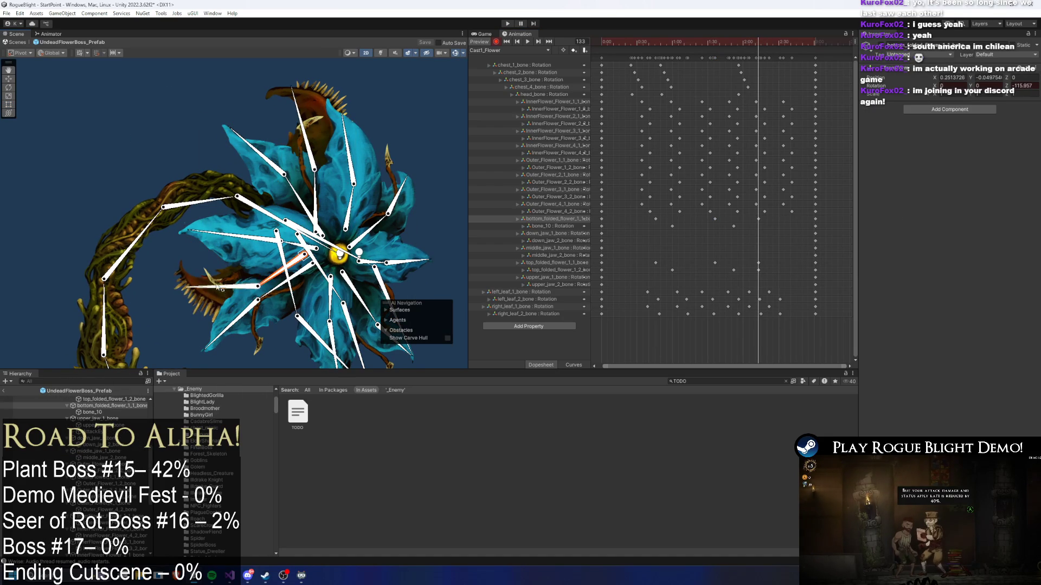
# - Move the bone_10 key later and play the preview
pyautogui.moveTo(760, 224); pyautogui.dragTo(778, 230)
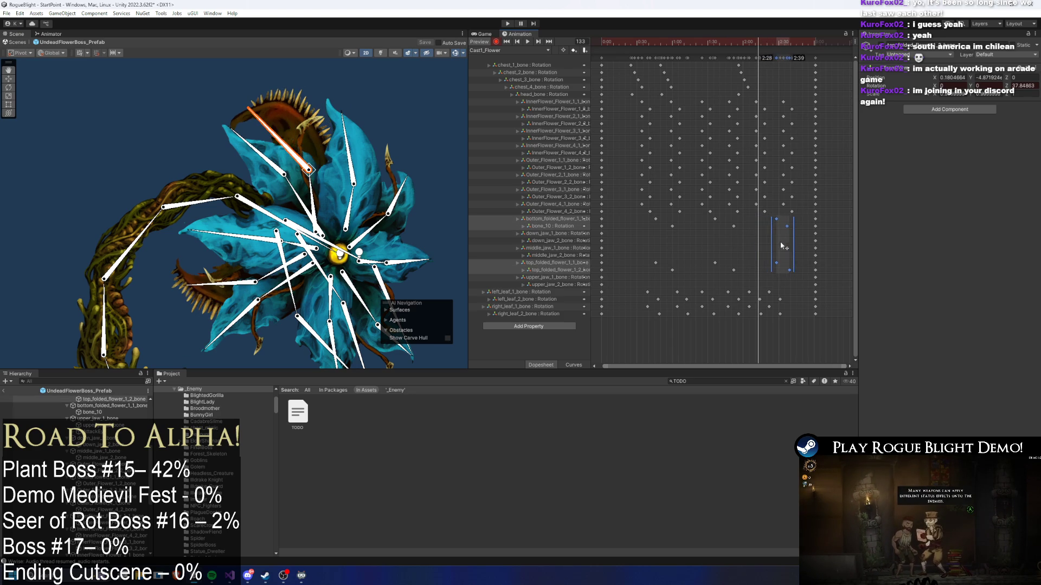
pyautogui.moveTo(798, 274); pyautogui.dragTo(681, 233)
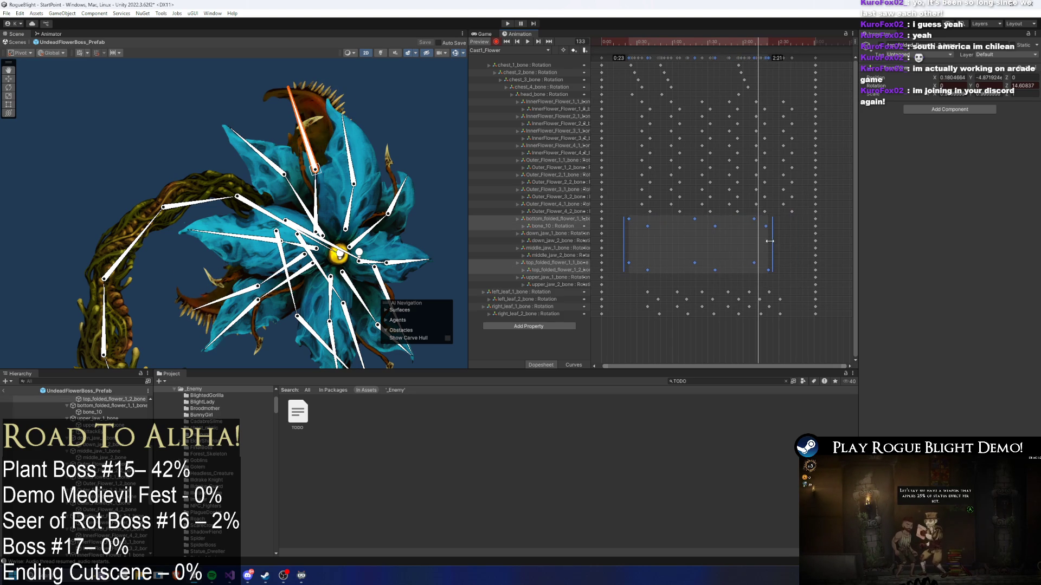
pyautogui.press('space')
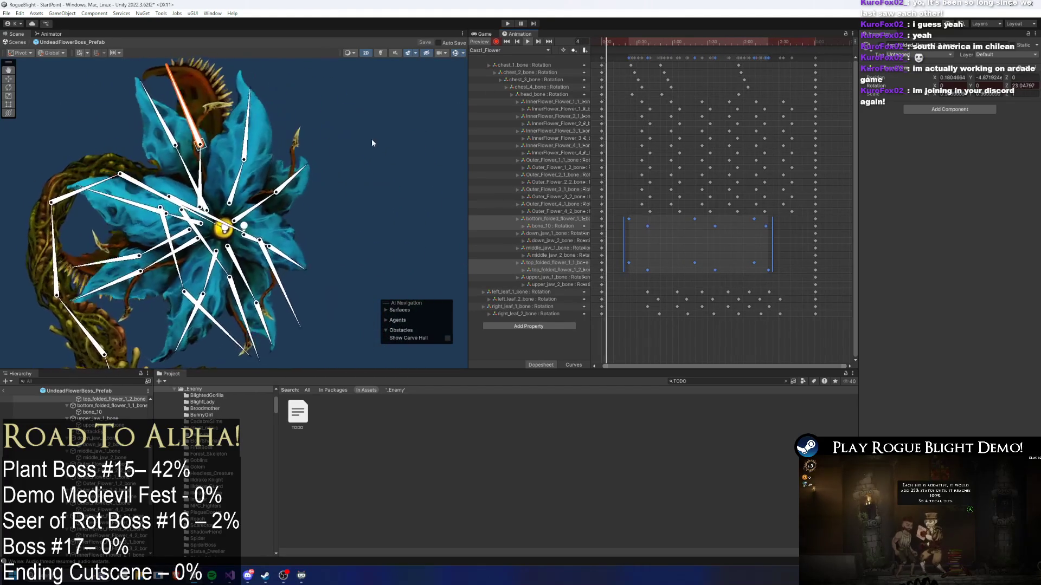
# - Select the top_folded_flower, bottom_folded_flower and bone_10 keys, then the two columns near 2:30
pyautogui.click(395, 120)
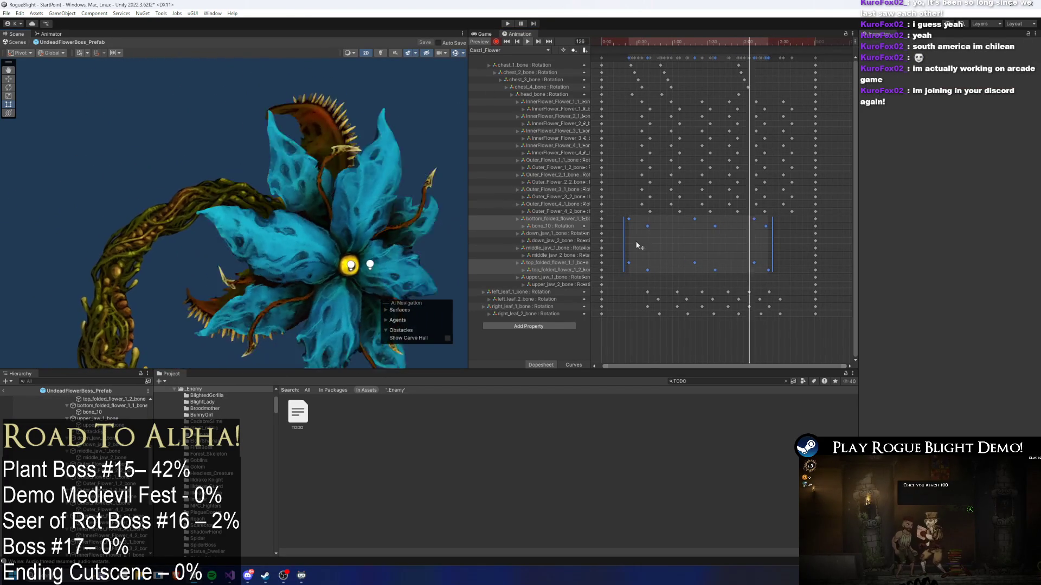
pyautogui.click(801, 246)
pyautogui.moveTo(615, 249); pyautogui.dragTo(770, 275)
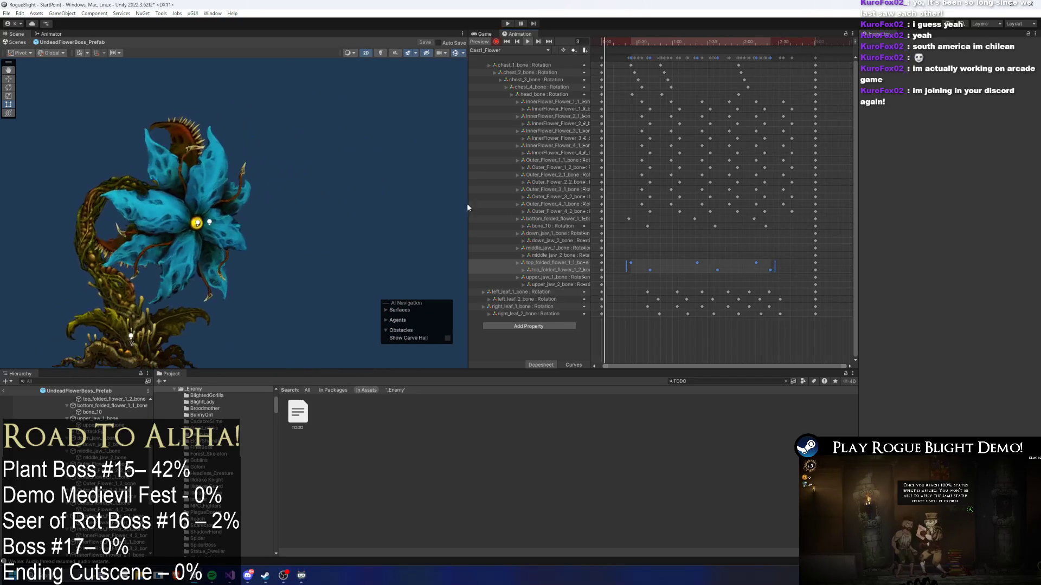
pyautogui.moveTo(619, 229)
pyautogui.mouseDown()
pyautogui.moveTo(679, 216)
pyautogui.moveTo(768, 230)
pyautogui.moveTo(721, 230)
pyautogui.mouseUp()
pyautogui.click(656, 238)
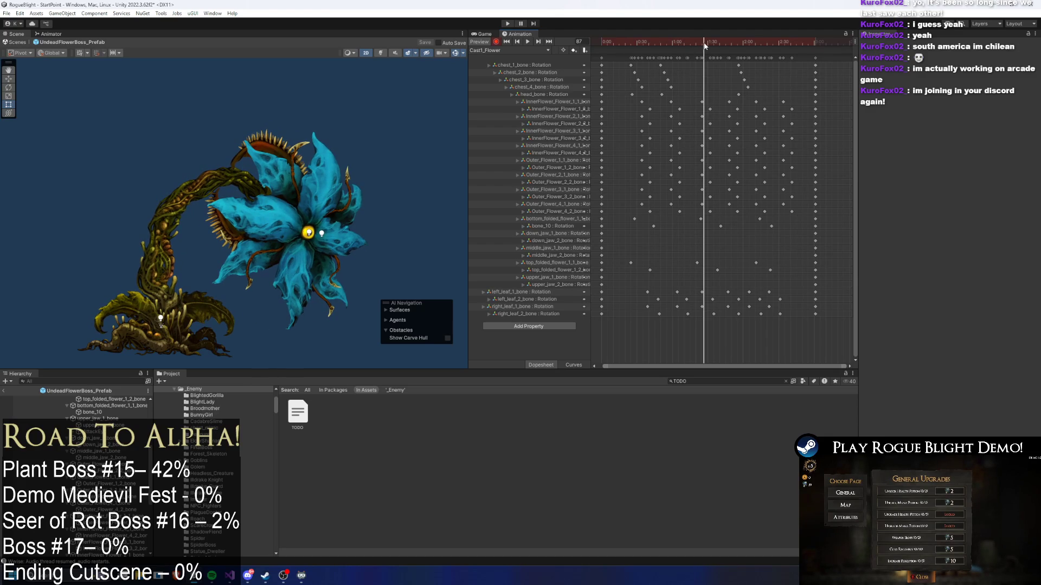
pyautogui.moveTo(800, 57)
pyautogui.mouseDown()
pyautogui.moveTo(763, 57)
pyautogui.moveTo(744, 37)
pyautogui.moveTo(757, 36)
pyautogui.moveTo(743, 82)
pyautogui.mouseUp()
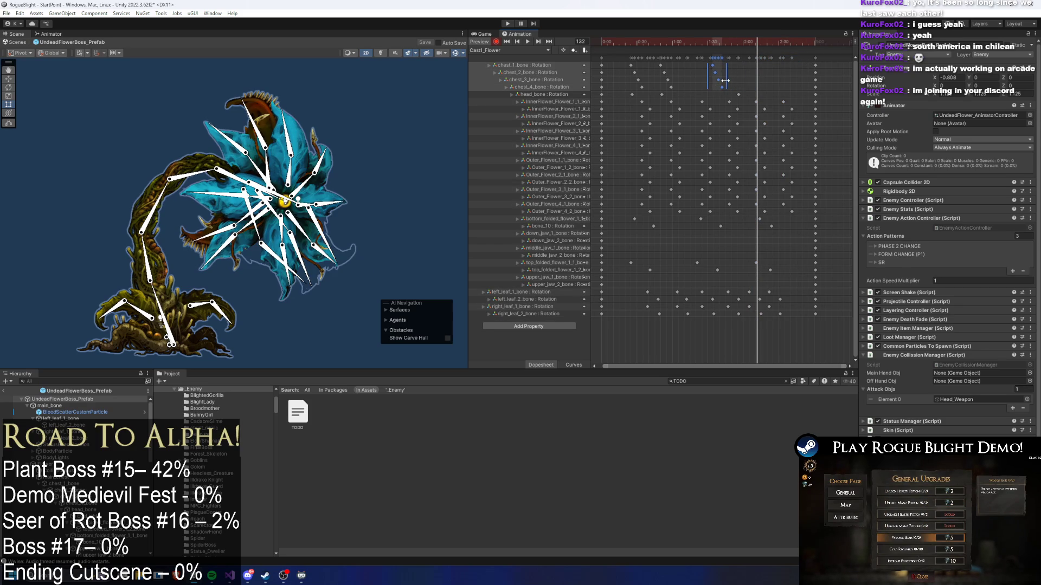
pyautogui.moveTo(782, 59); pyautogui.dragTo(748, 317)
pyautogui.press('Delete')
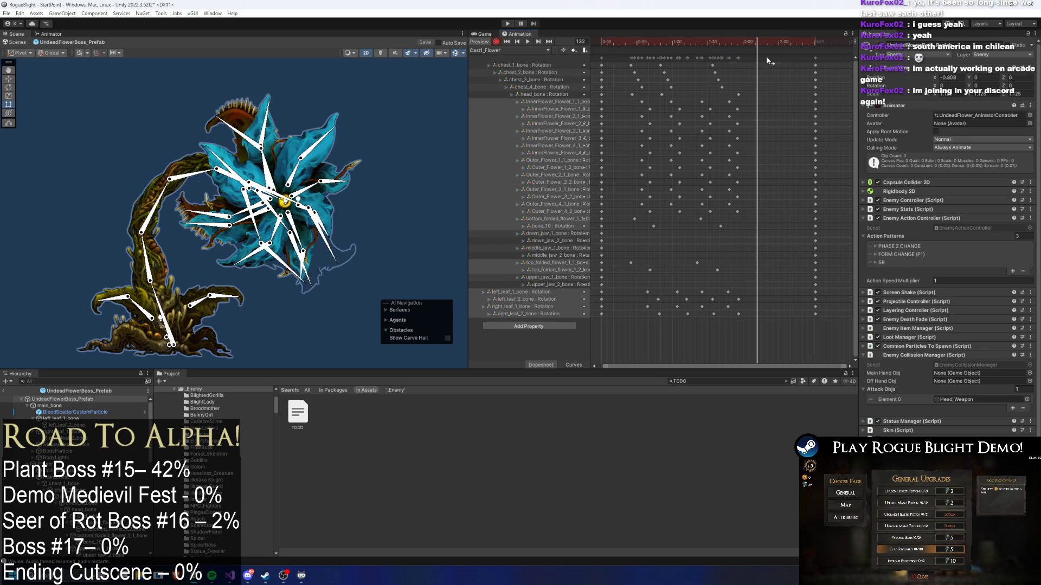
pyautogui.moveTo(815, 57); pyautogui.dragTo(776, 58)
pyautogui.press('space')
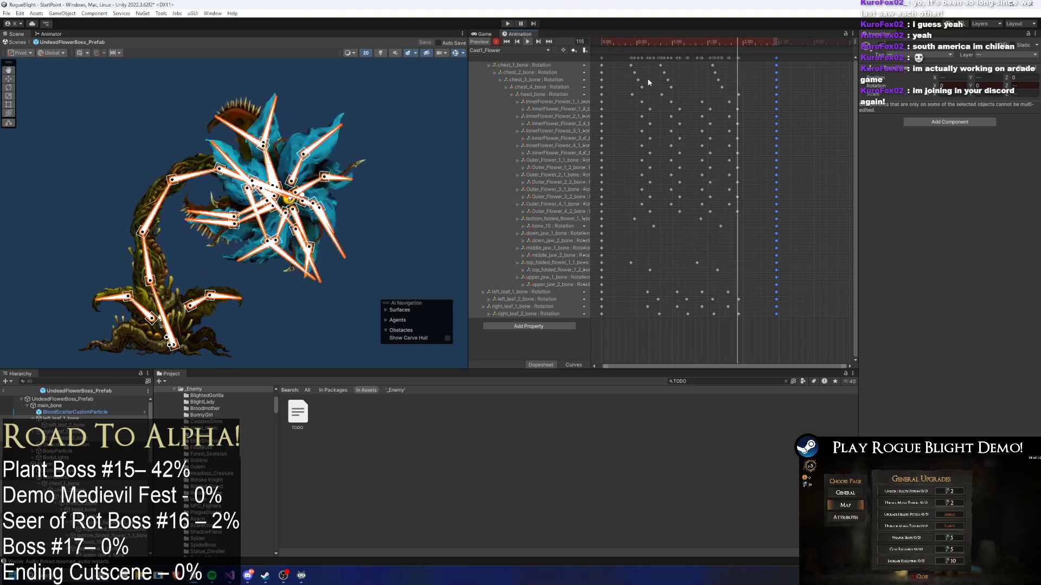
pyautogui.click(810, 96)
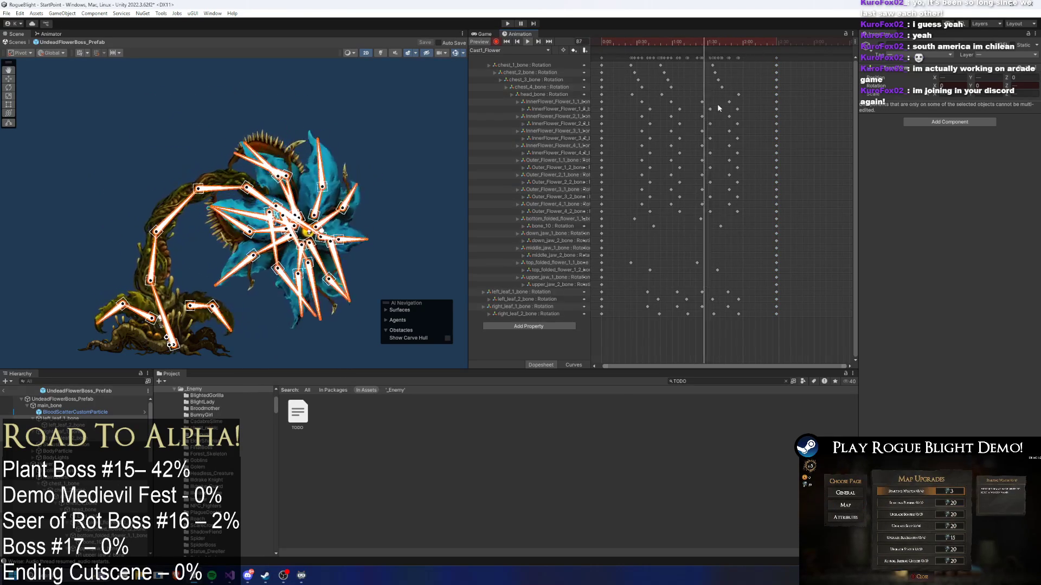
pyautogui.moveTo(692, 224); pyautogui.dragTo(692, 223)
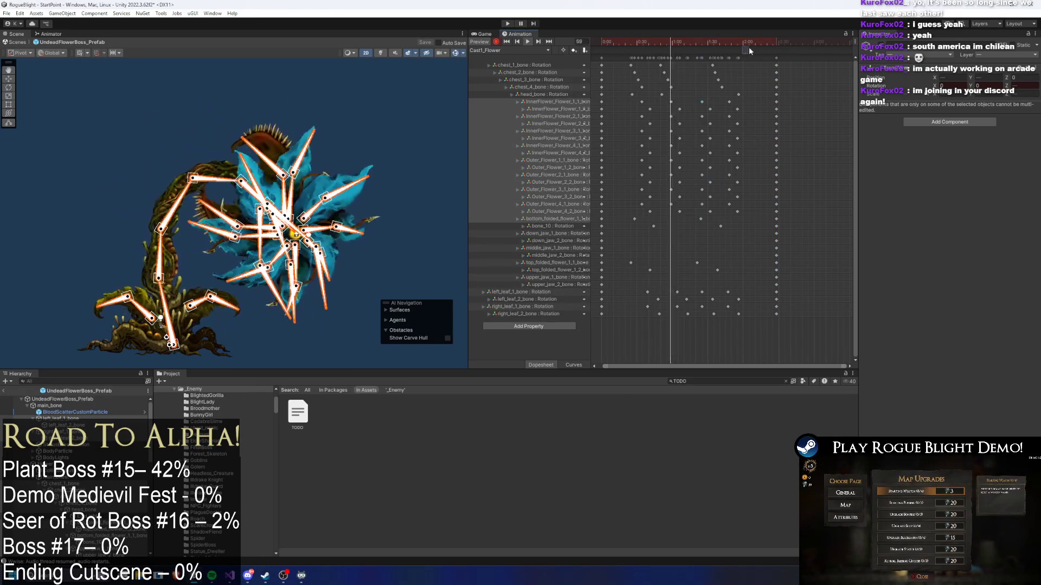
pyautogui.click(788, 61)
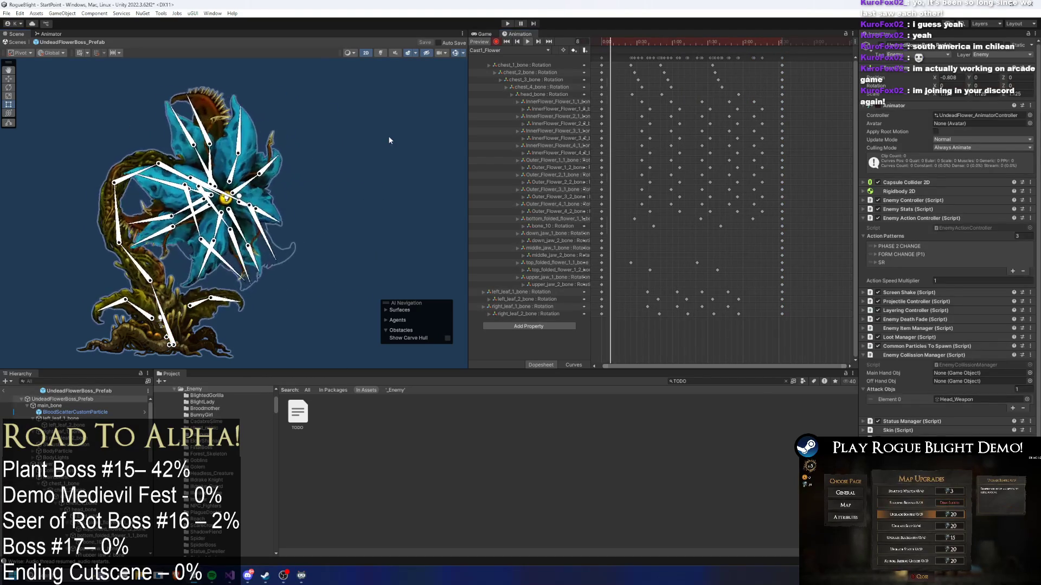
pyautogui.click(388, 136)
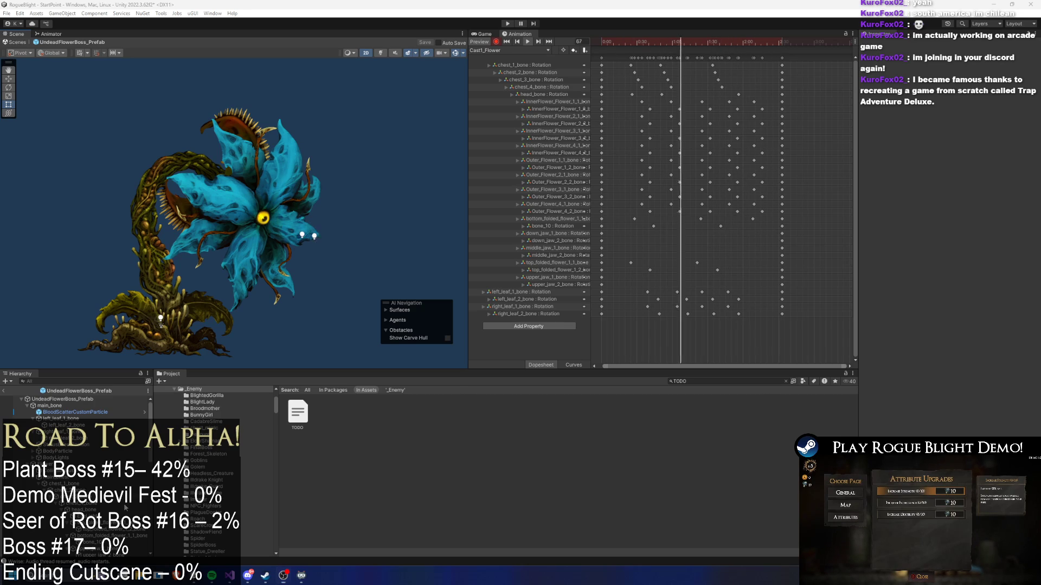
pyautogui.press('super')
pyautogui.click(116, 297)
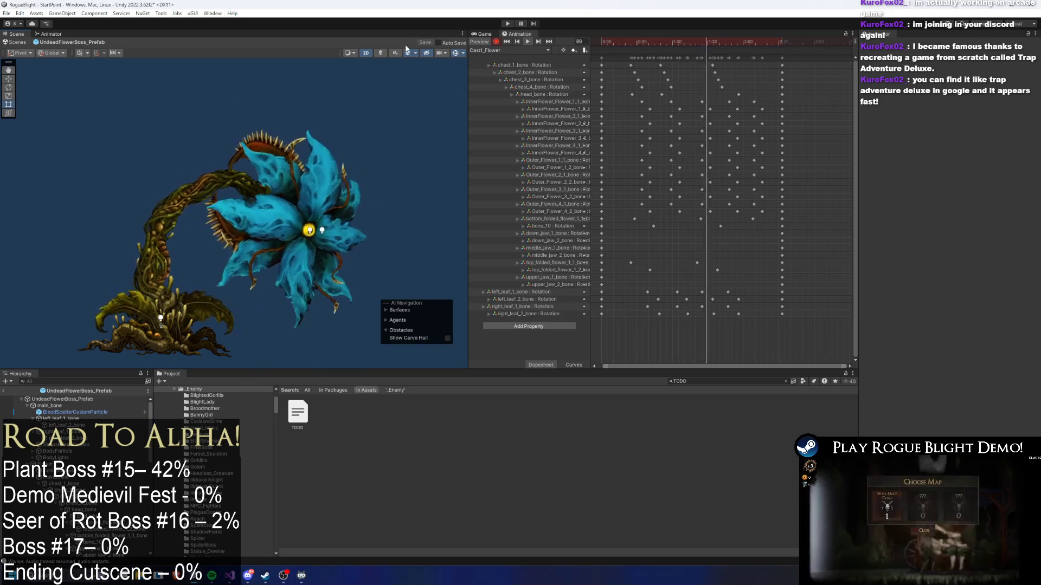
# - Turn on Scene lighting, search 'fl' to select Cast1_Flower, and show the Animator graph
pyautogui.click(381, 52)
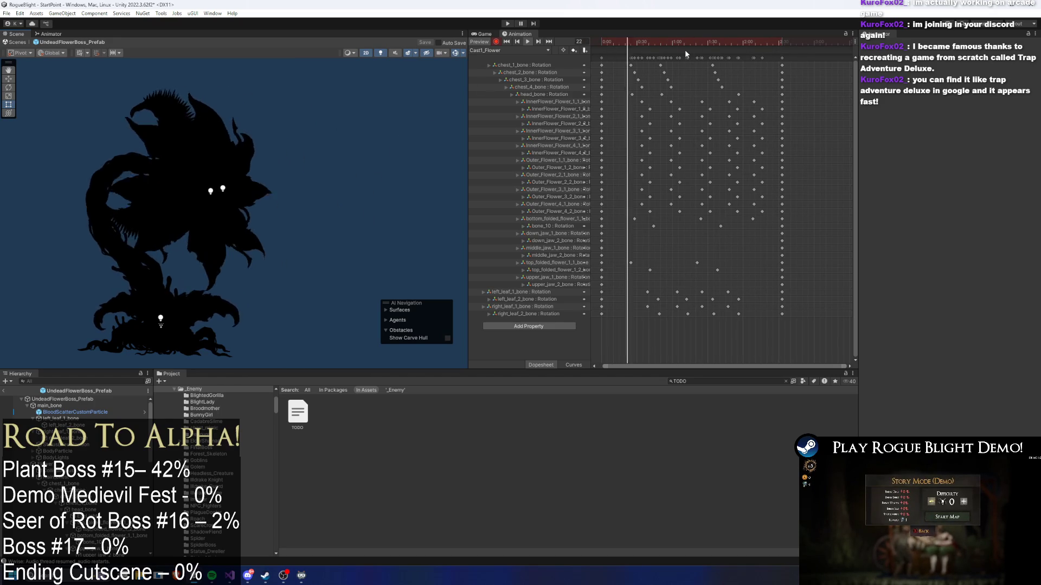
pyautogui.click(652, 45)
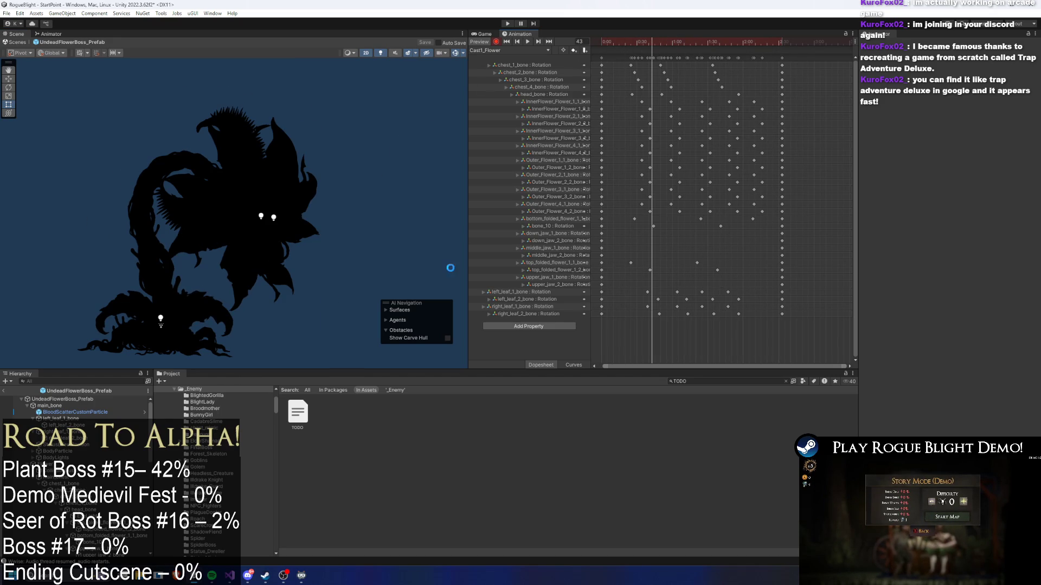
pyautogui.write('t:cast 1flower')
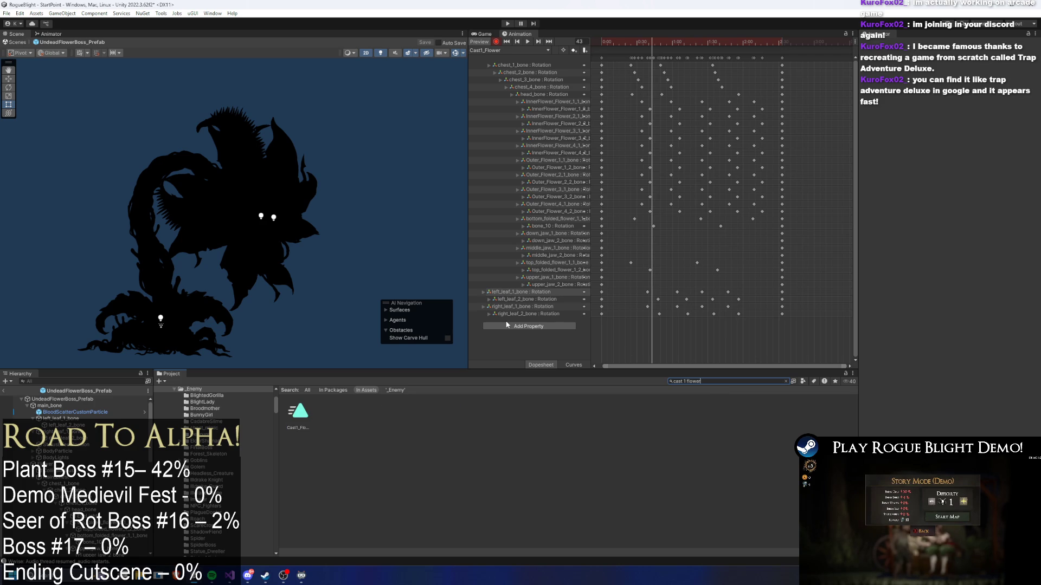
pyautogui.click(298, 418)
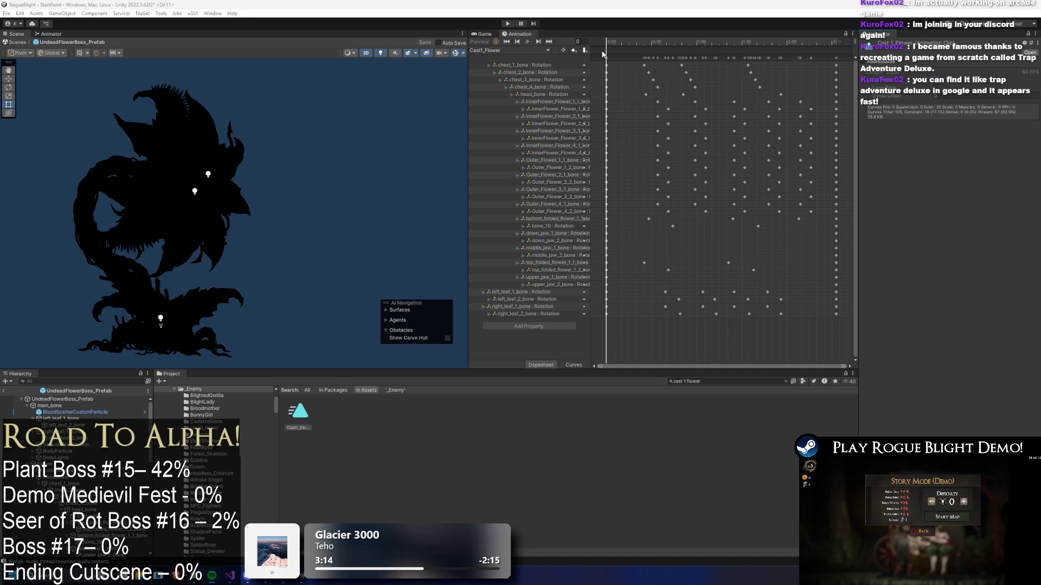
pyautogui.click(69, 34)
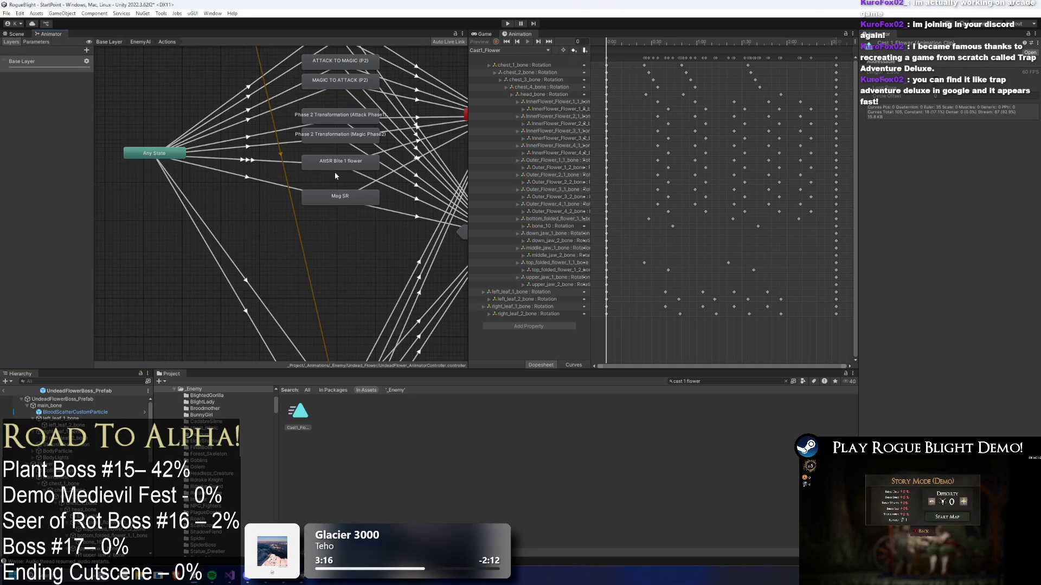
# - Set the Mag SR state's Motion to the Cast1_Flower clip
pyautogui.click(337, 198)
pyautogui.click(1035, 72)
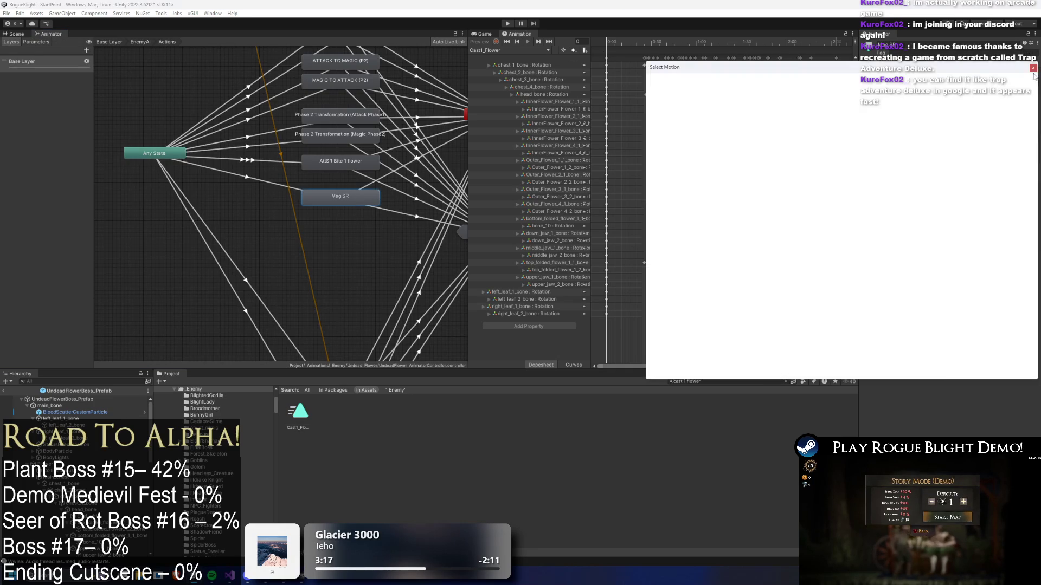
pyautogui.write('cast 1')
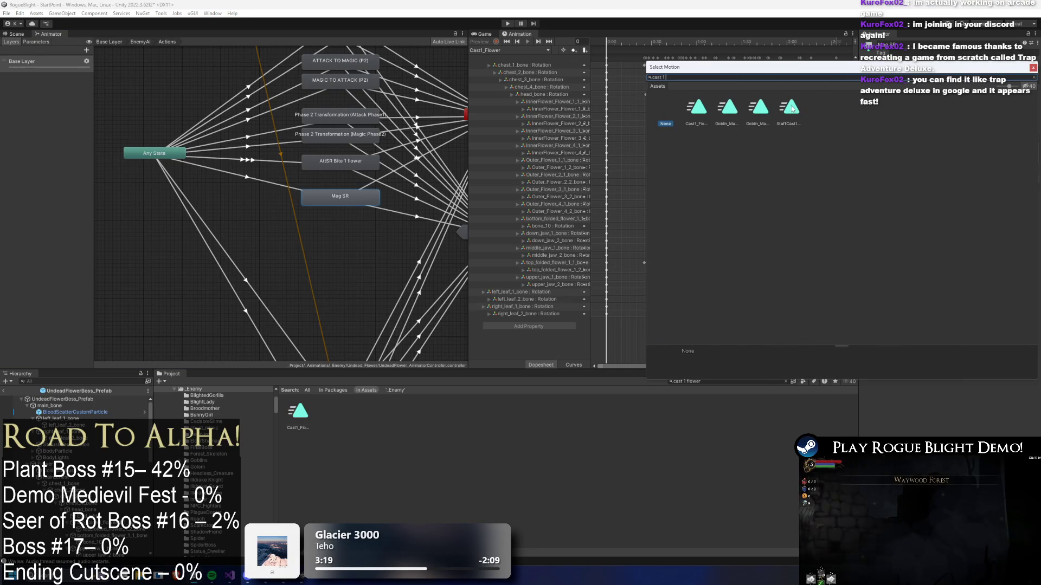
pyautogui.click(765, 110)
pyautogui.click(688, 105)
pyautogui.doubleClick(688, 104)
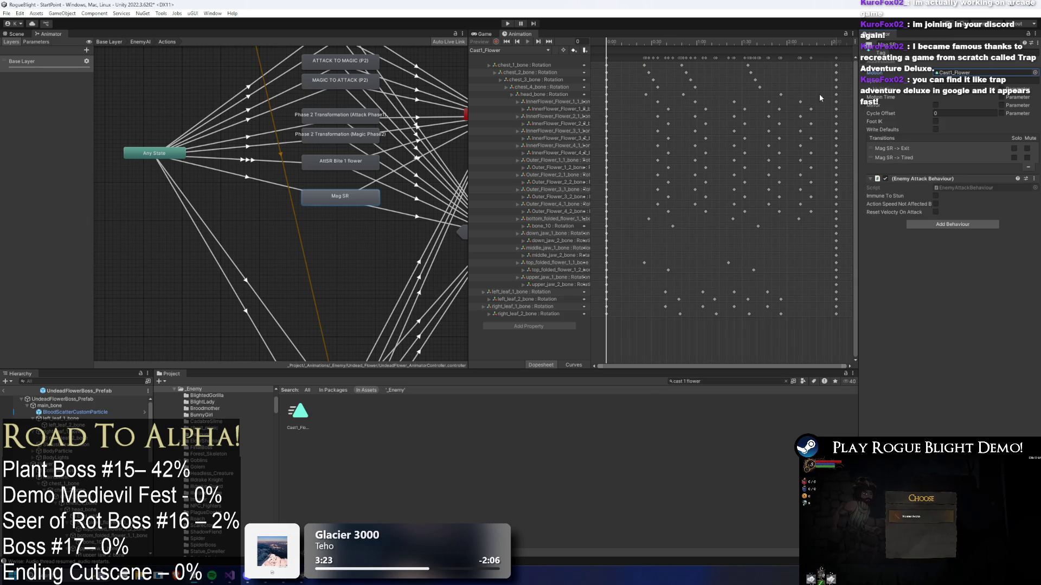
pyautogui.moveTo(300, 189); pyautogui.dragTo(241, 185)
# - Copy AttSR Bite 1 flower's transition parameters and paste both onto the Any State → Mag SR transition
pyautogui.click(250, 173)
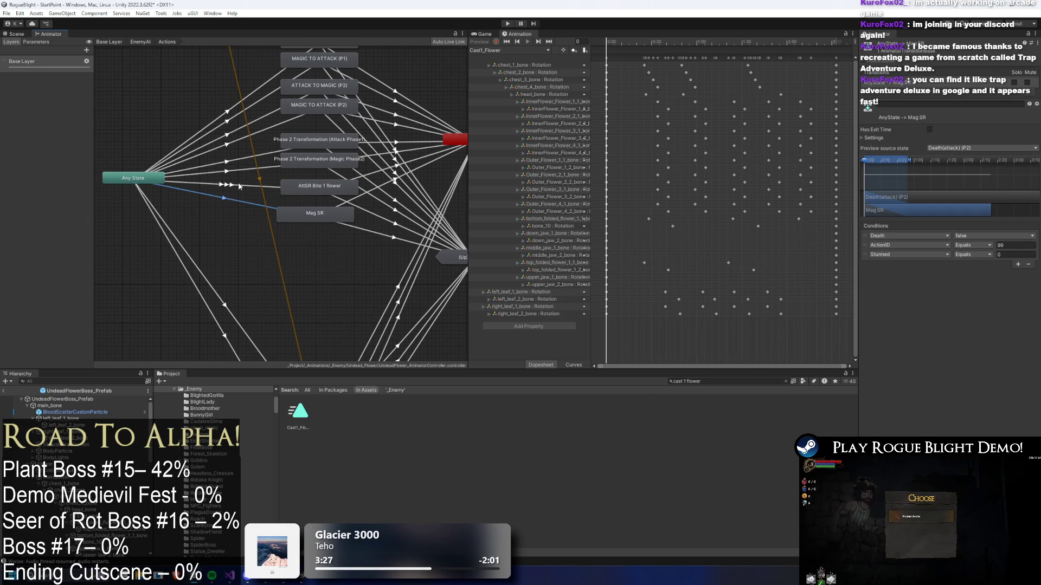
pyautogui.click(235, 185)
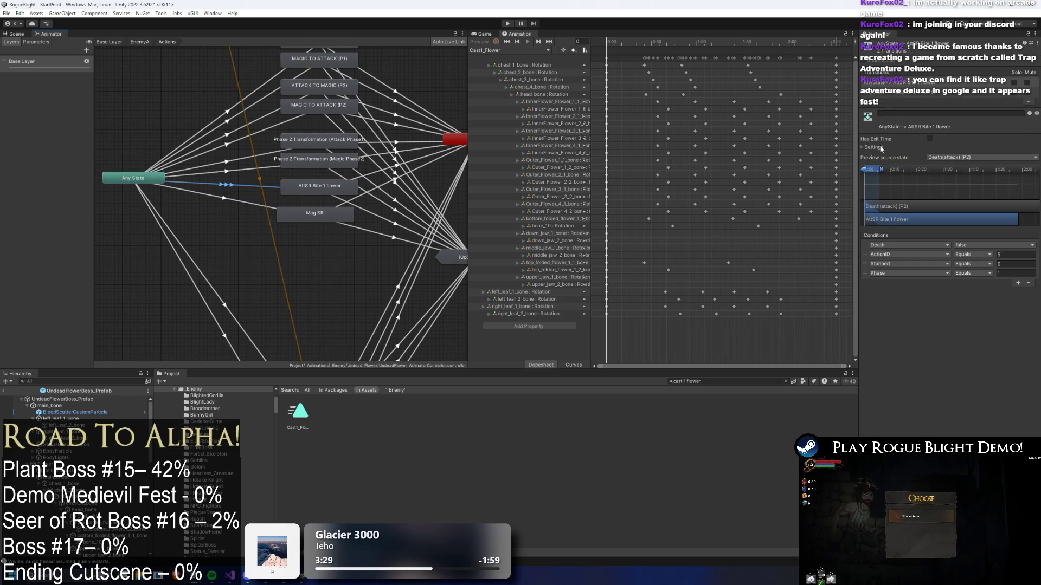
pyautogui.click(873, 146)
pyautogui.rightClick(886, 85)
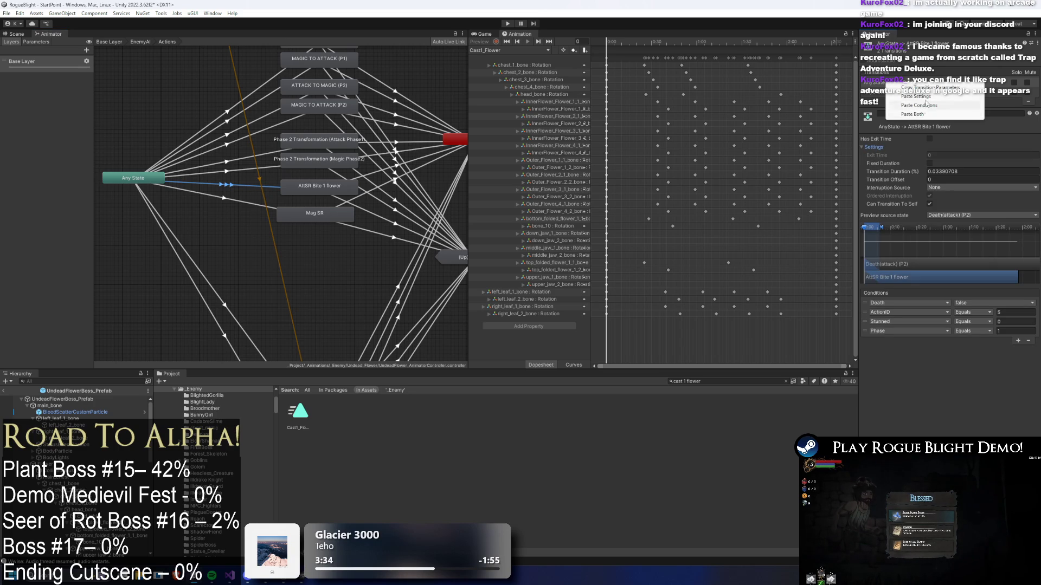
pyautogui.click(220, 198)
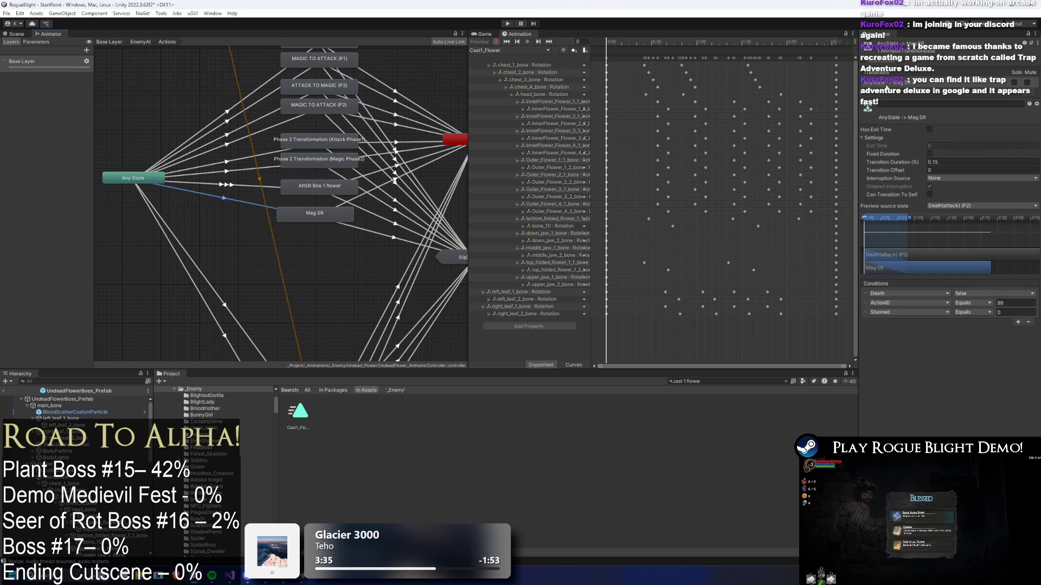
pyautogui.rightClick(886, 85)
pyautogui.click(922, 117)
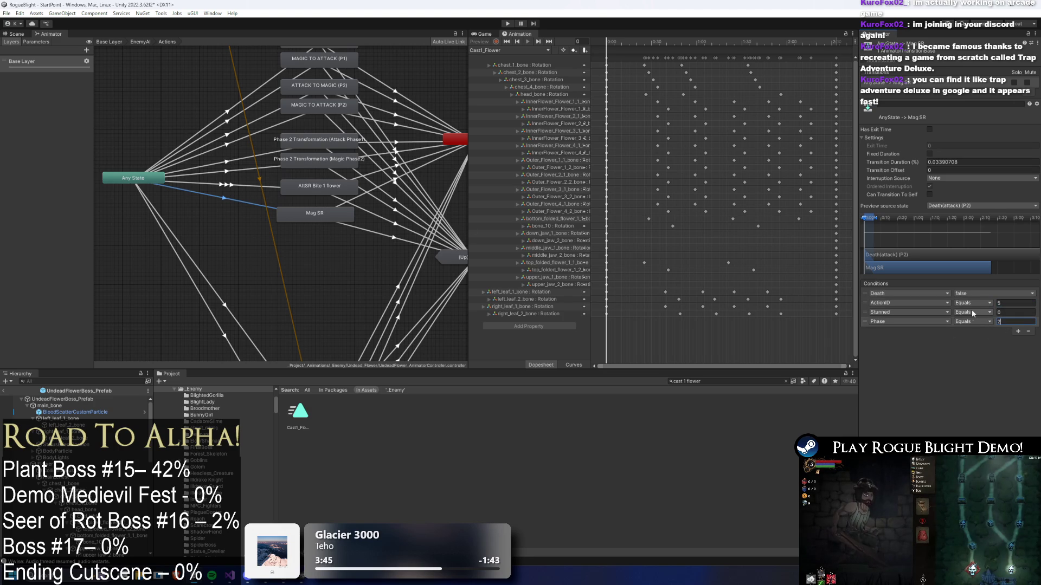
# - Recopy AttSR Bite 1 flower's parameters, adjust Mag SR's Phase condition, align the state, and enter Play mode
pyautogui.click(235, 187)
pyautogui.rightClick(912, 96)
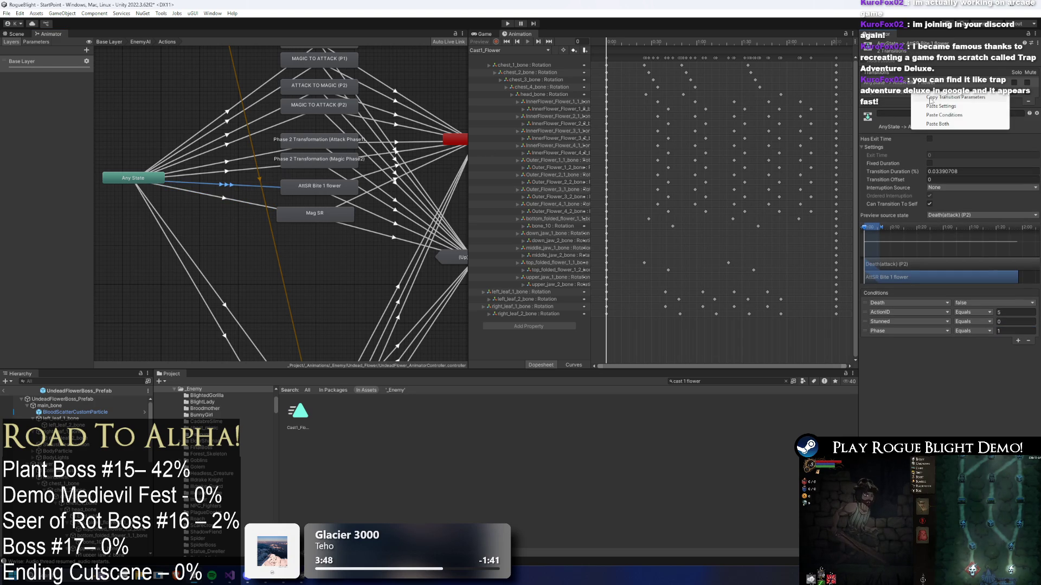
pyautogui.click(239, 200)
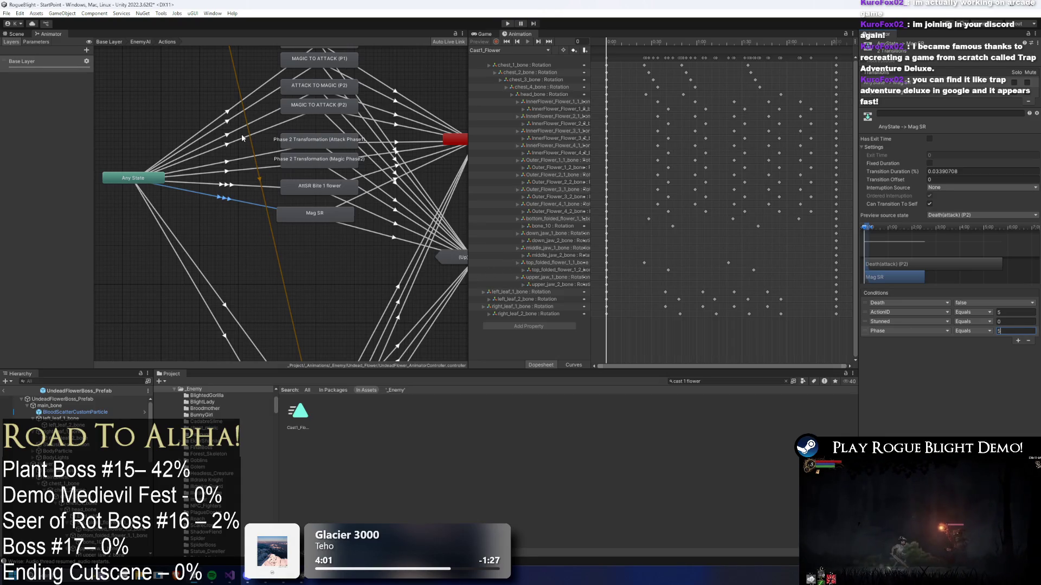
pyautogui.moveTo(301, 213); pyautogui.dragTo(305, 208)
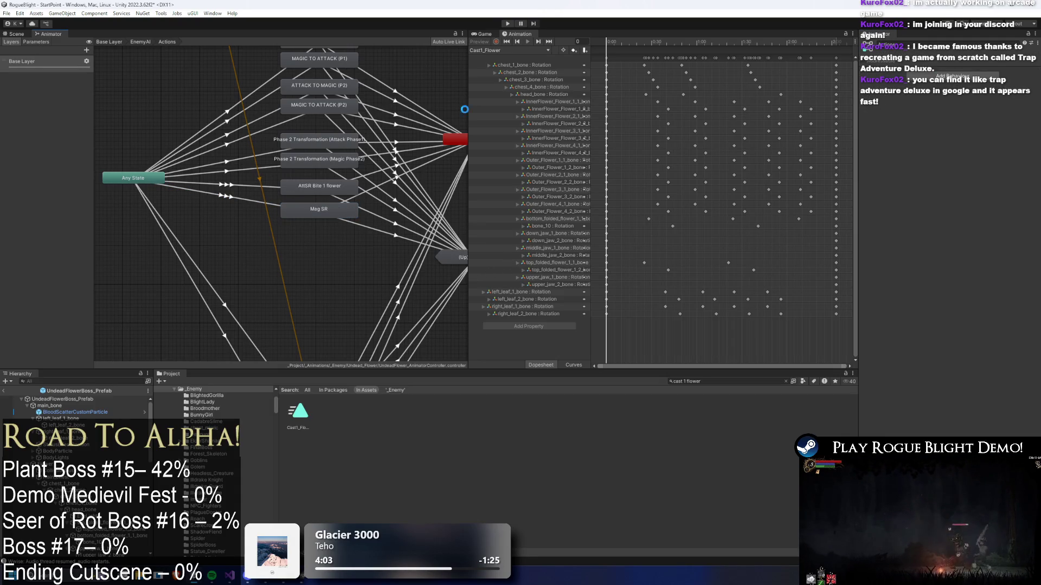
pyautogui.click(507, 23)
# - Accept the Prefab Mode warning, load the first save slot, playtest, then stop Play mode
pyautogui.press('Return')
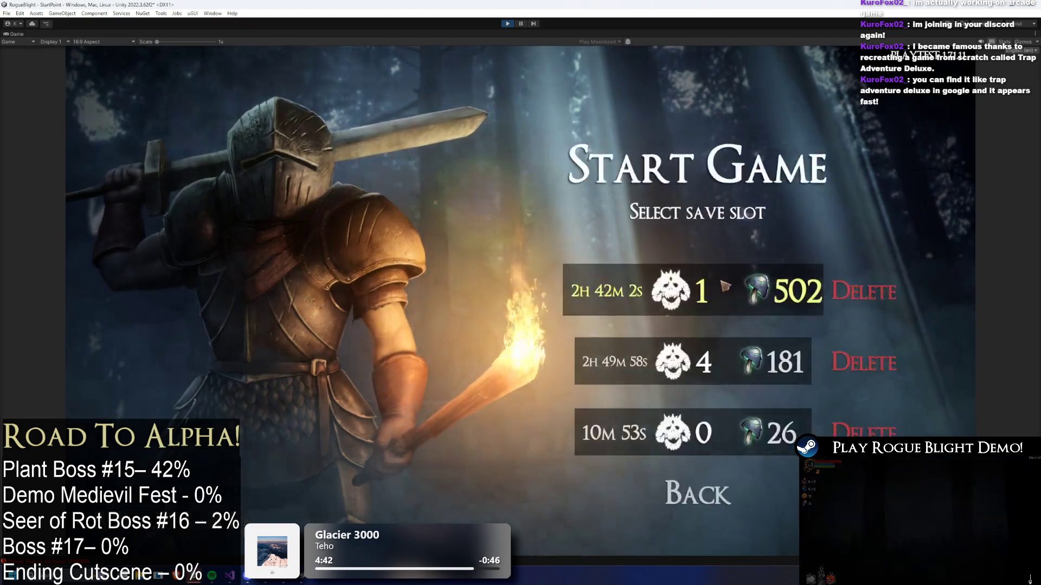
pyautogui.click(722, 282)
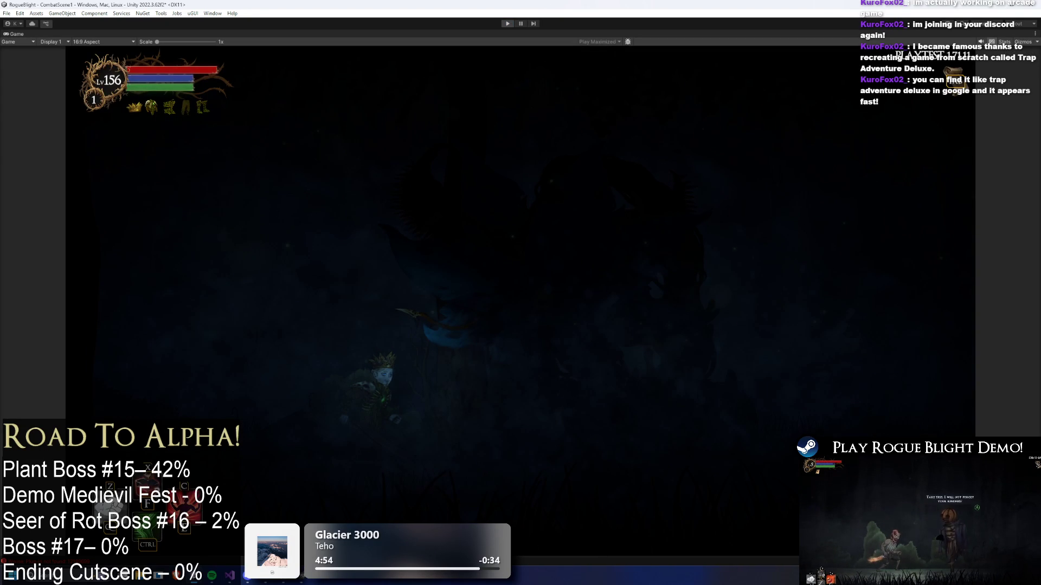
pyautogui.hotkey('ctrl', 'p')
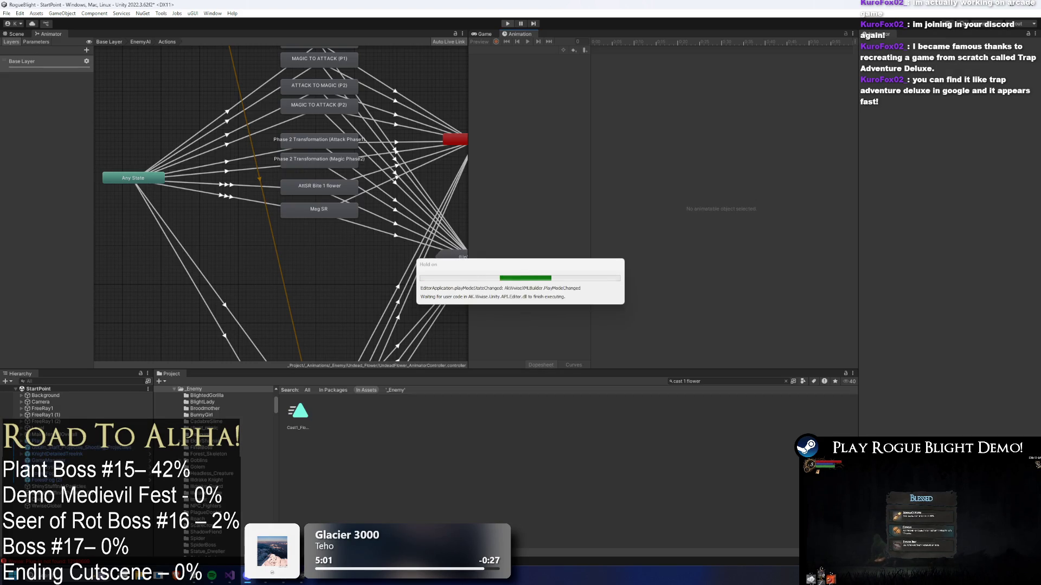
# - Search the assets for 'undead prefab' and open UndeadFlowerBoss_Prefab
pyautogui.click(734, 380)
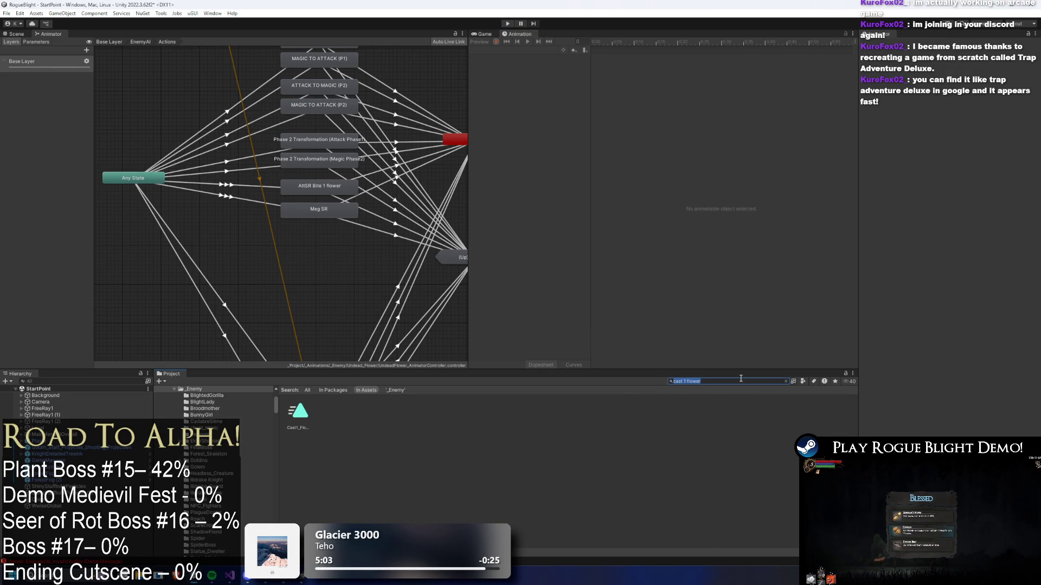
pyautogui.write('flower undead prefa')
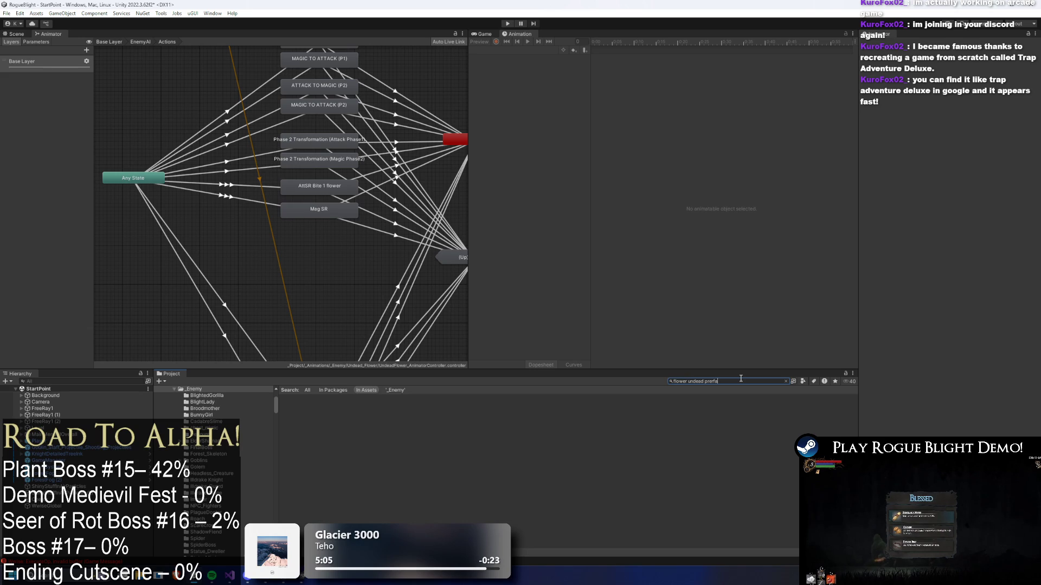
pyautogui.press('BackSpace')
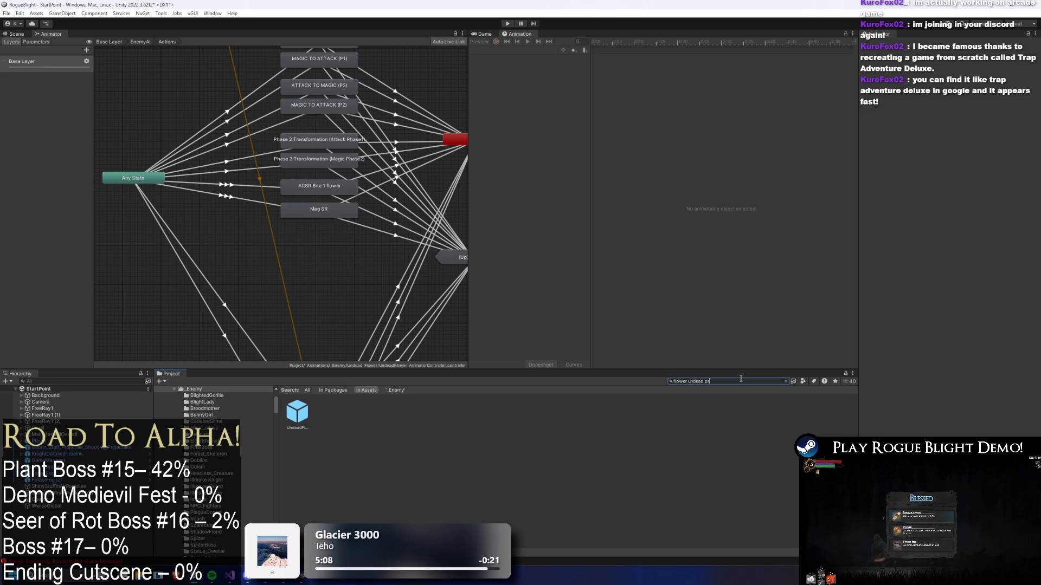
pyautogui.doubleClick(297, 413)
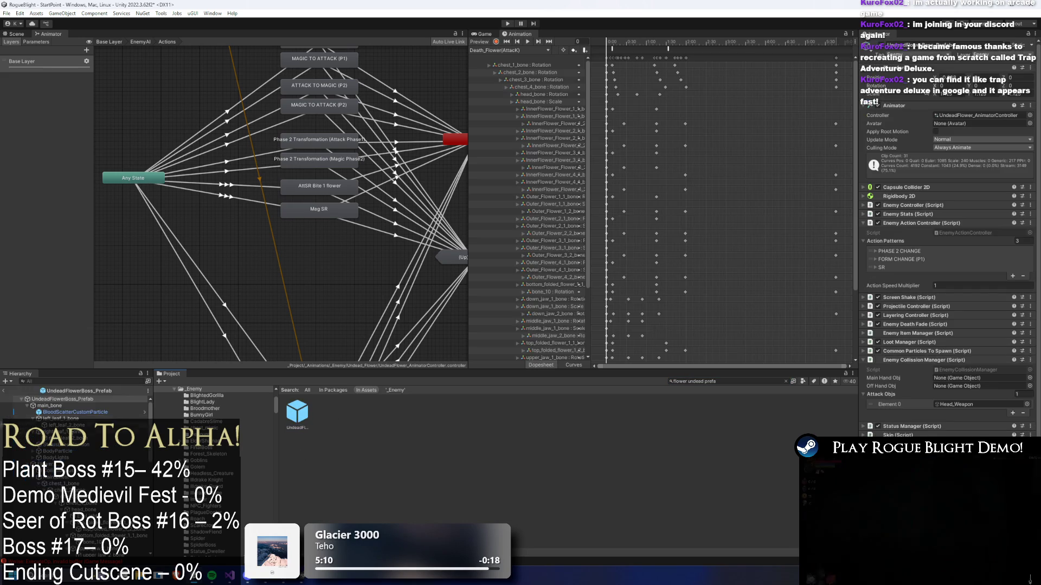
pyautogui.scroll(-10, 949, 244)
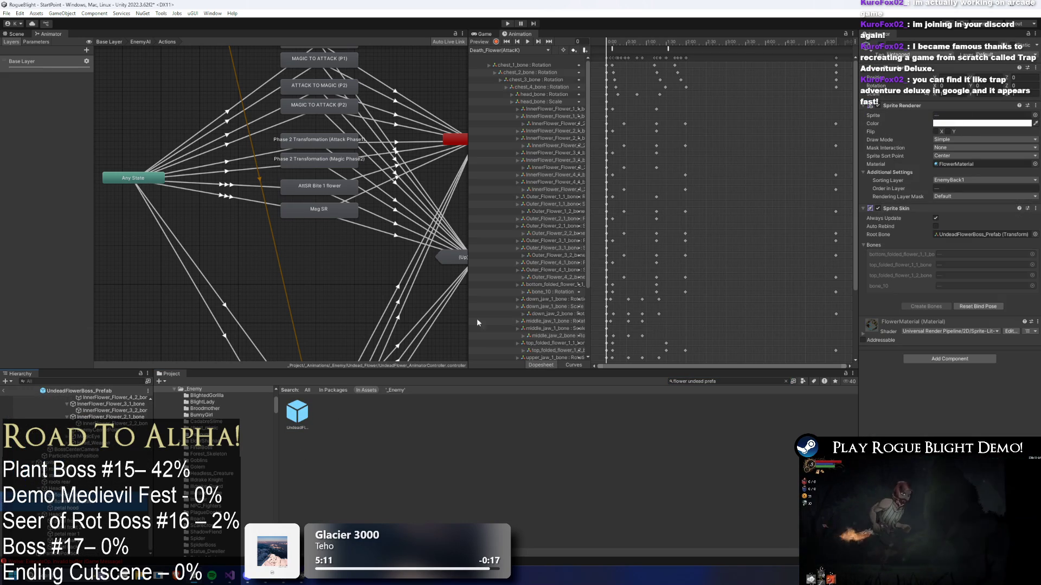
# - Set the petal sprite colour's alpha to 0 and start Play mode
pyautogui.click(937, 123)
pyautogui.click(1018, 280)
pyautogui.write('0')
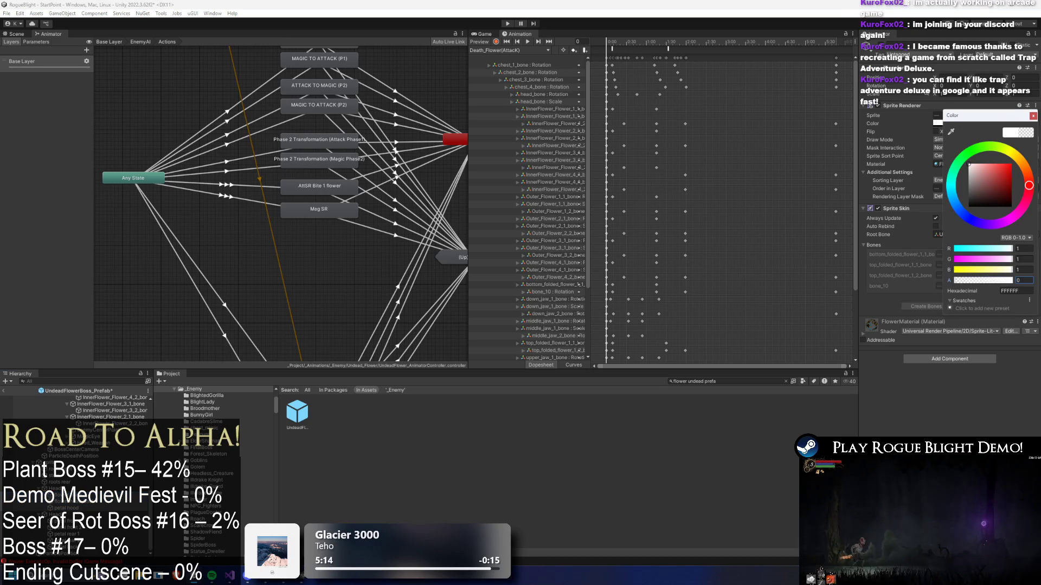
pyautogui.press('Return')
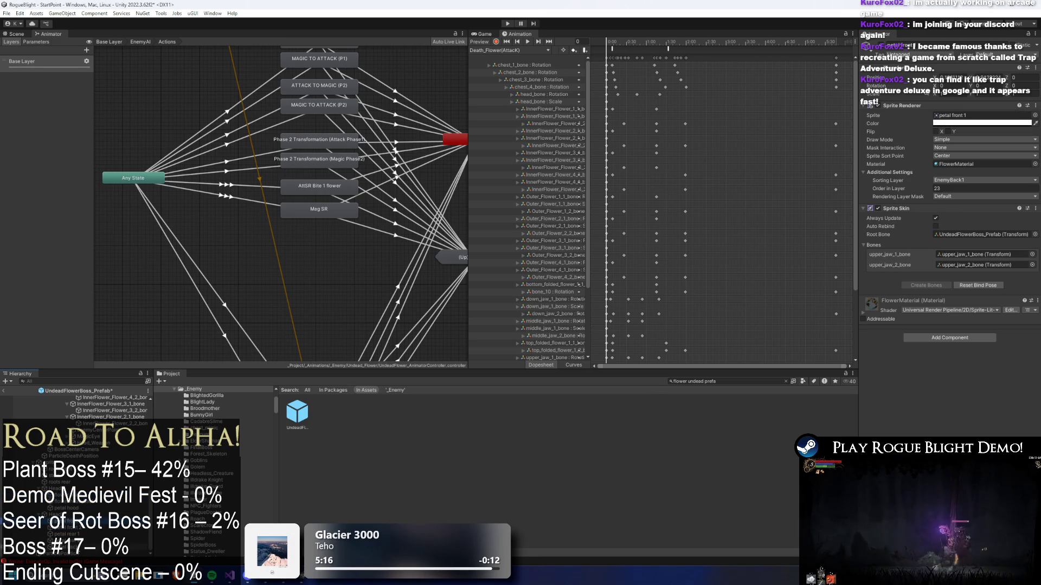
pyautogui.click(964, 125)
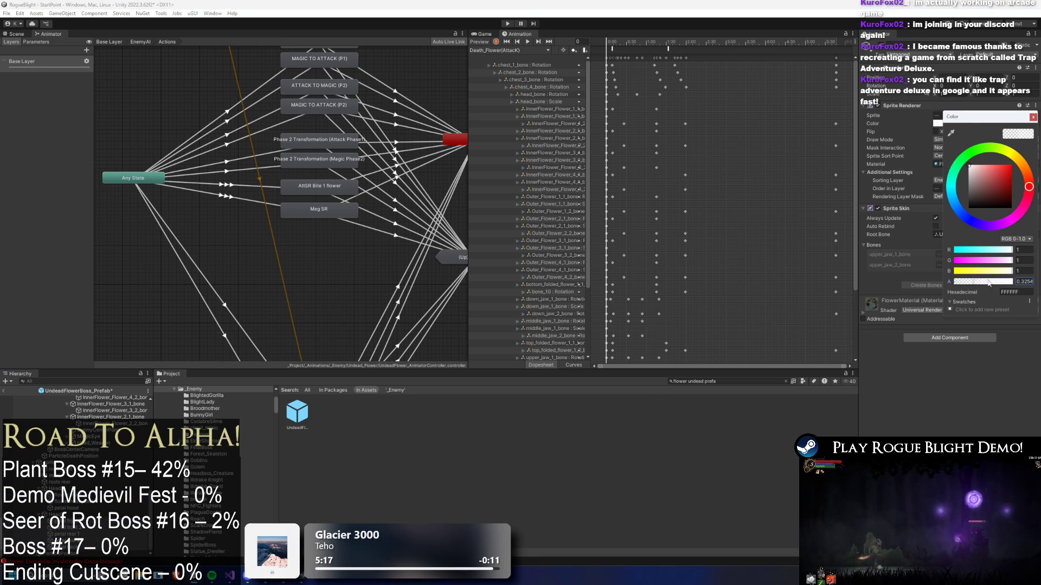
pyautogui.click(508, 24)
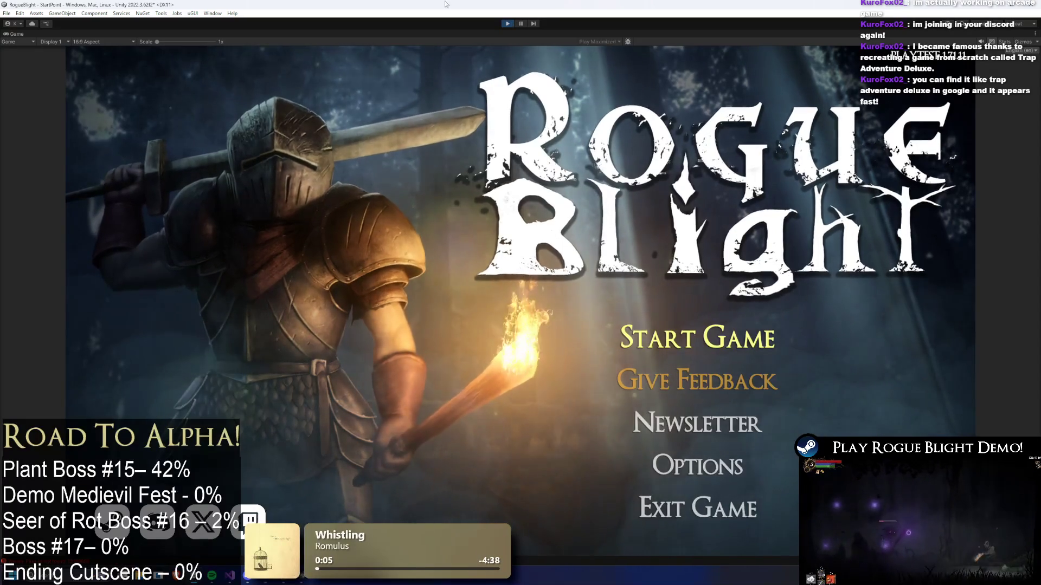
# - Start a game, load a save slot, move and attack the blue flower boss, then stop playing
pyautogui.click(697, 338)
pyautogui.click(739, 284)
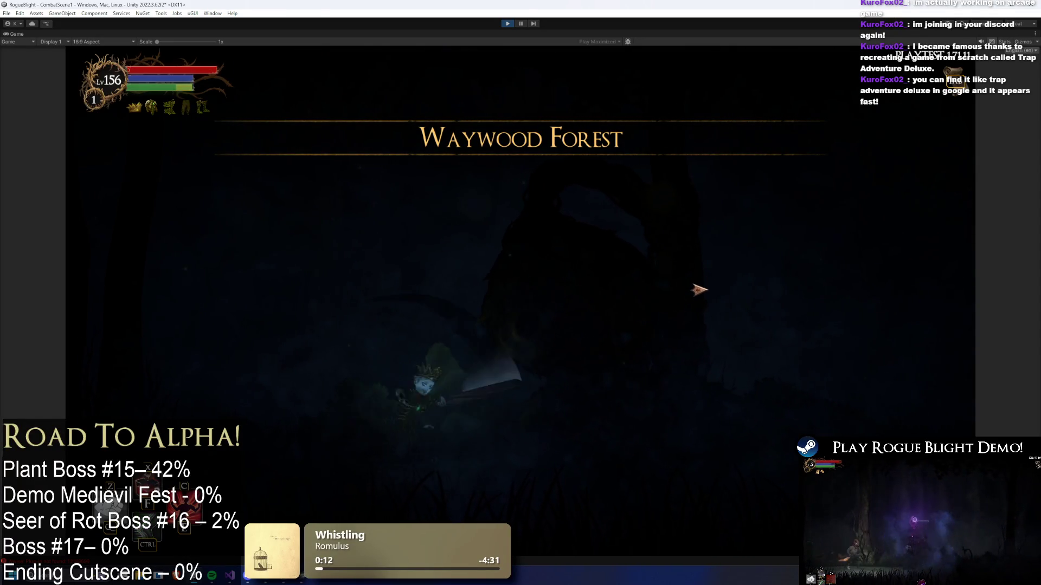
pyautogui.press('Left')
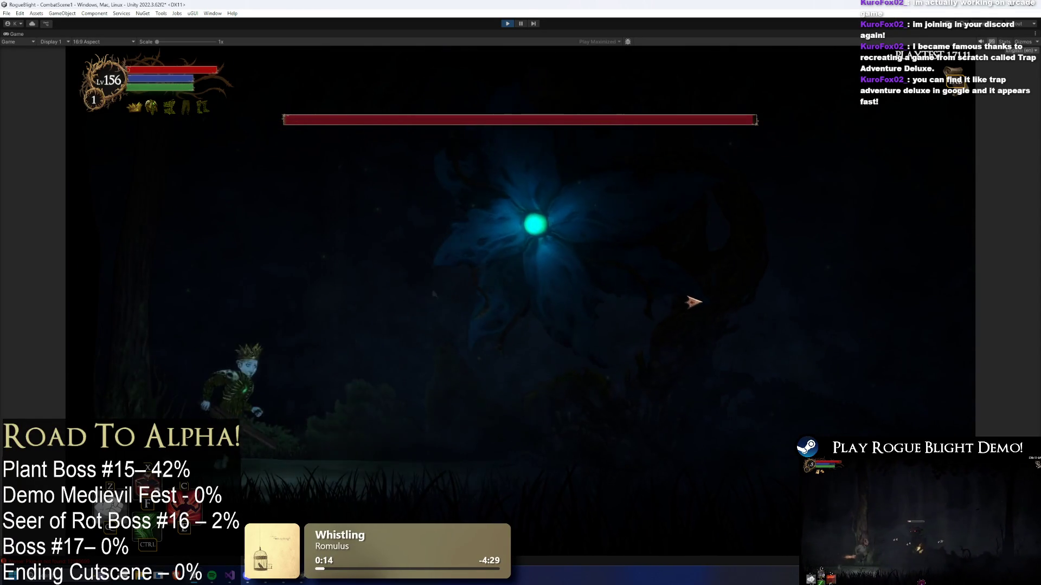
pyautogui.press('Right')
pyautogui.press('Right')
pyautogui.press('space')
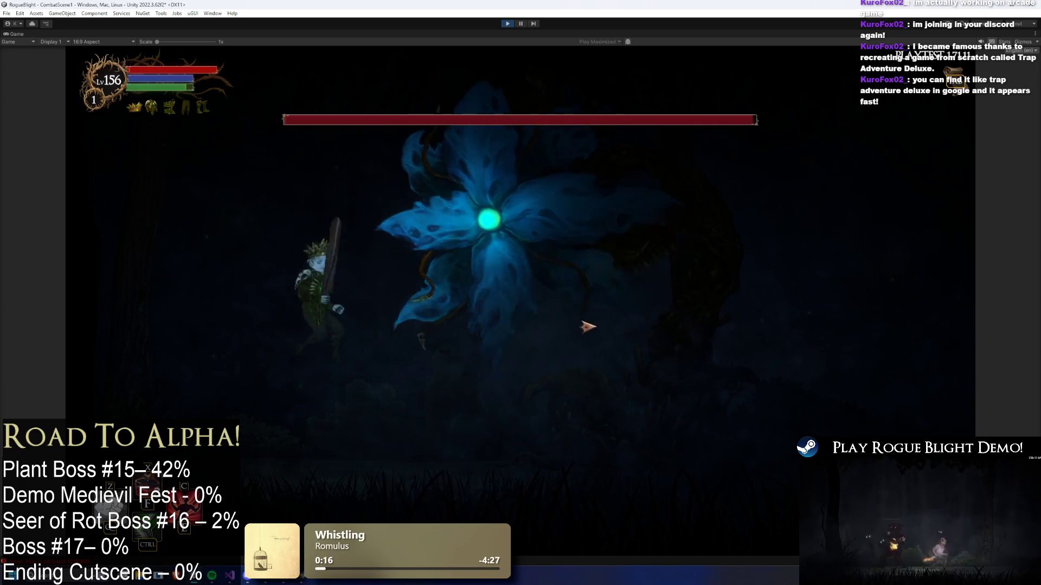
pyautogui.press('Right')
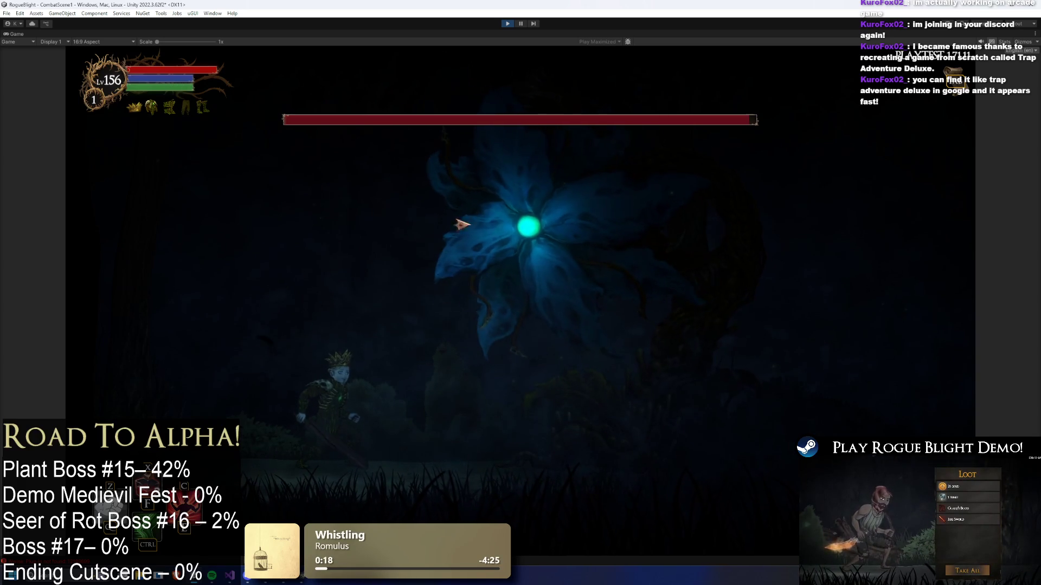
pyautogui.press('Left')
pyautogui.press('Right')
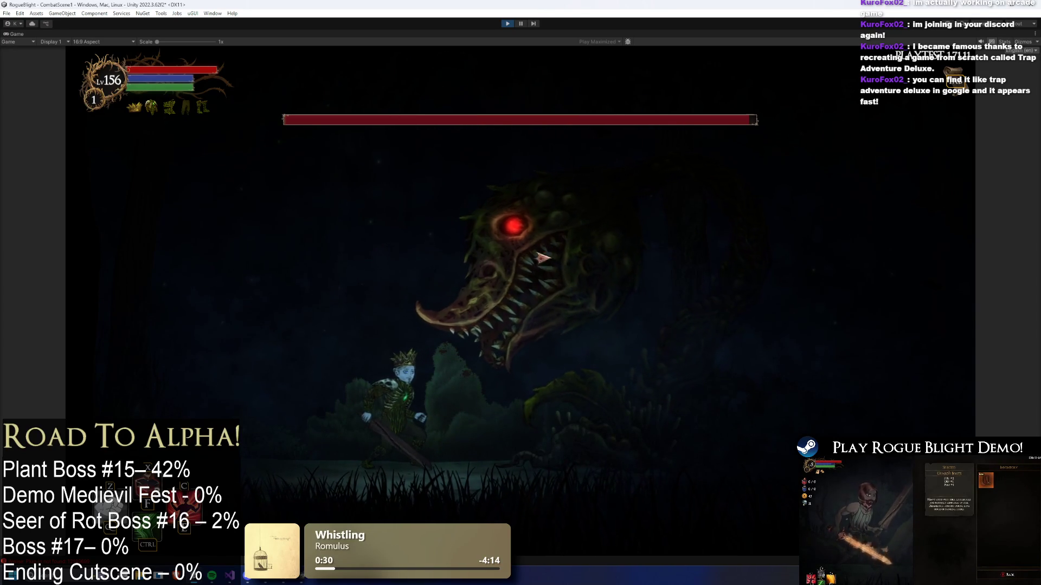
pyautogui.hotkey('ctrl', 'p')
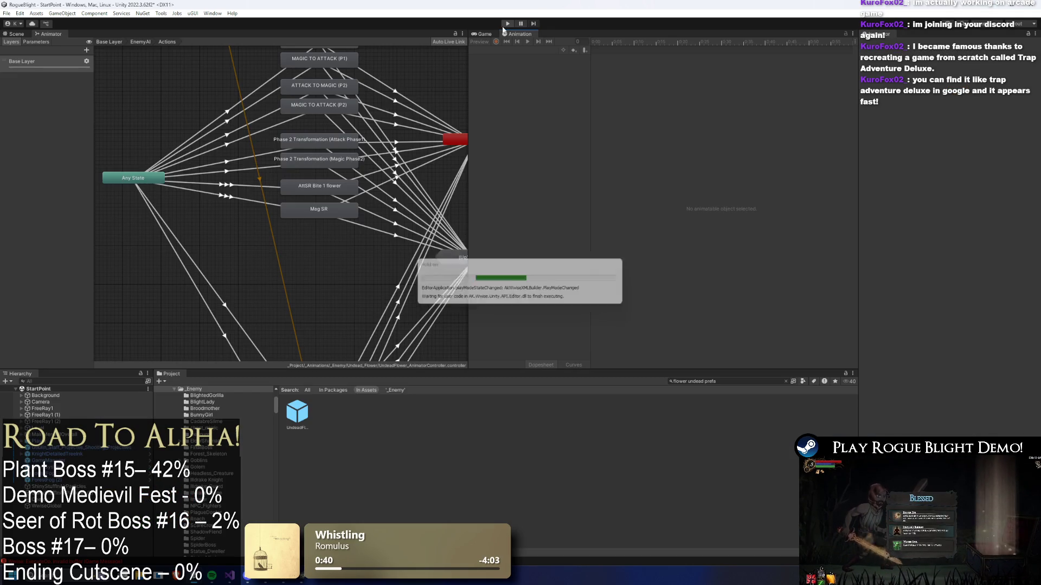
# - Open the UndeadFlower prefab and inspect both Any State → AttSR Bite 1 flower transitions
pyautogui.doubleClick(298, 410)
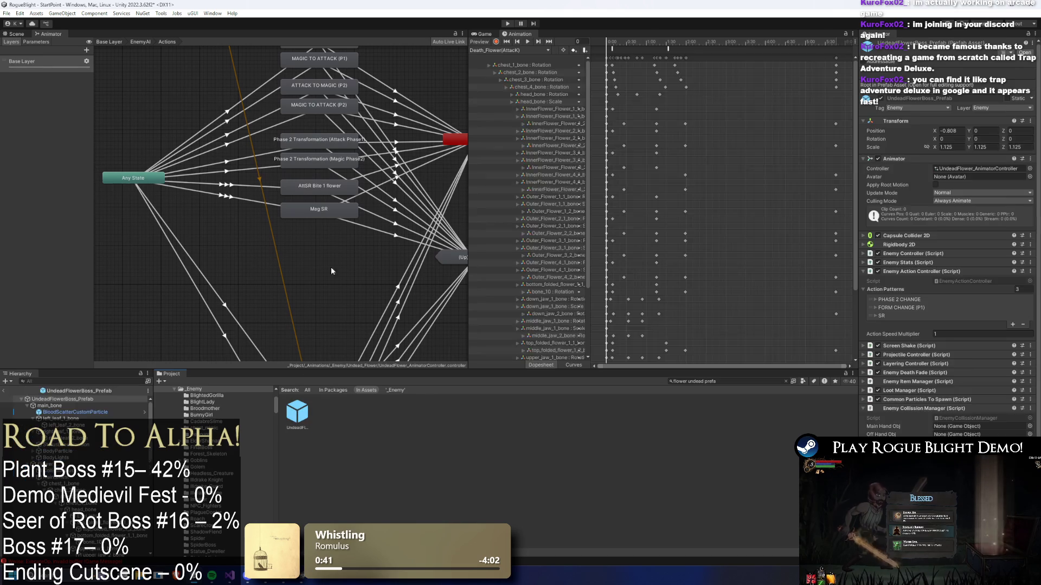
pyautogui.click(252, 185)
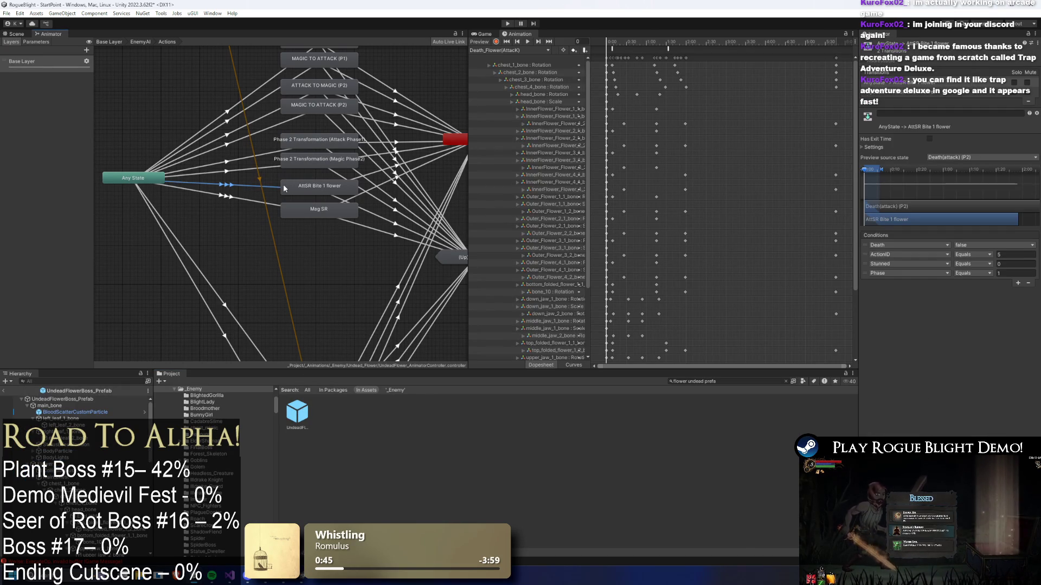
pyautogui.click(909, 95)
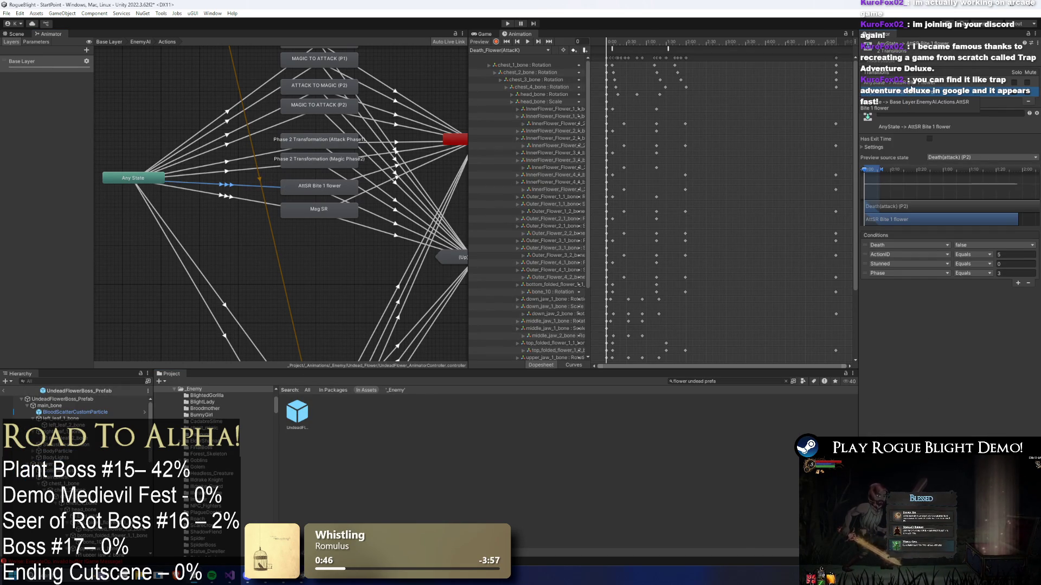
# - Set the Any State → Mag SR transition's Phase condition to 5
pyautogui.click(258, 202)
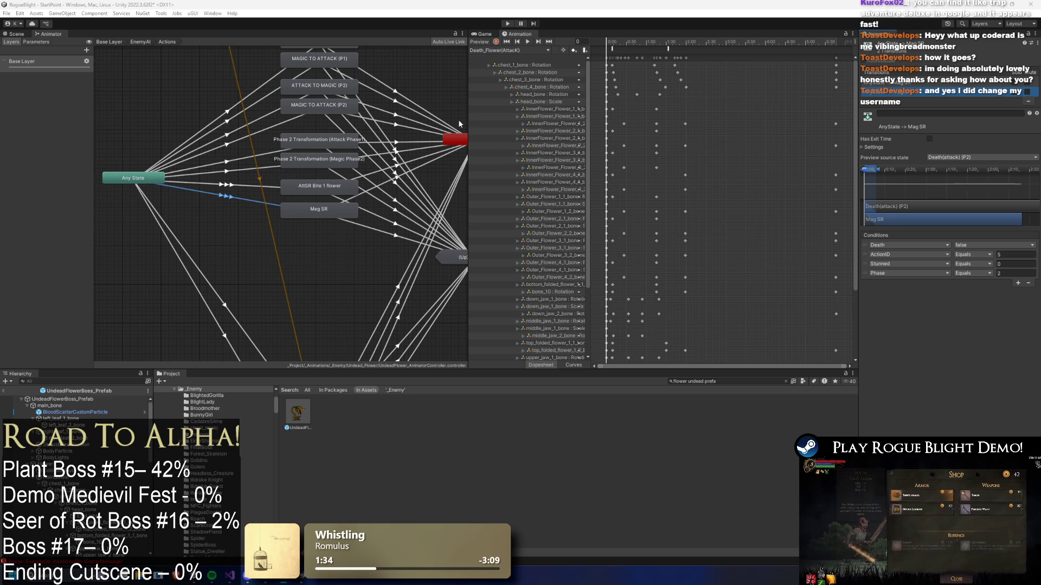
pyautogui.write('5')
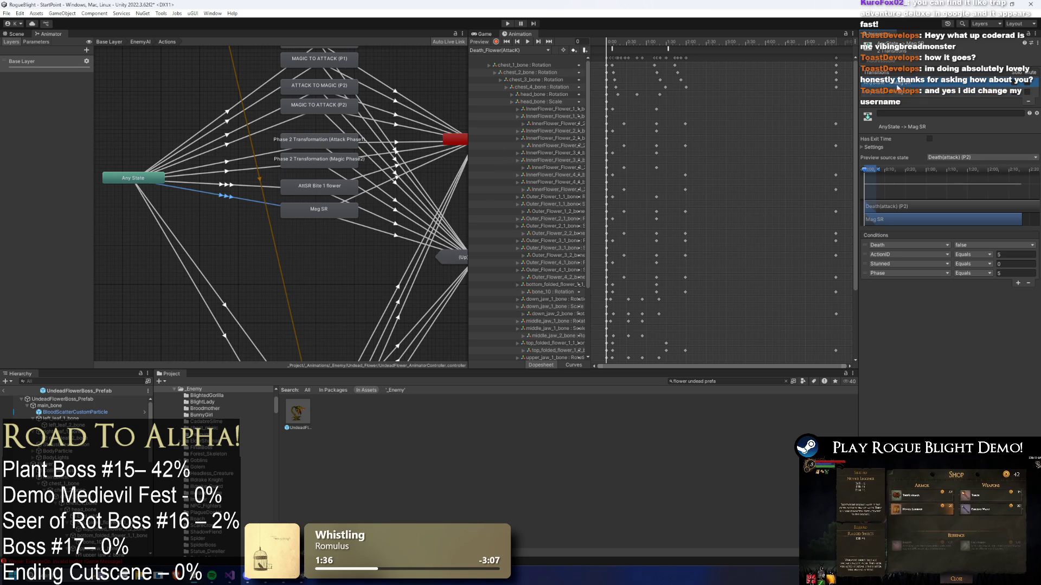
pyautogui.click(865, 147)
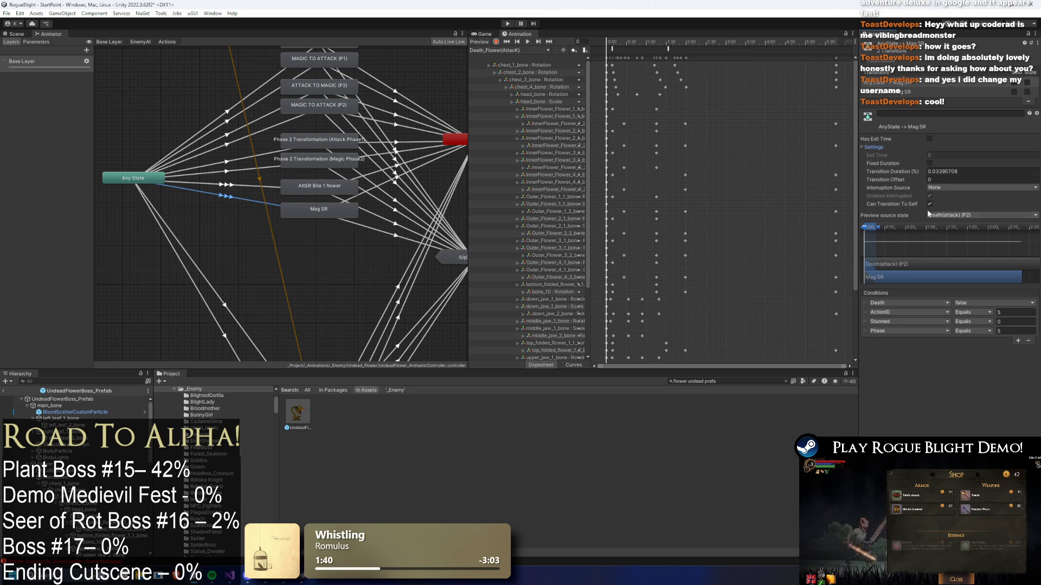
pyautogui.click(892, 93)
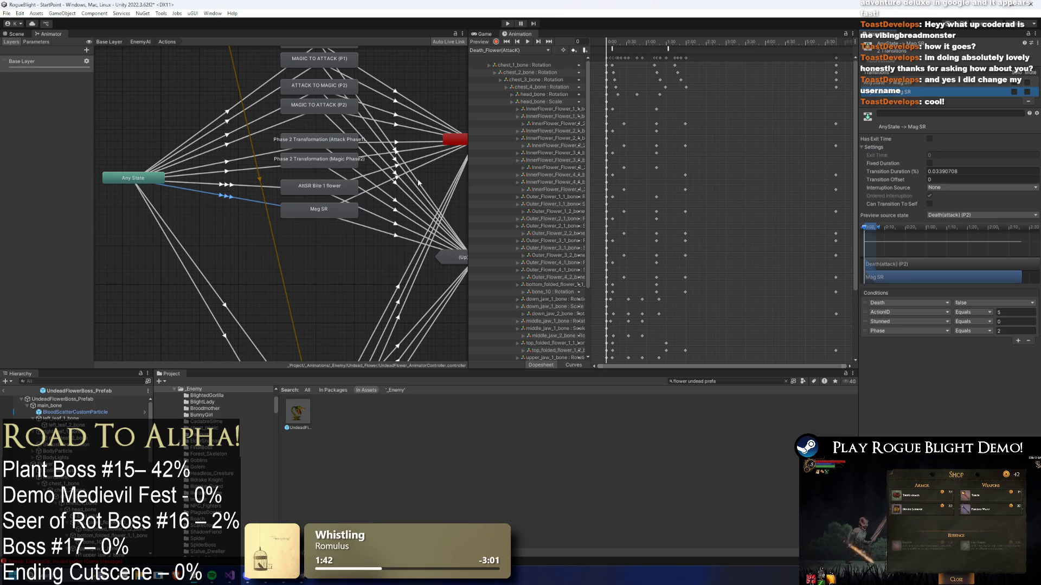
# - Review the AttSR Bite 1 flower transitions again and save the prefab
pyautogui.click(225, 184)
pyautogui.click(889, 92)
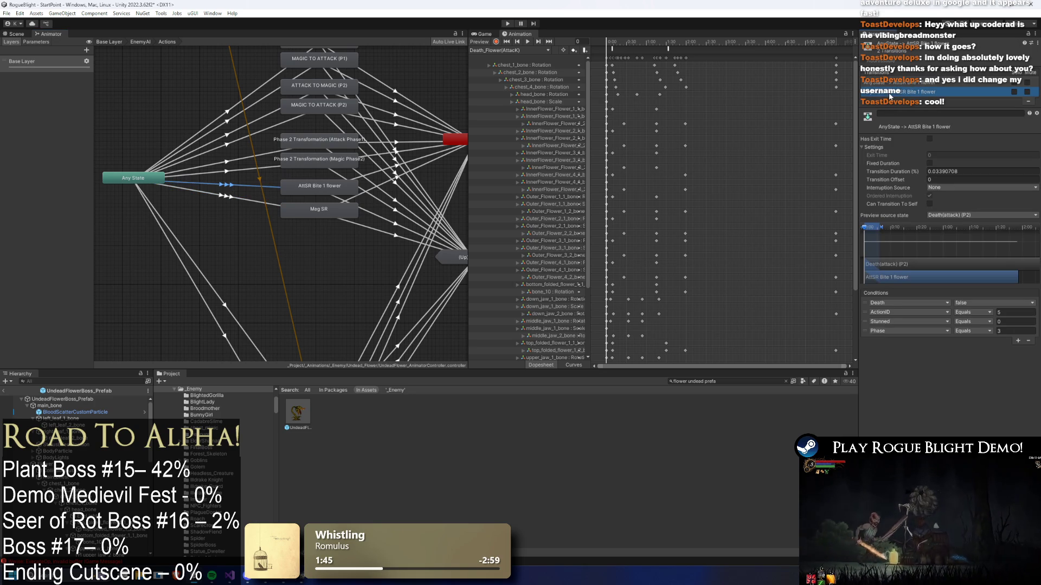
pyautogui.click(889, 82)
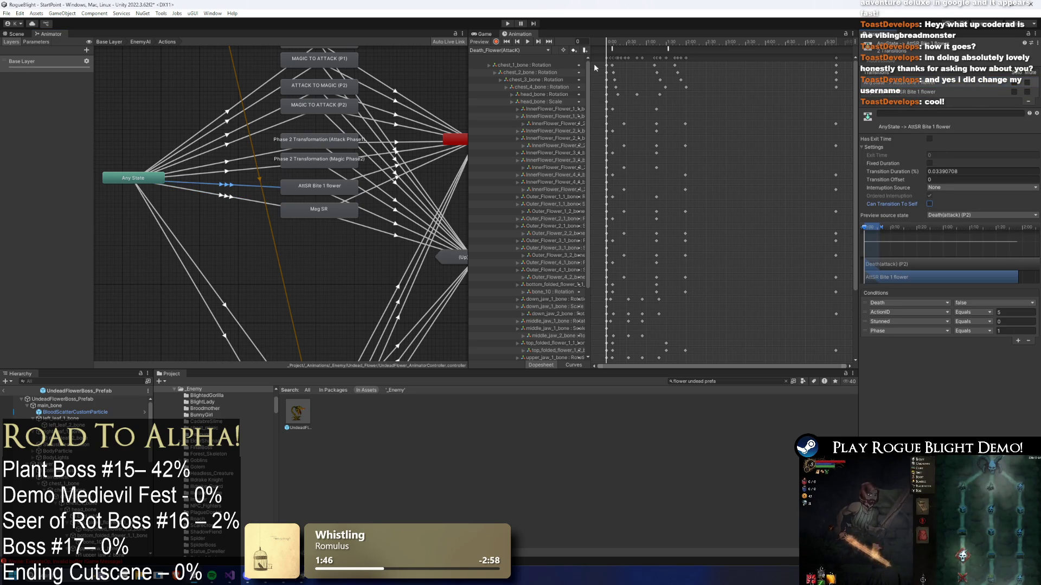
pyautogui.hotkey('ctrl', 's')
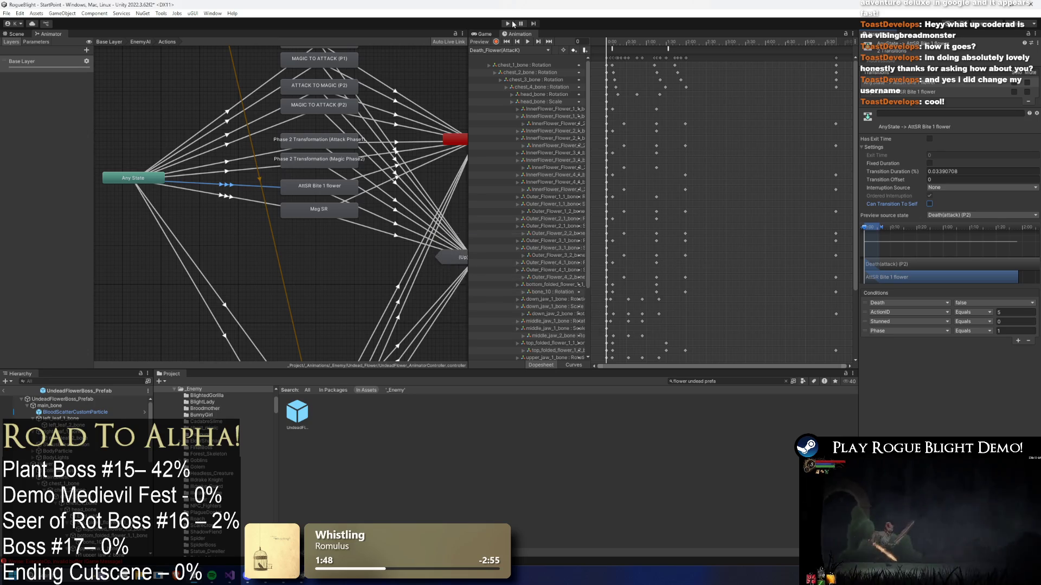
# - Start Play mode, load a save slot, and slash the rising plant boss repeatedly
pyautogui.click(512, 23)
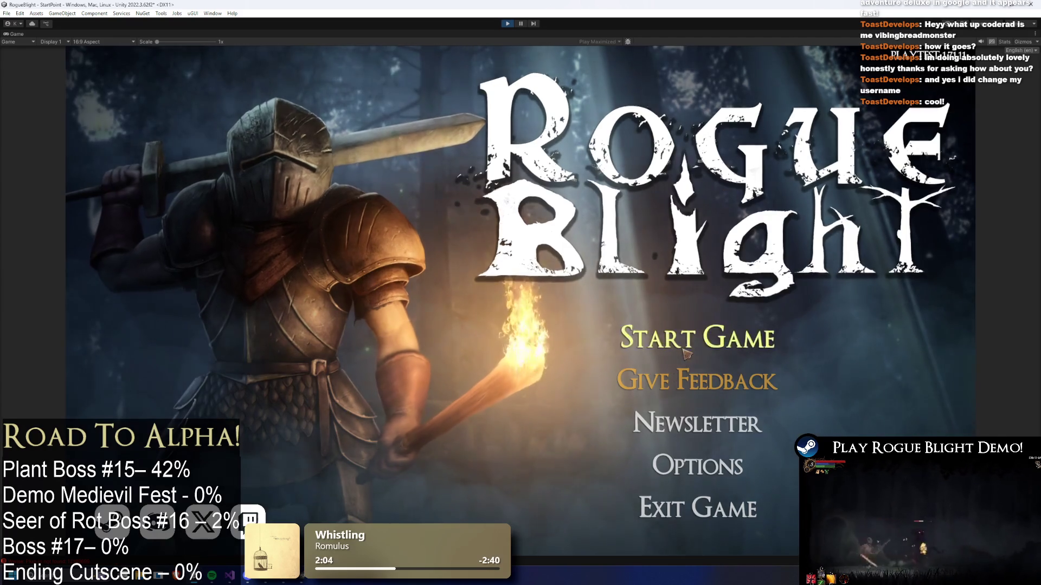
pyautogui.click(686, 354)
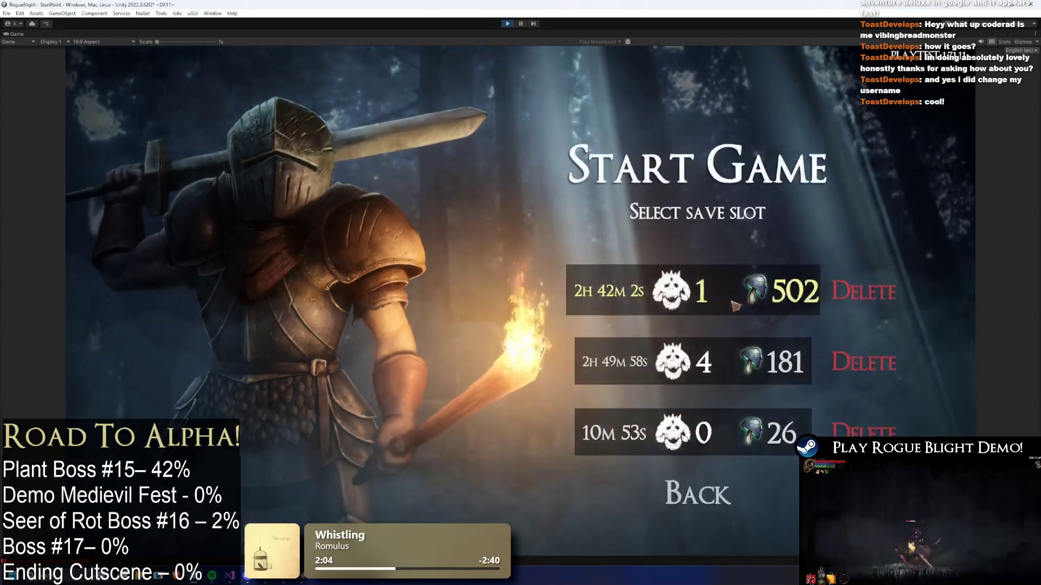
pyautogui.click(736, 308)
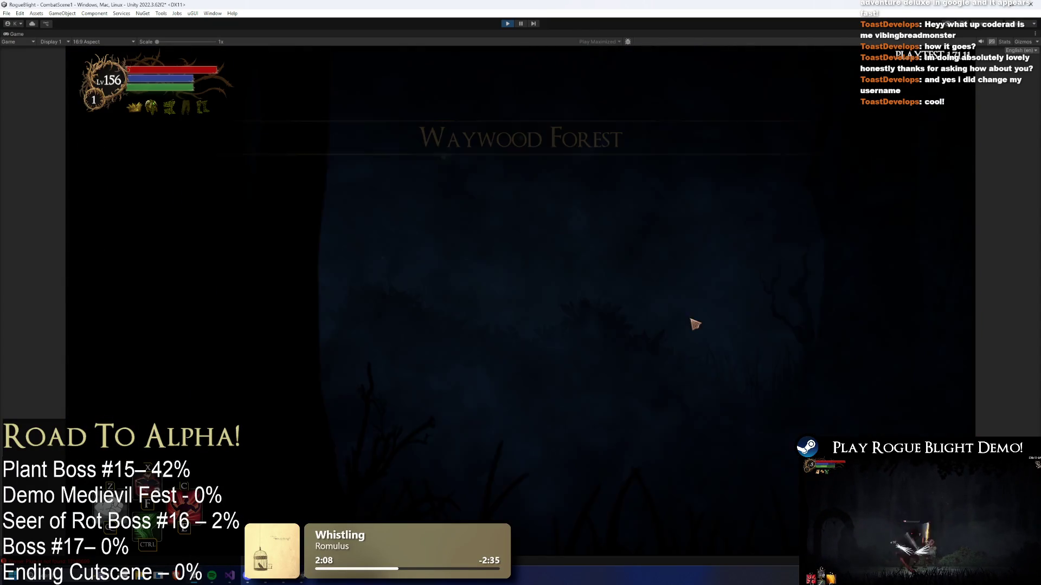
pyautogui.click(710, 380)
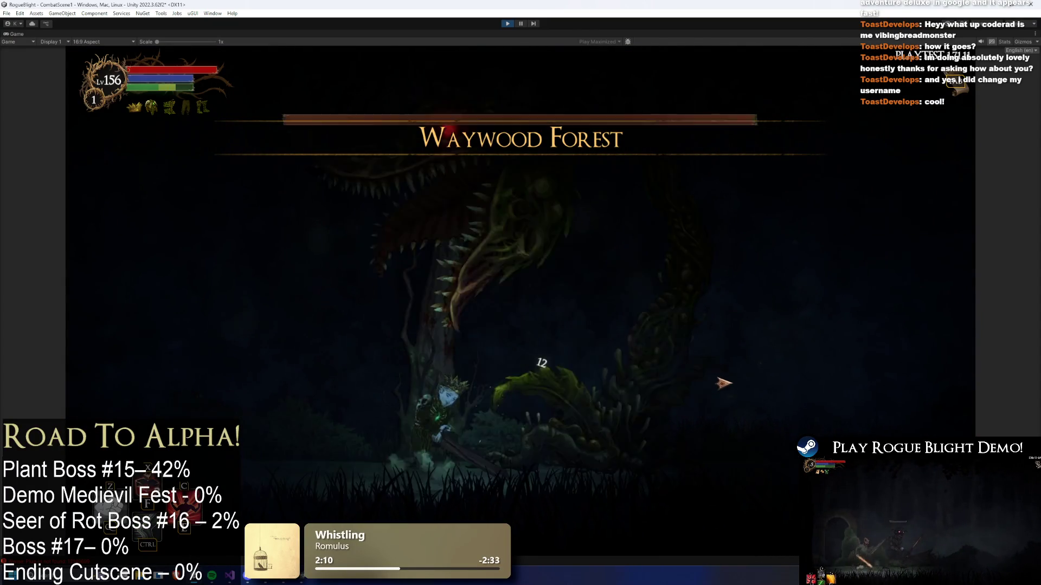
pyautogui.click(713, 379)
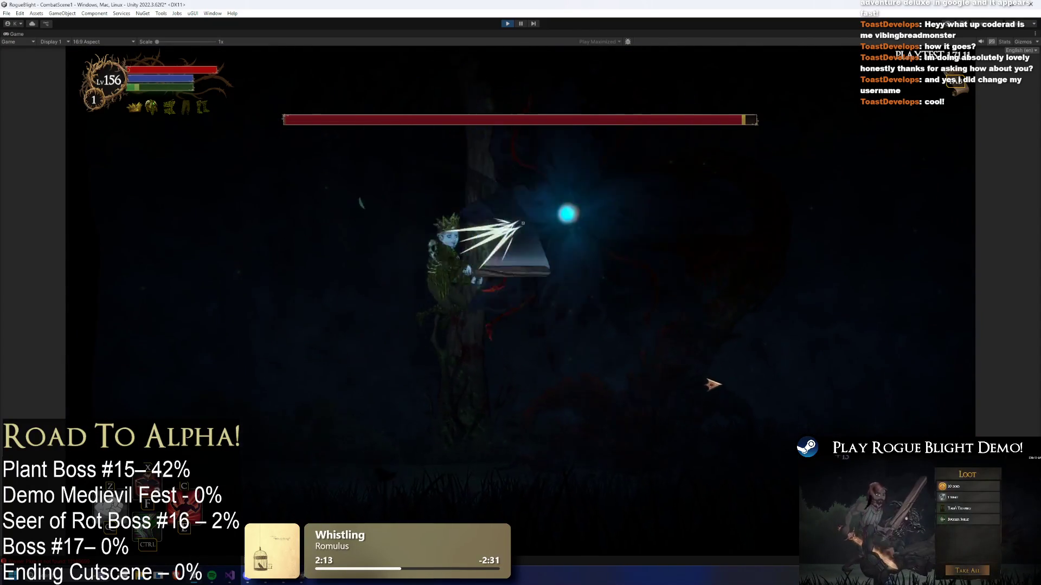
pyautogui.click(710, 384)
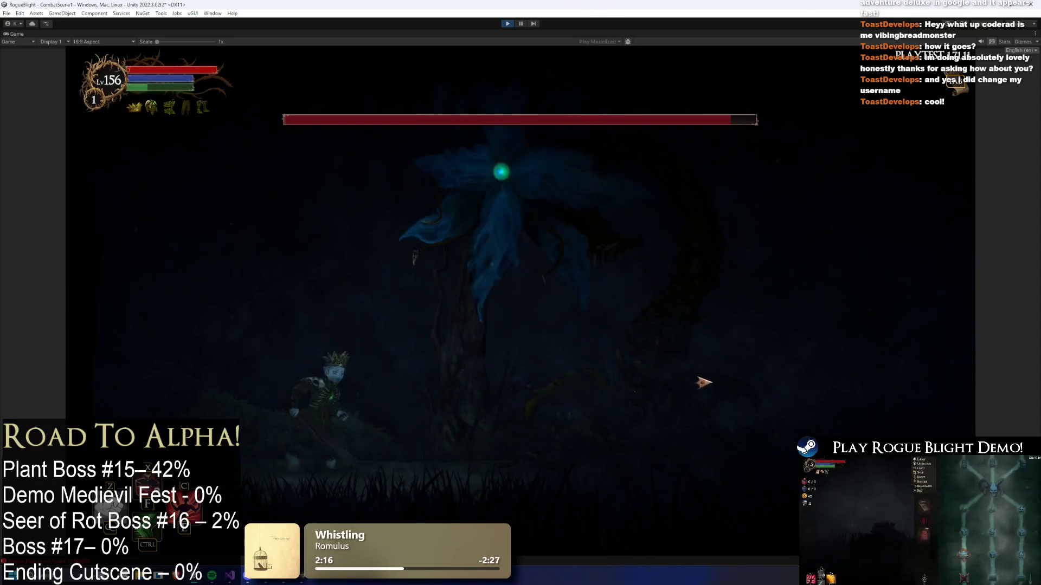
pyautogui.click(699, 386)
# - Keep hitting the plant boss while running left and right beneath it, then stop playing
pyautogui.press('a')
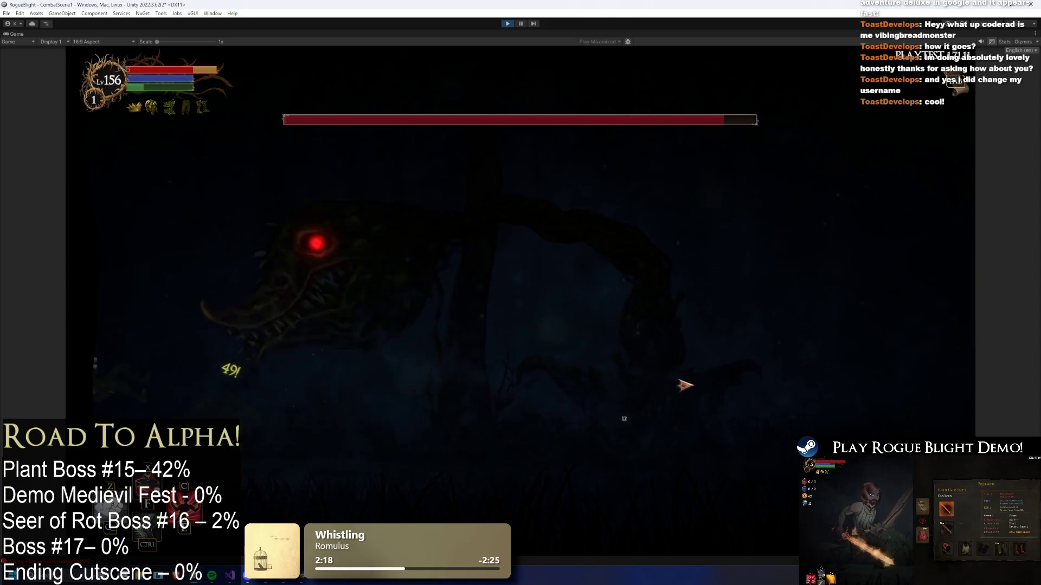
pyautogui.press('d')
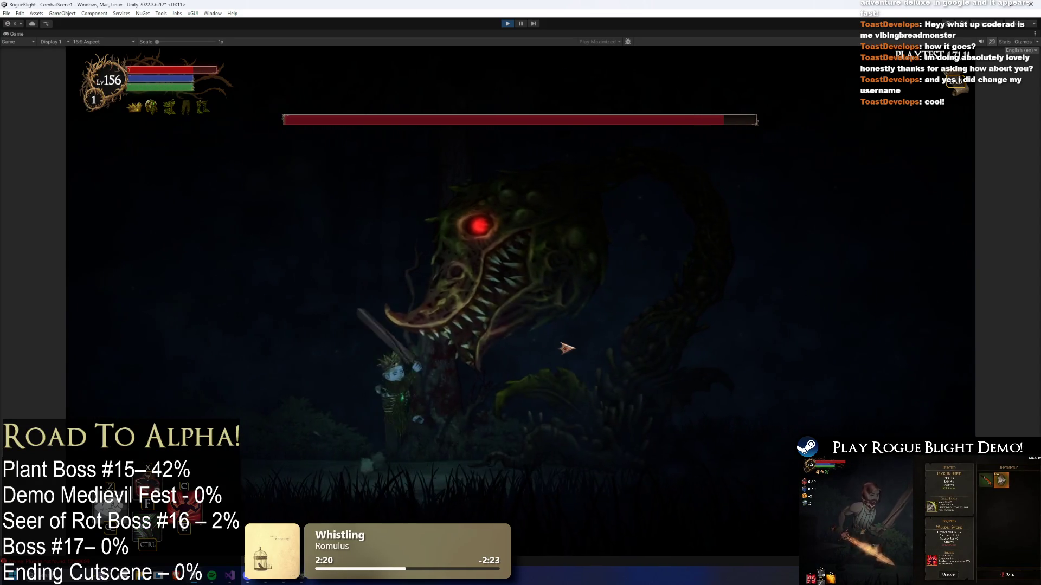
pyautogui.click(567, 353)
pyautogui.press('d')
pyautogui.click(546, 360)
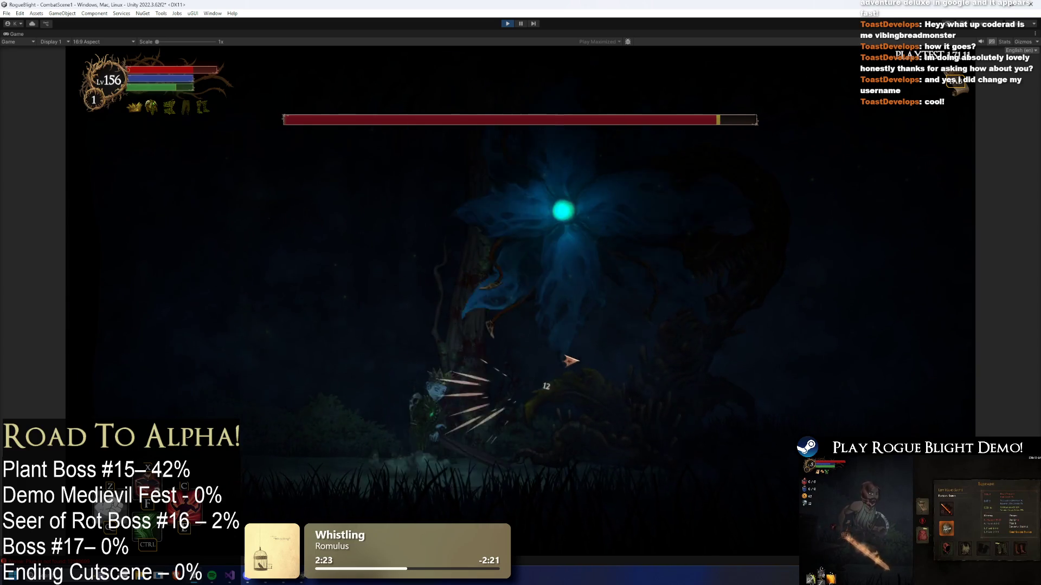
pyautogui.click(402, 374)
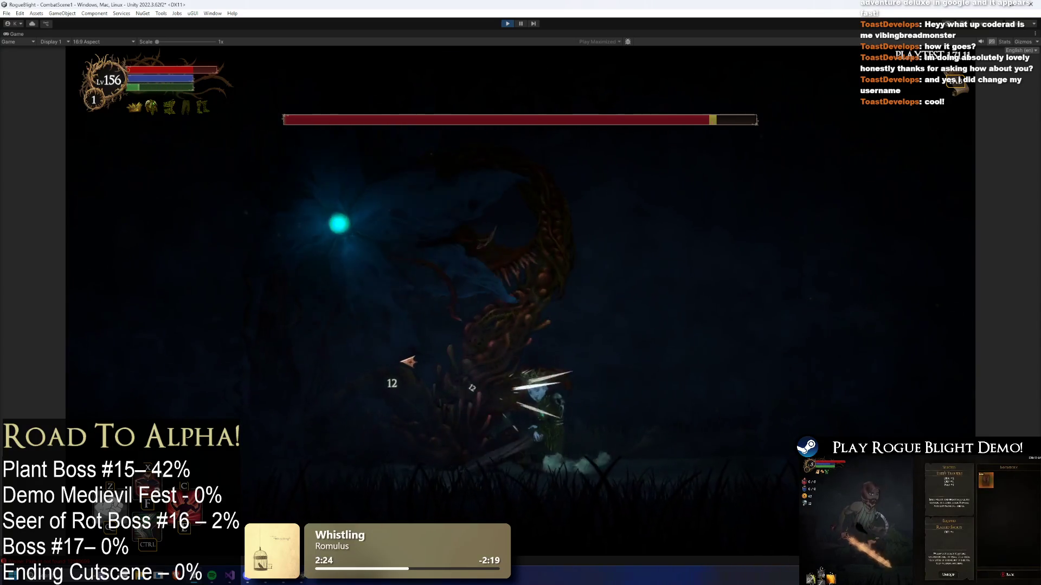
pyautogui.press('d')
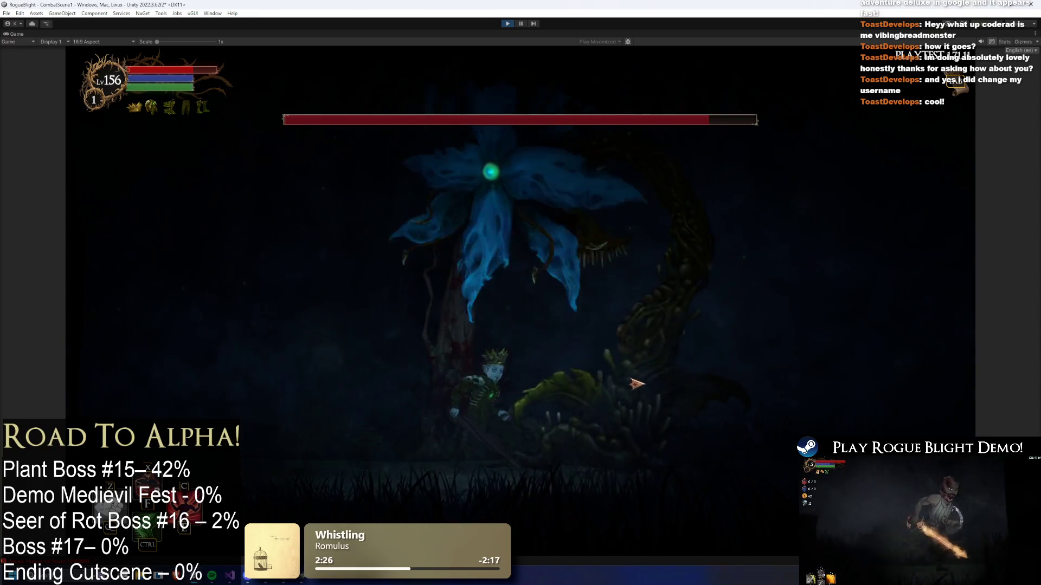
pyautogui.click(639, 385)
pyautogui.press('d')
pyautogui.press('a')
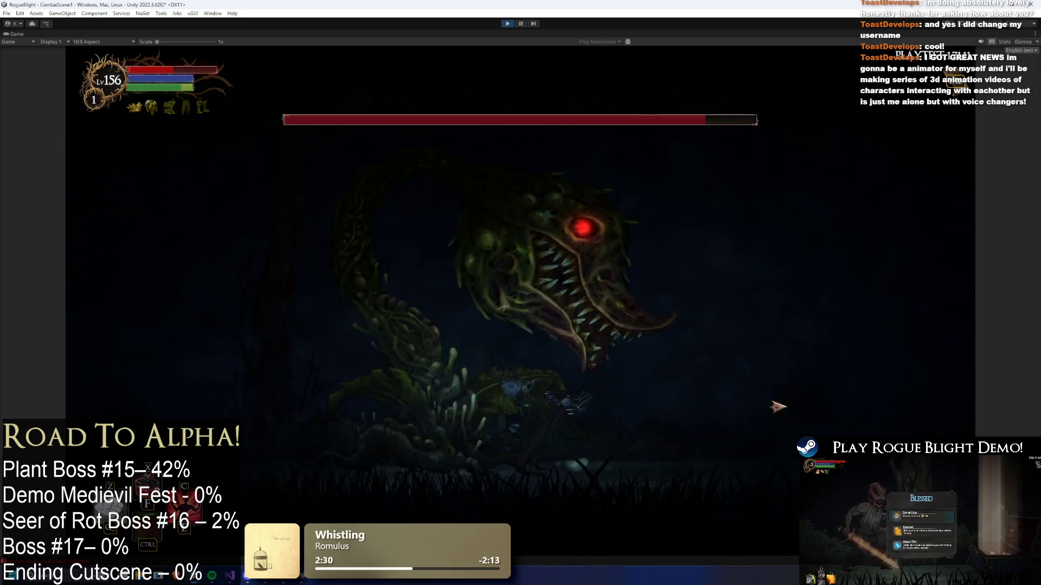
pyautogui.click(813, 412)
pyautogui.click(813, 412)
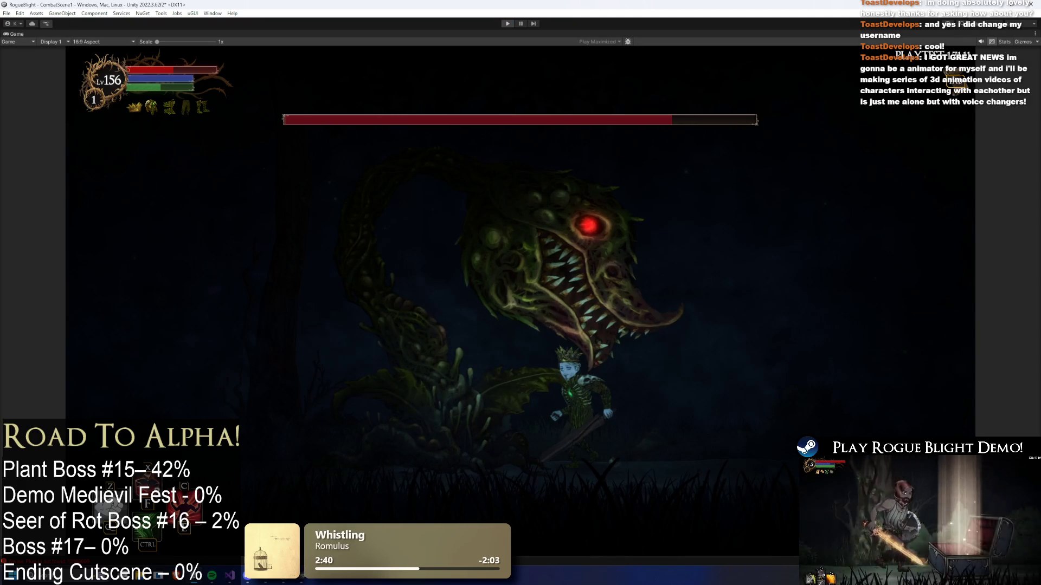
pyautogui.hotkey('ctrl', 'p')
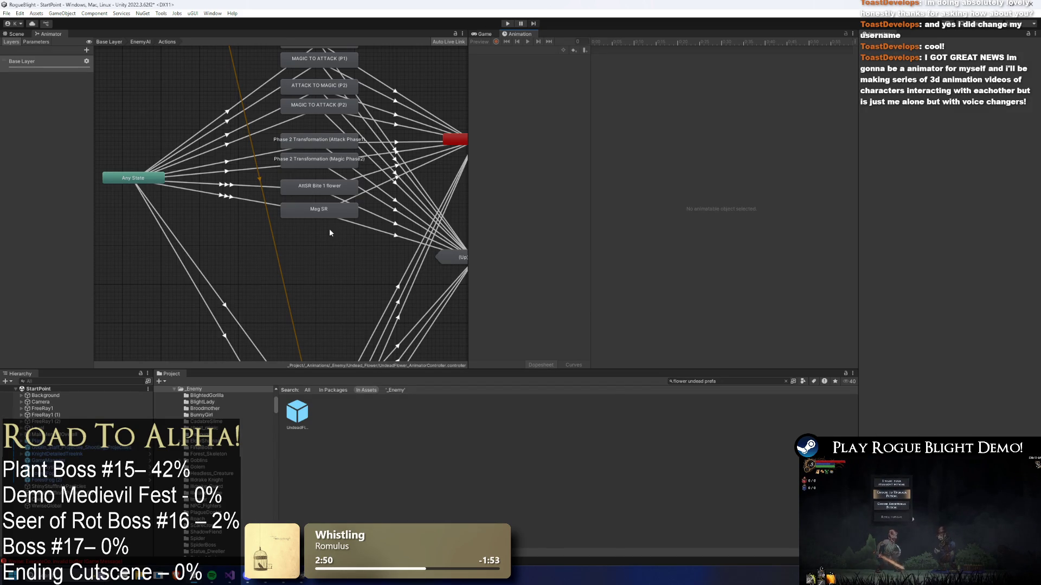
# - Open the UndeadFlower prefab and rename the Mag SR state to 'Mag SR - Magic Cast 1'
pyautogui.doubleClick(299, 414)
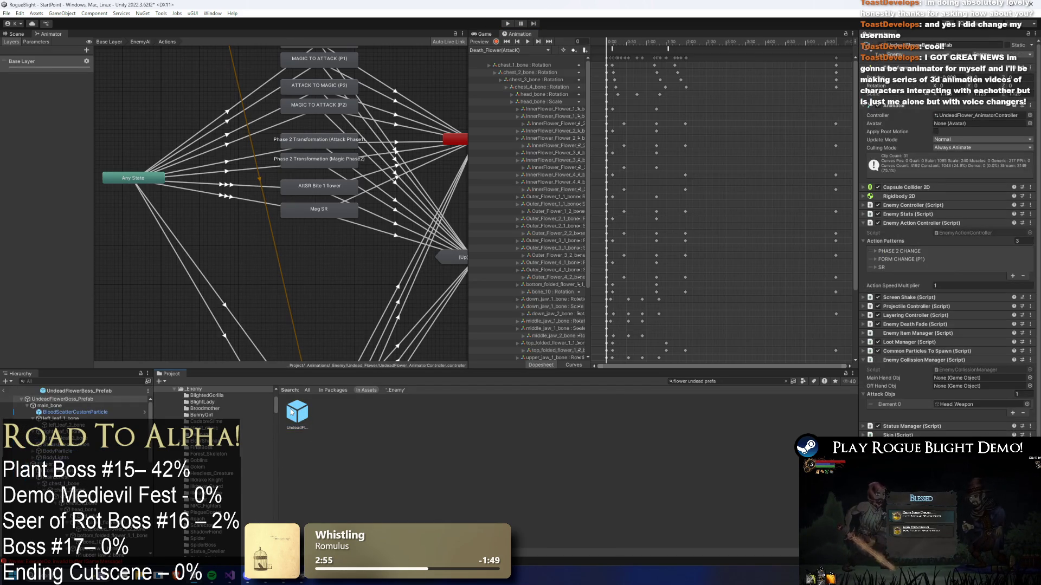
pyautogui.click(934, 44)
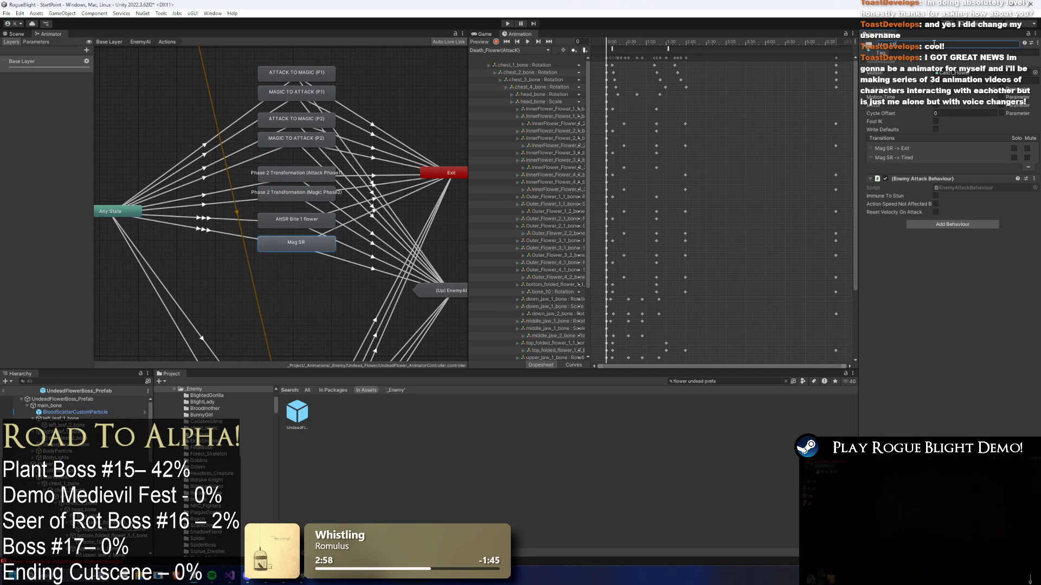
pyautogui.write(' - Magic Ast')
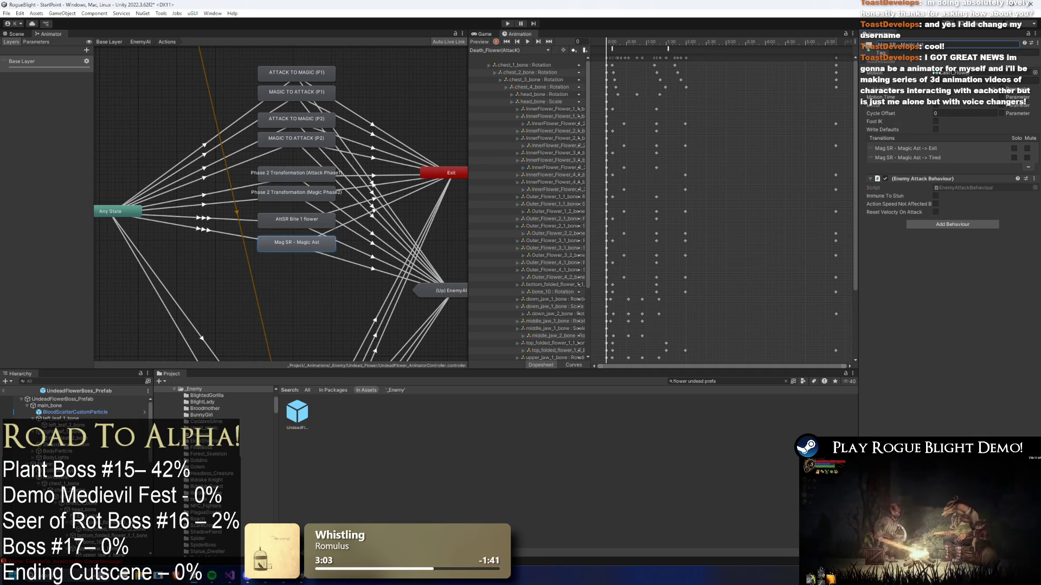
pyautogui.moveTo(929, 45); pyautogui.dragTo(915, 48)
pyautogui.write('Ca')
pyautogui.click(293, 218)
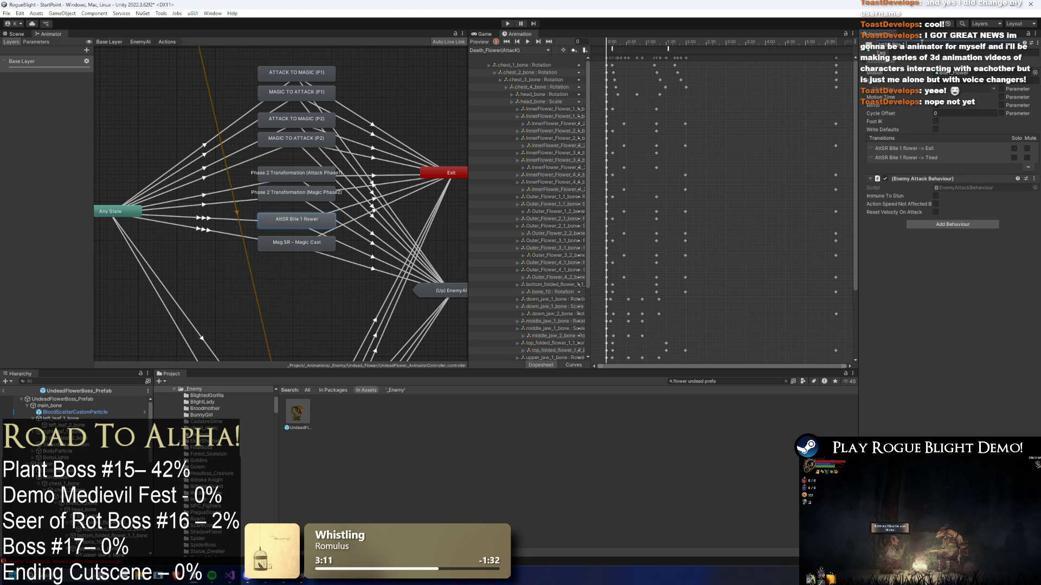
pyautogui.click(313, 243)
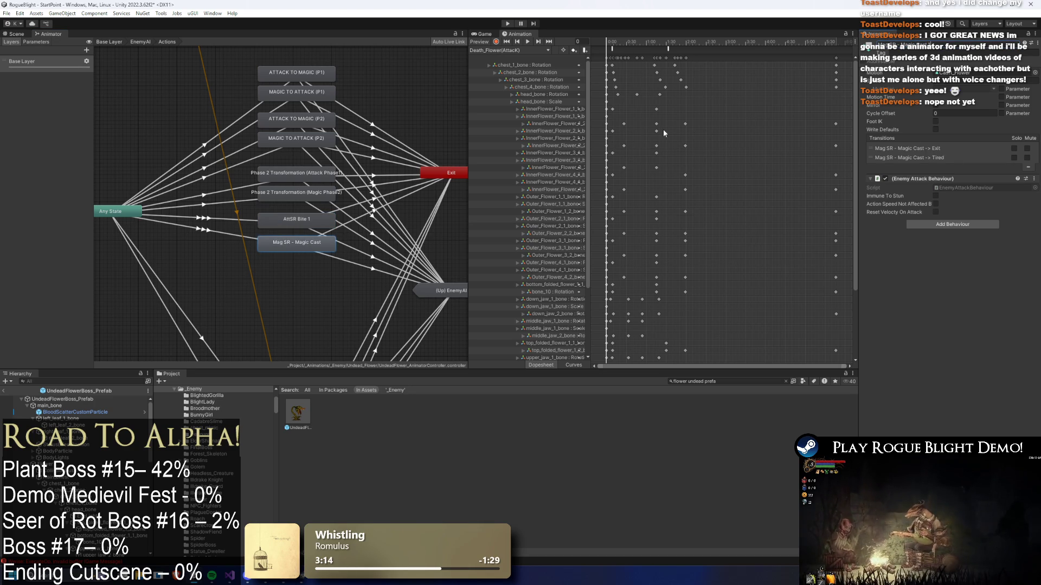
pyautogui.press('Return')
pyautogui.click(1003, 73)
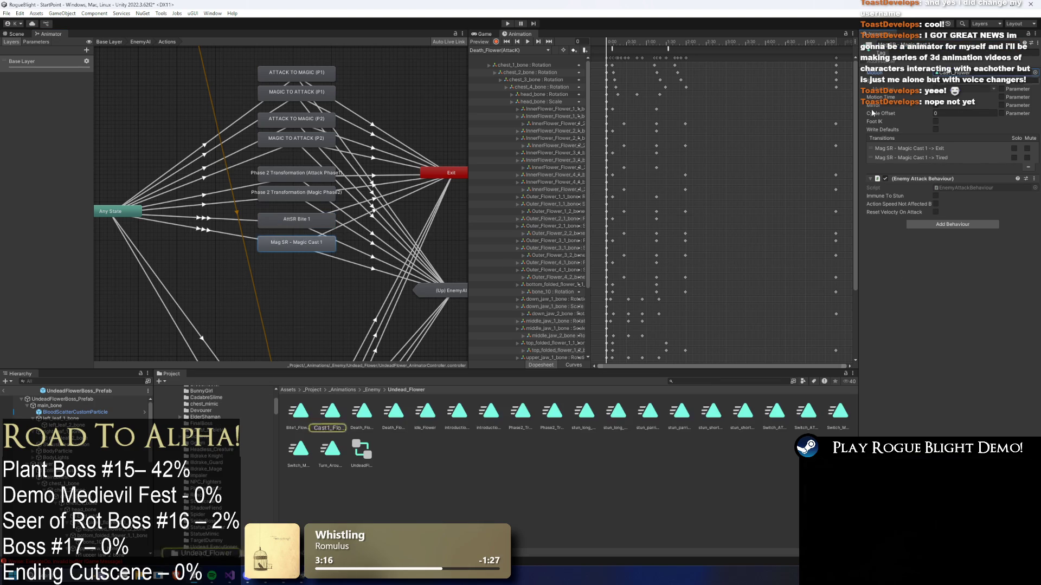
# - Preview the Bite1_Flower, Death_Flower and introduction_cancel_Flower clips
pyautogui.click(300, 412)
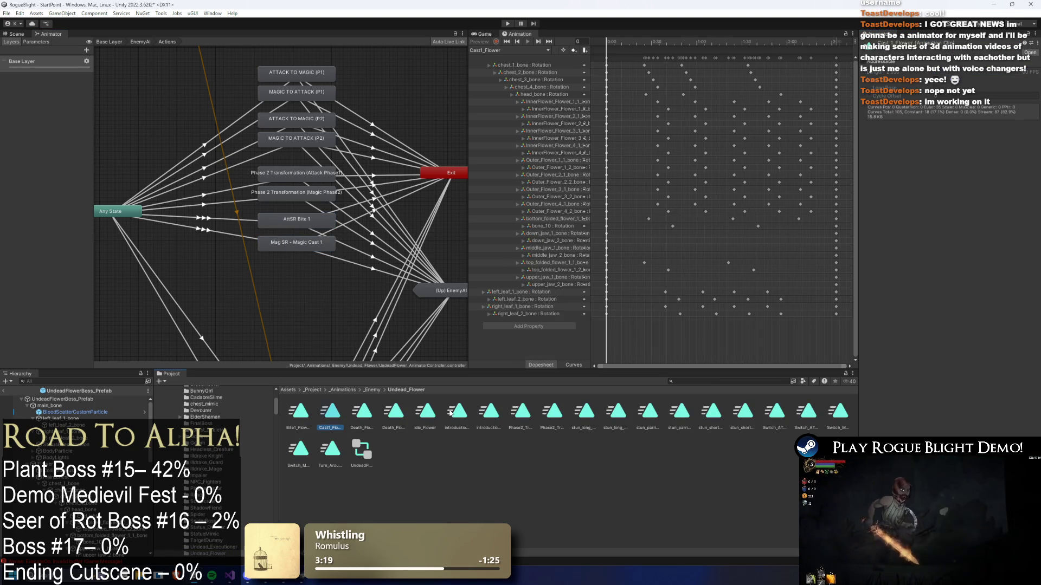
pyautogui.press('Right')
pyautogui.press('Right')
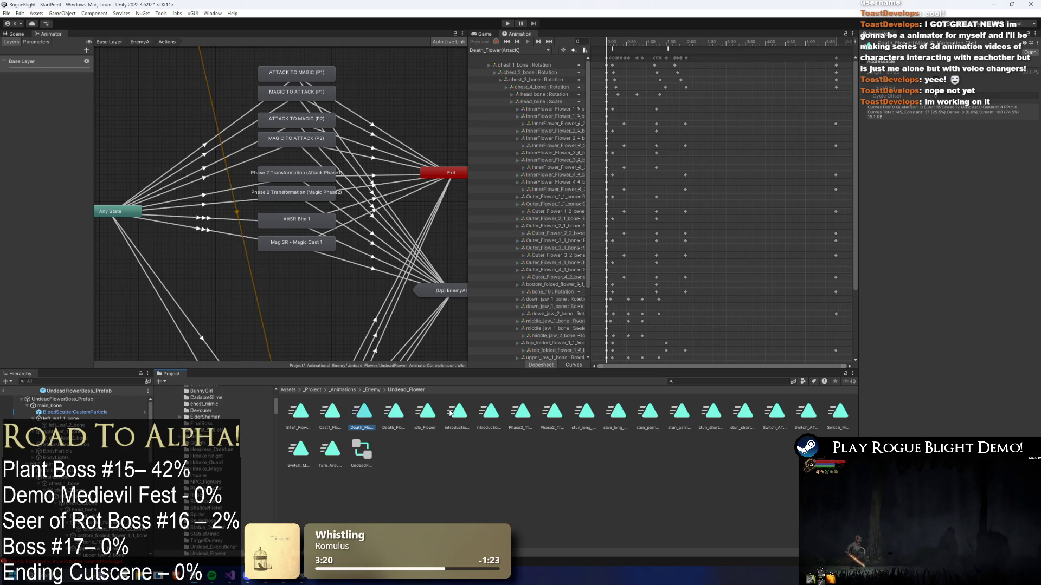
pyautogui.press('Right')
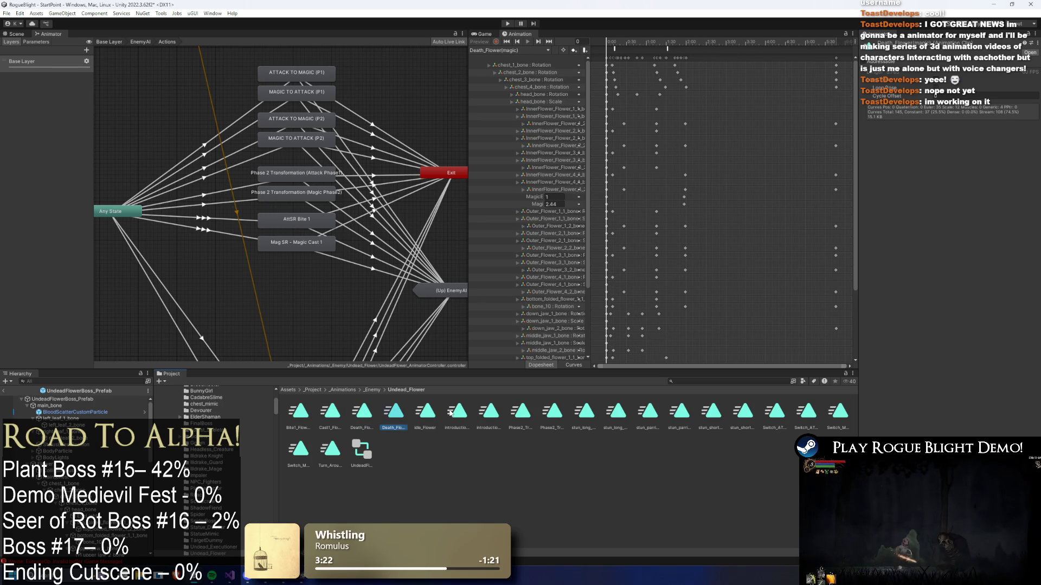
pyautogui.click(795, 258)
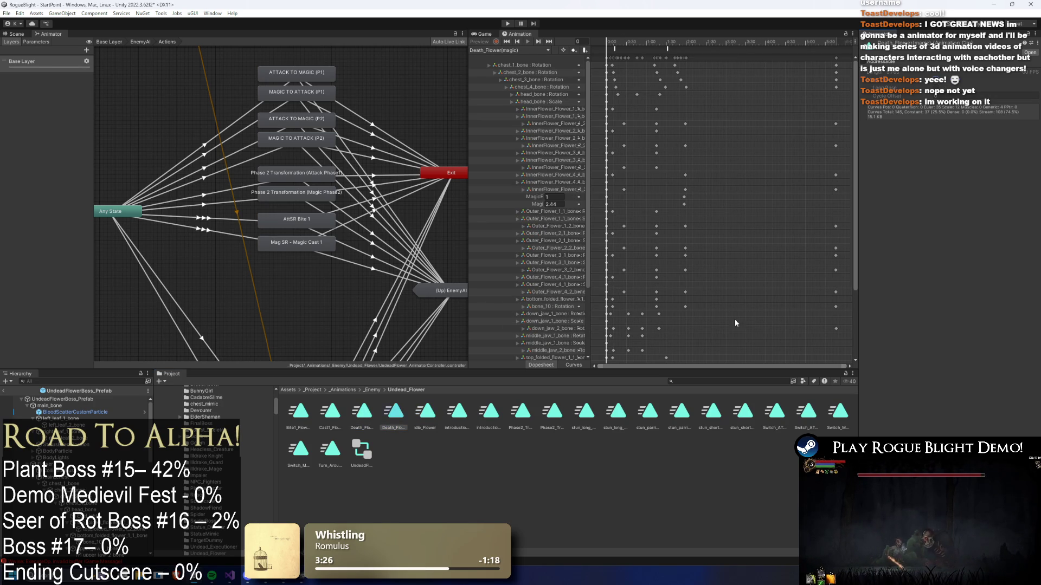
pyautogui.click(434, 417)
pyautogui.click(457, 412)
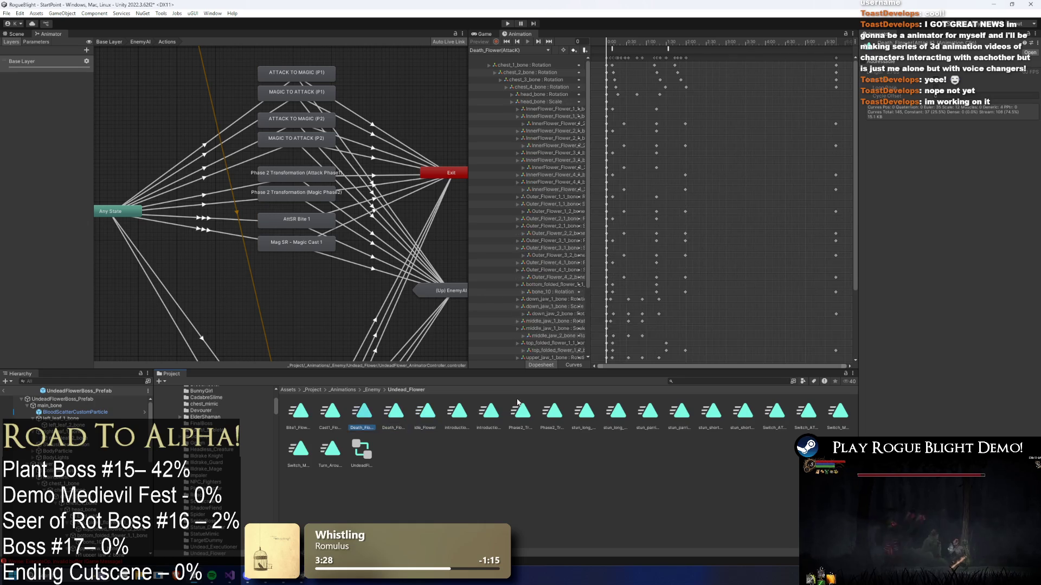
# - Step through the introduction, stun and Turn_Around_Flower clips, ending on idle_Flower
pyautogui.press('Right')
pyautogui.press('Right')
pyautogui.press('Right')
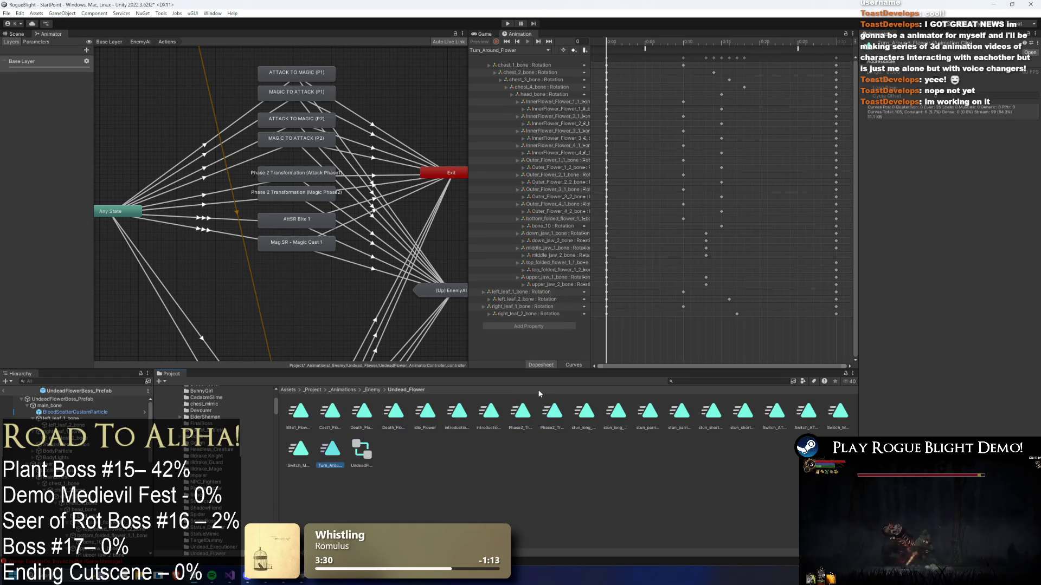
pyautogui.press('Left')
pyautogui.press('Left')
pyautogui.press('Left')
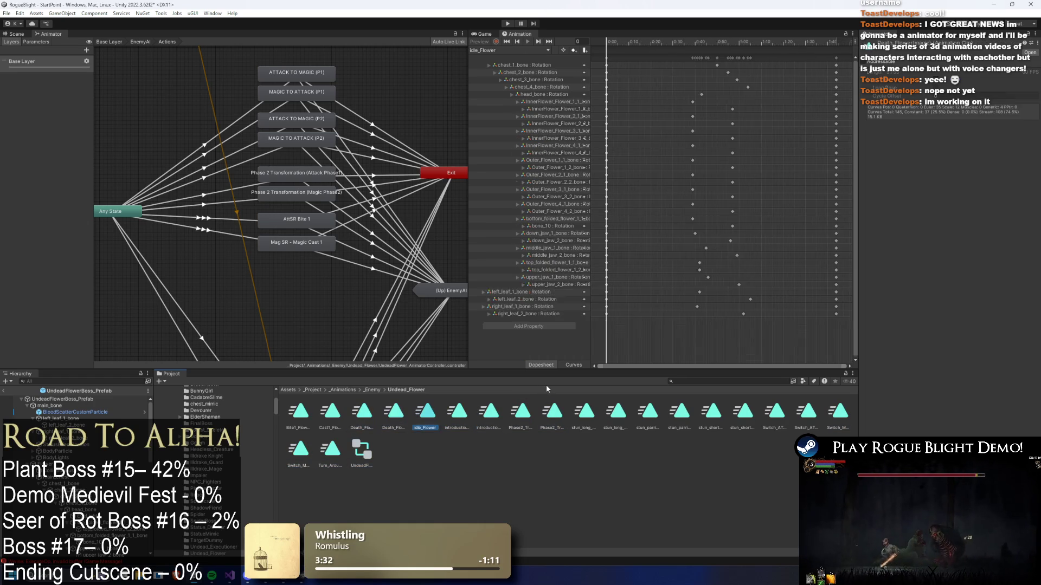
pyautogui.press('Right')
pyautogui.press('Right')
pyautogui.press('Right')
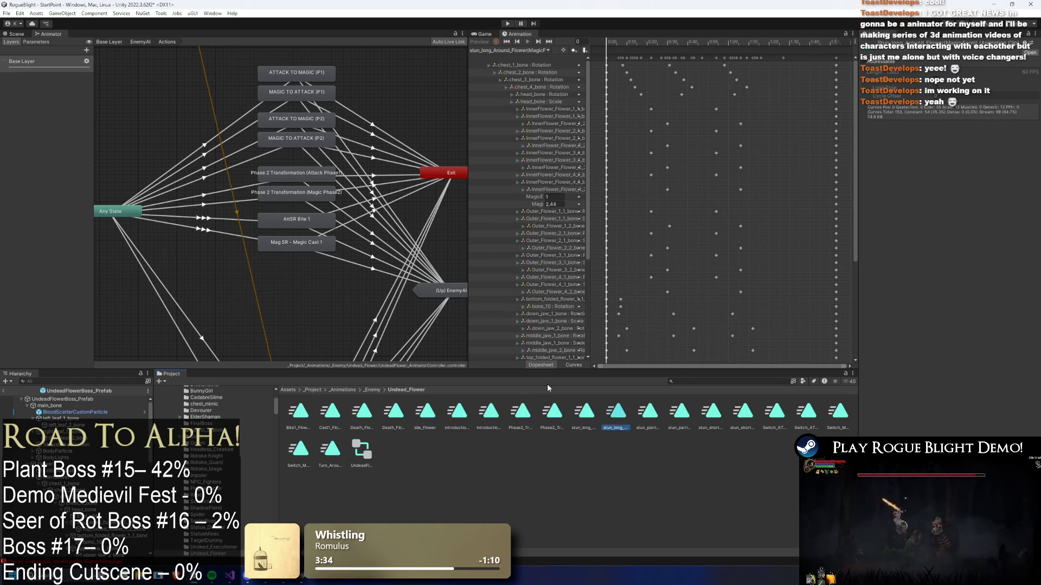
pyautogui.press('Right')
pyautogui.press('Right')
pyautogui.press('Right')
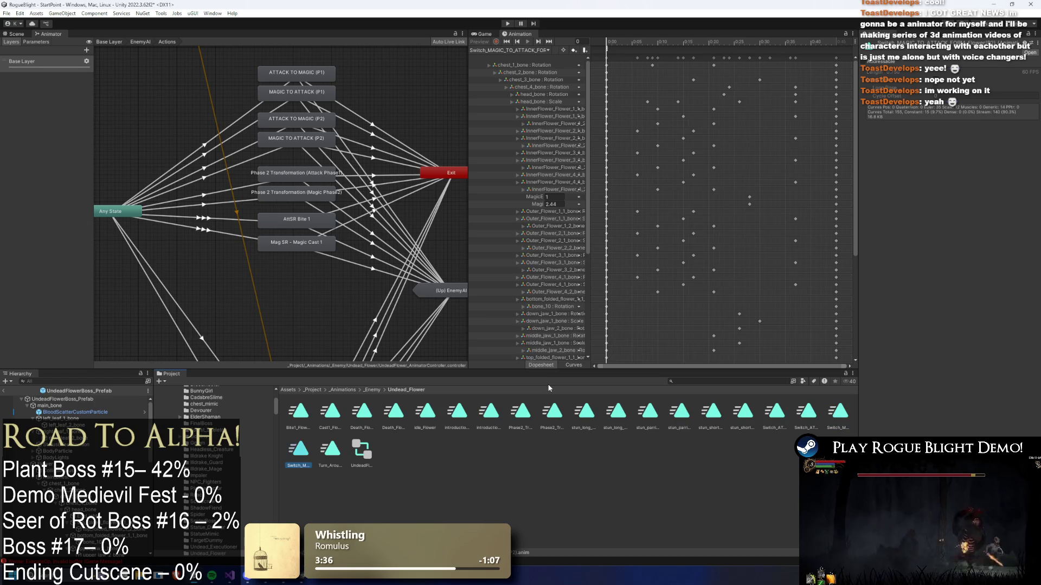
pyautogui.press('Up')
pyautogui.press('Left')
pyautogui.press('Right')
pyautogui.press('Right')
pyautogui.press('Right')
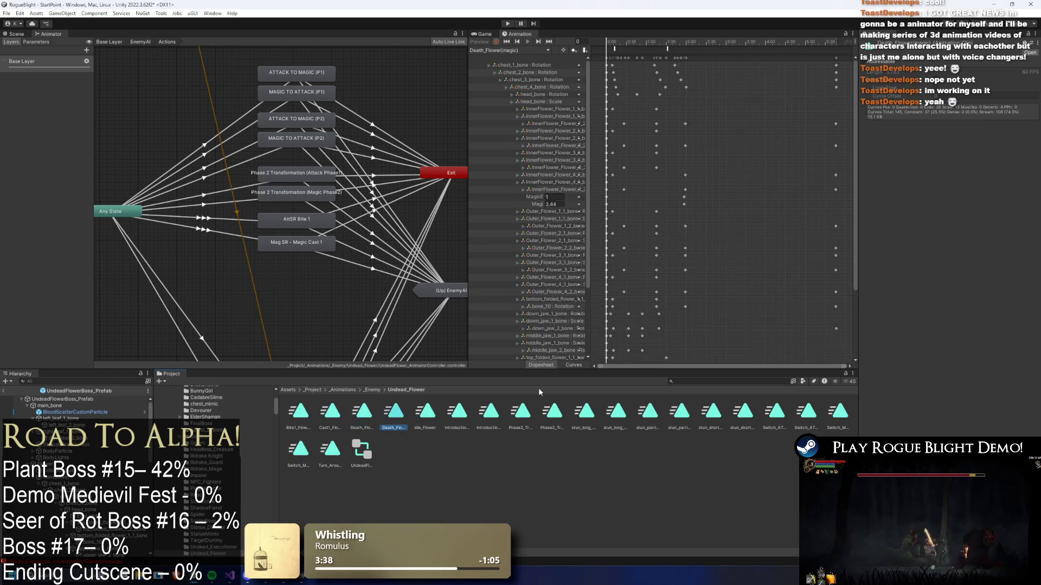
pyautogui.press('Left')
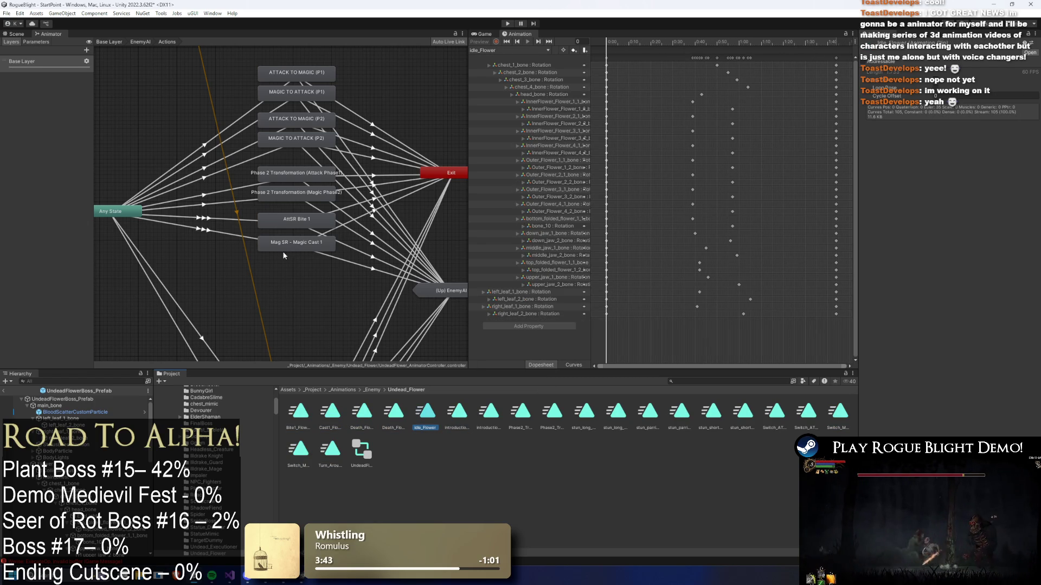
pyautogui.moveTo(290, 246); pyautogui.dragTo(293, 241)
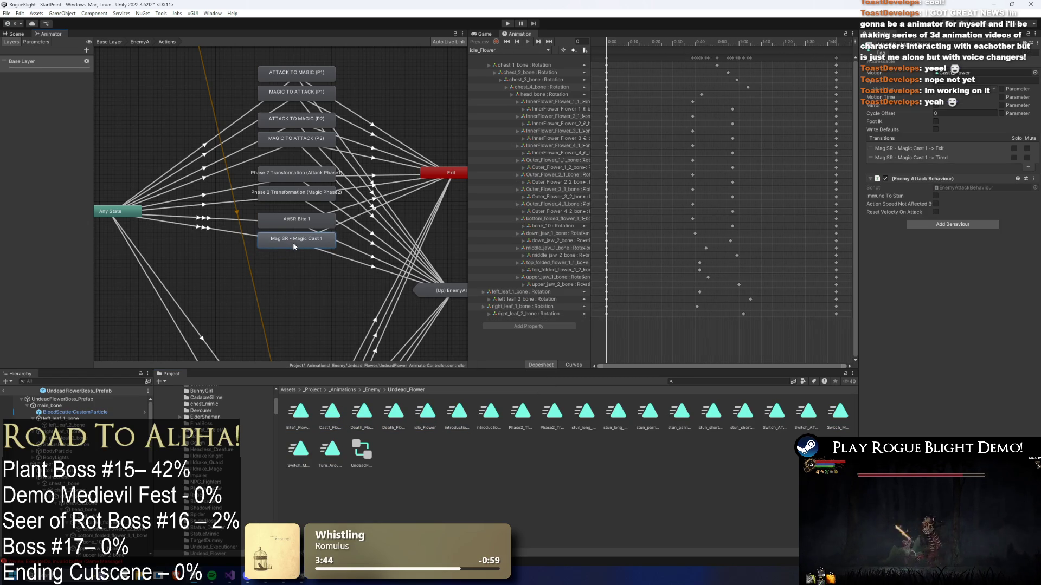
# - Compare the AttSR Bite 1 and Mag SR states, then view UndeadFlowerBoss_Prefab in the Scene
pyautogui.click(292, 215)
pyautogui.click(290, 242)
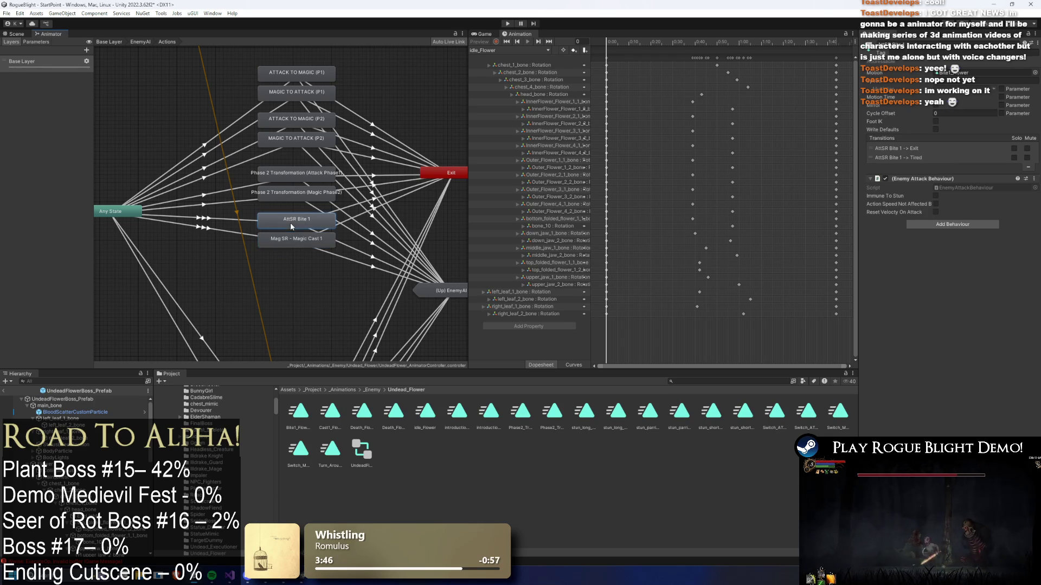
pyautogui.click(291, 221)
pyautogui.click(295, 240)
pyautogui.click(298, 220)
pyautogui.click(301, 243)
pyautogui.click(79, 399)
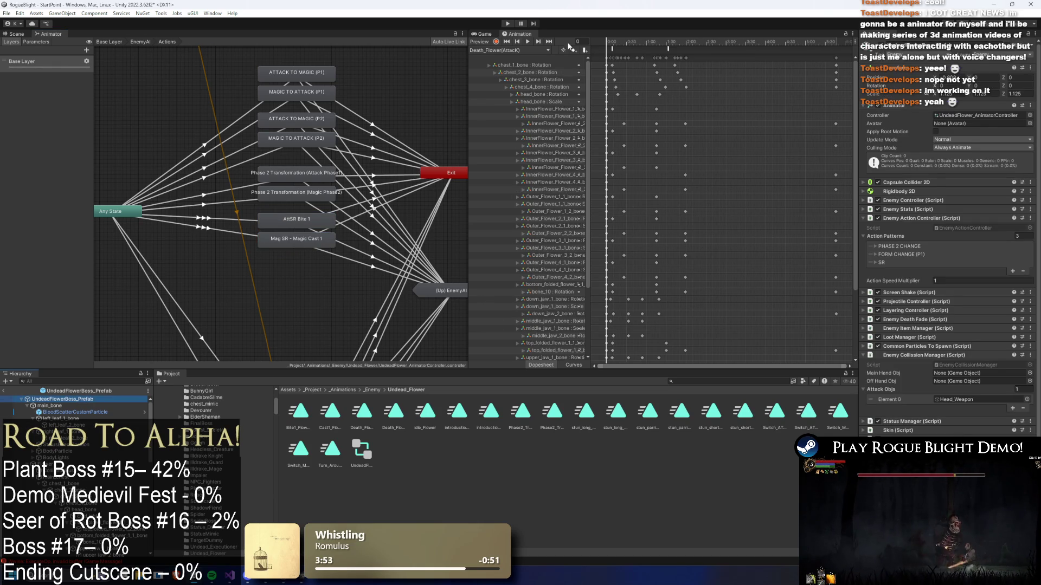
pyautogui.click(18, 35)
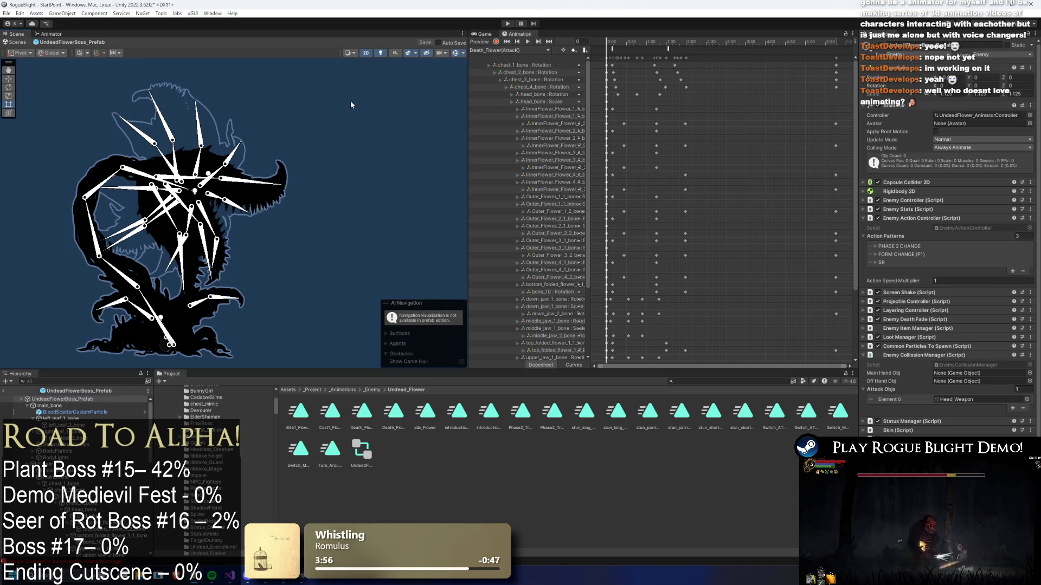
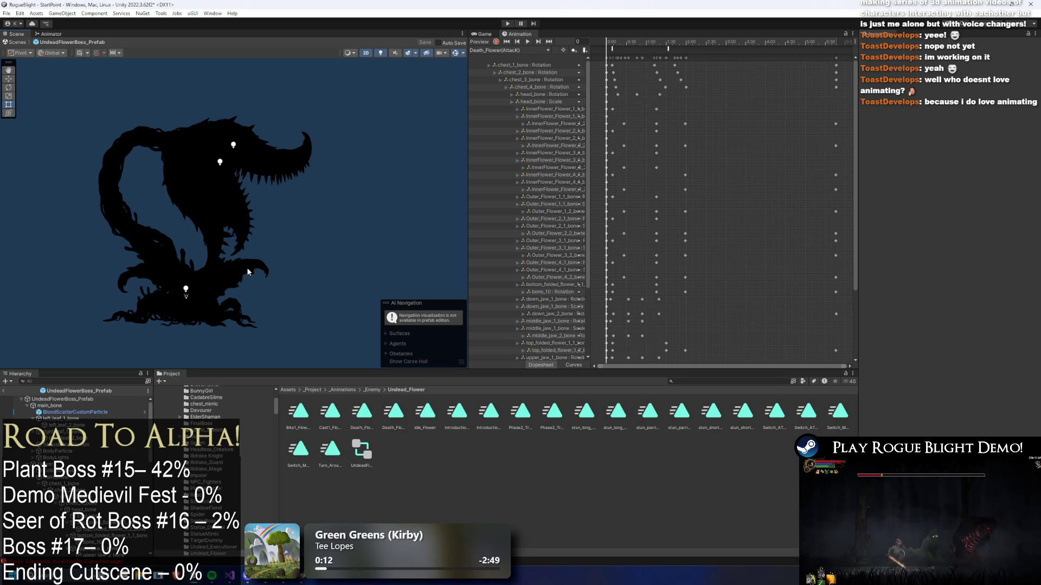
# - Load the Cast1_Flower clip and set the top flower sprite's colour alpha to 1
pyautogui.click(535, 50)
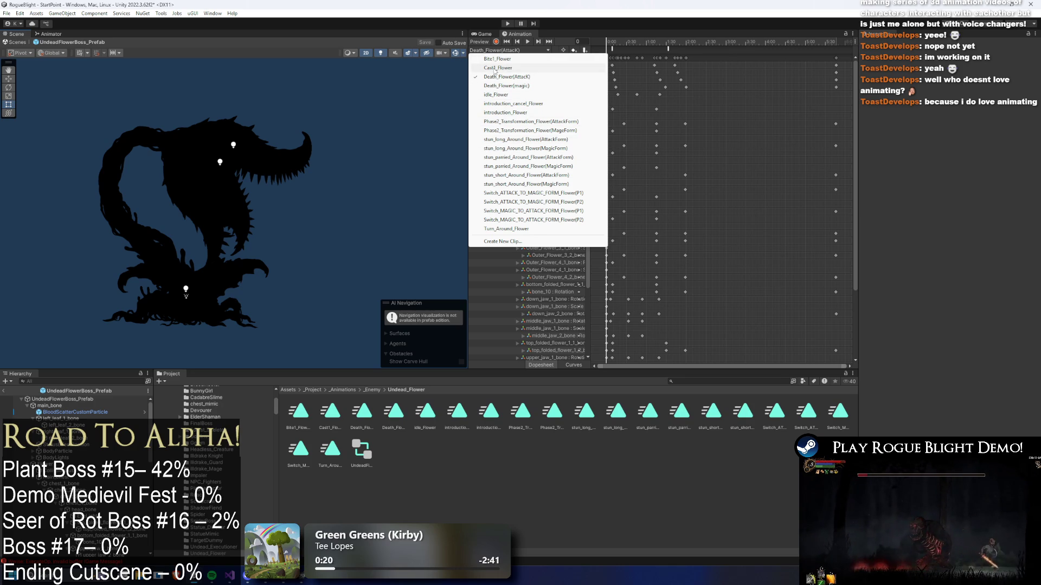
pyautogui.click(590, 68)
pyautogui.click(146, 397)
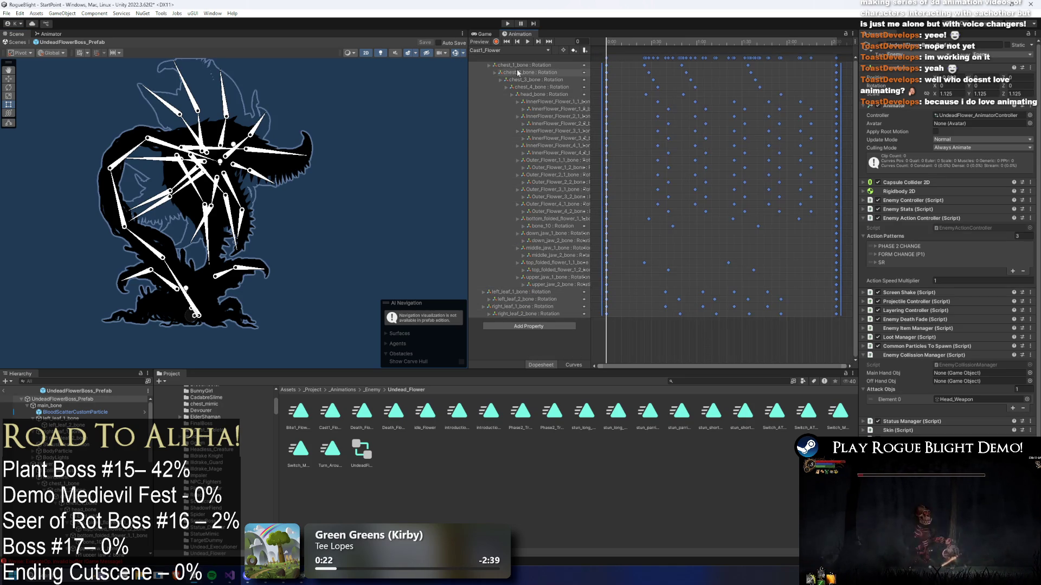
pyautogui.scroll(-5, 138, 411)
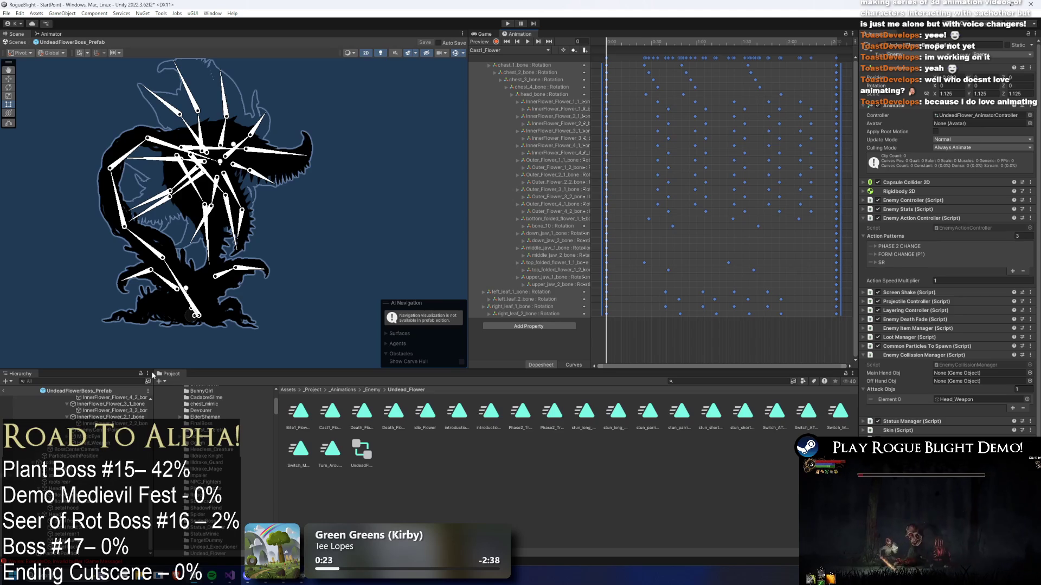
pyautogui.click(163, 92)
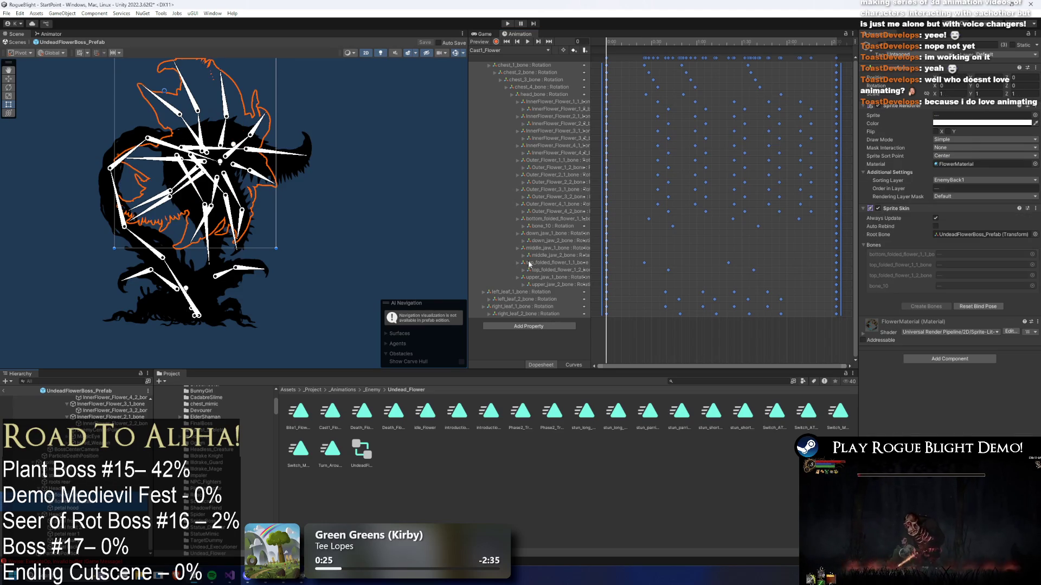
pyautogui.click(937, 123)
pyautogui.write('1')
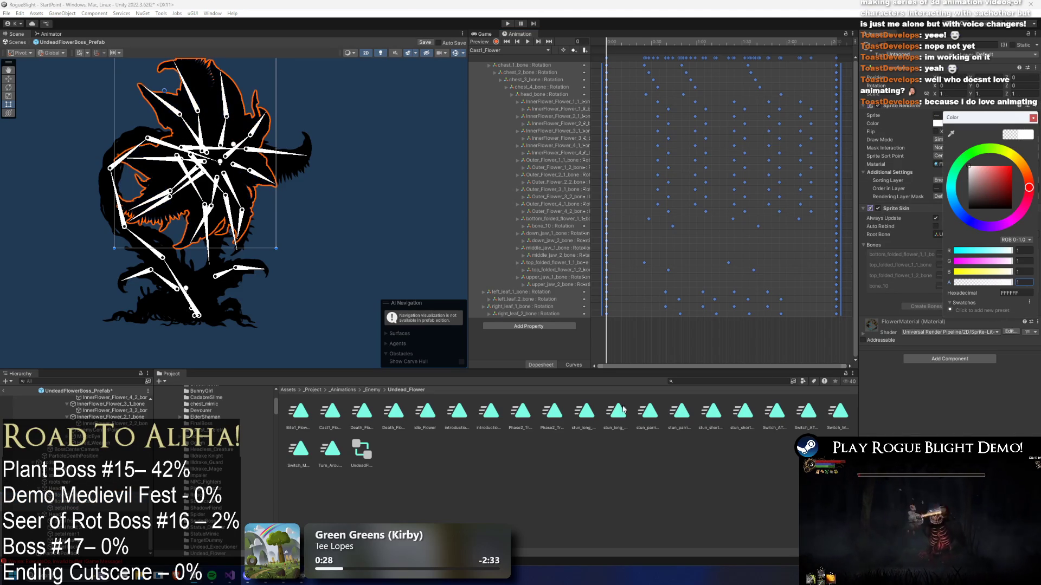
pyautogui.click(271, 157)
# - Set the flower's jaw sprite colour alpha to 0 so it is fully transparent
pyautogui.click(271, 157)
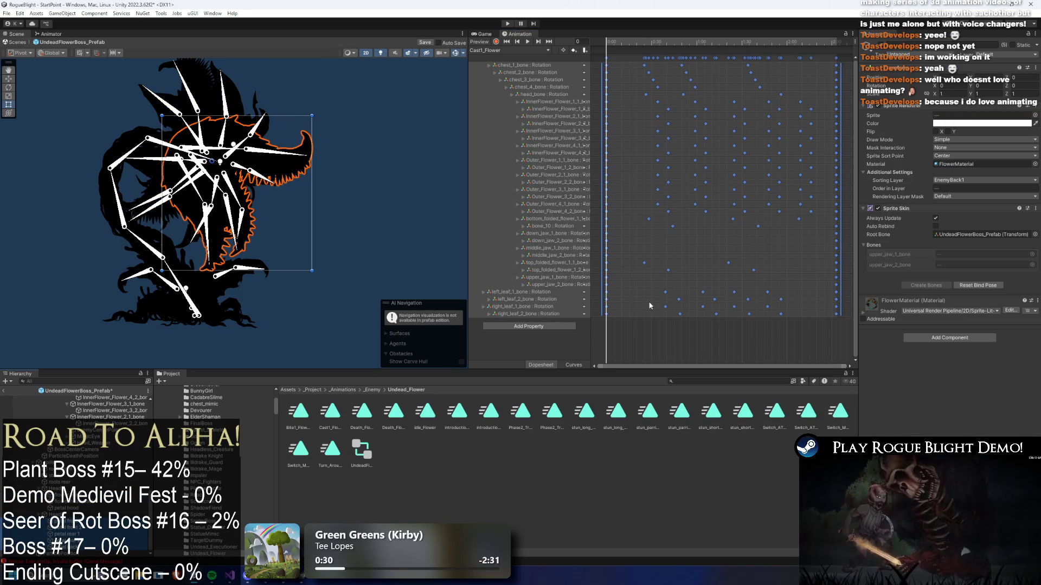
pyautogui.click(965, 123)
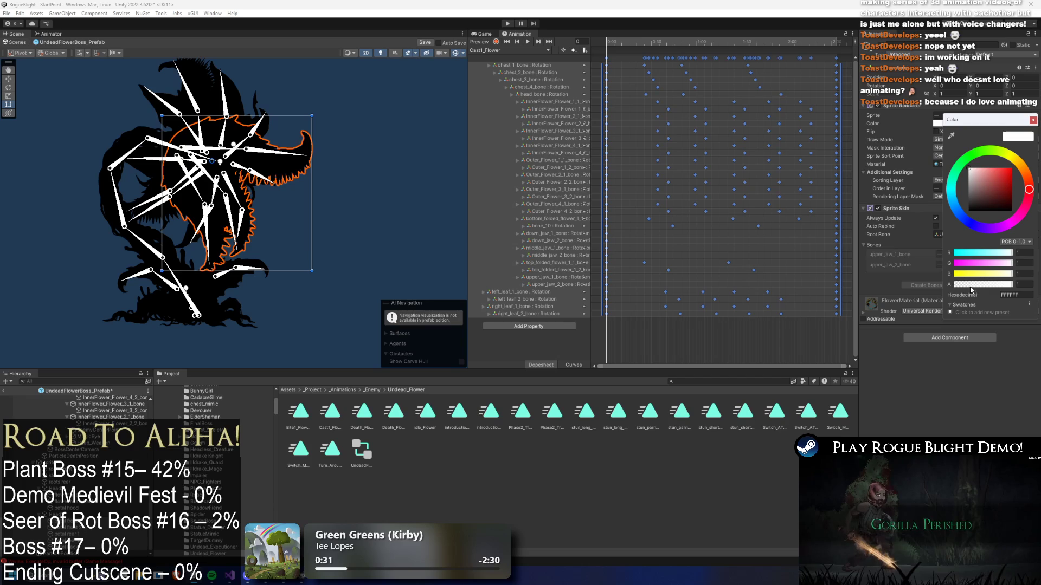
pyautogui.write('0')
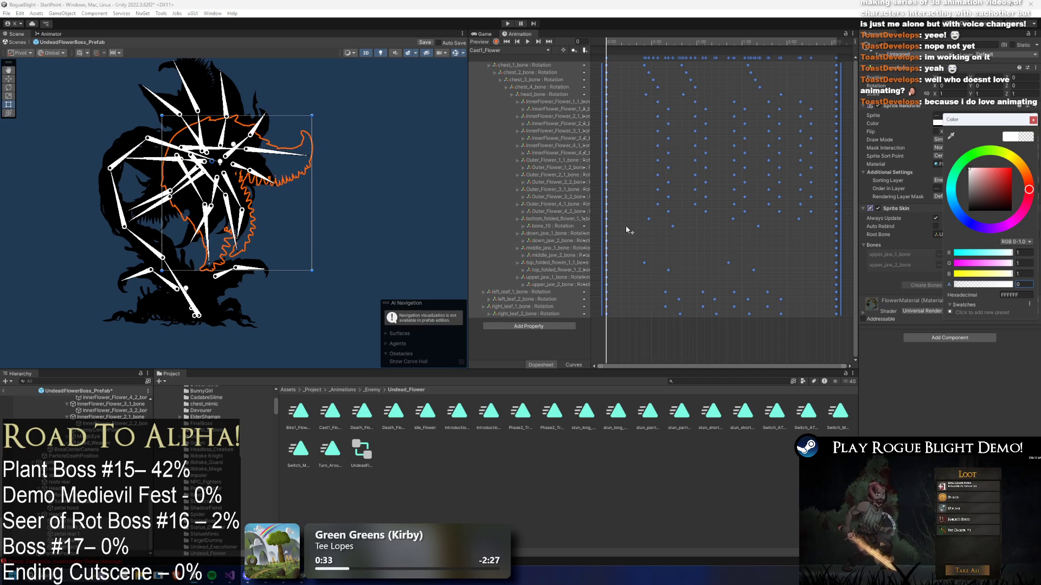
pyautogui.click(507, 50)
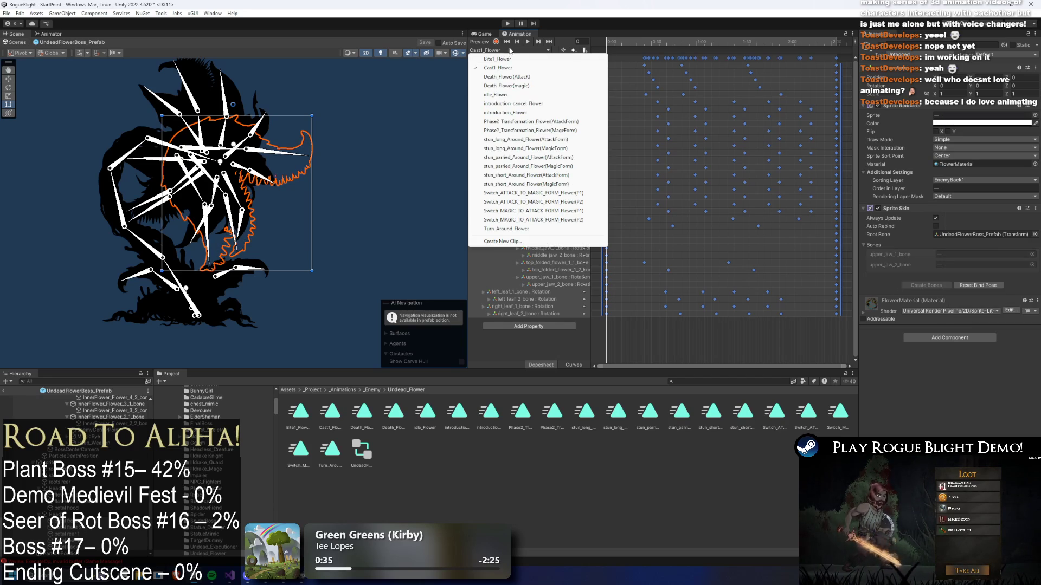
# - Create a new animation clip saved as Cast2_Flower.anim
pyautogui.click(503, 242)
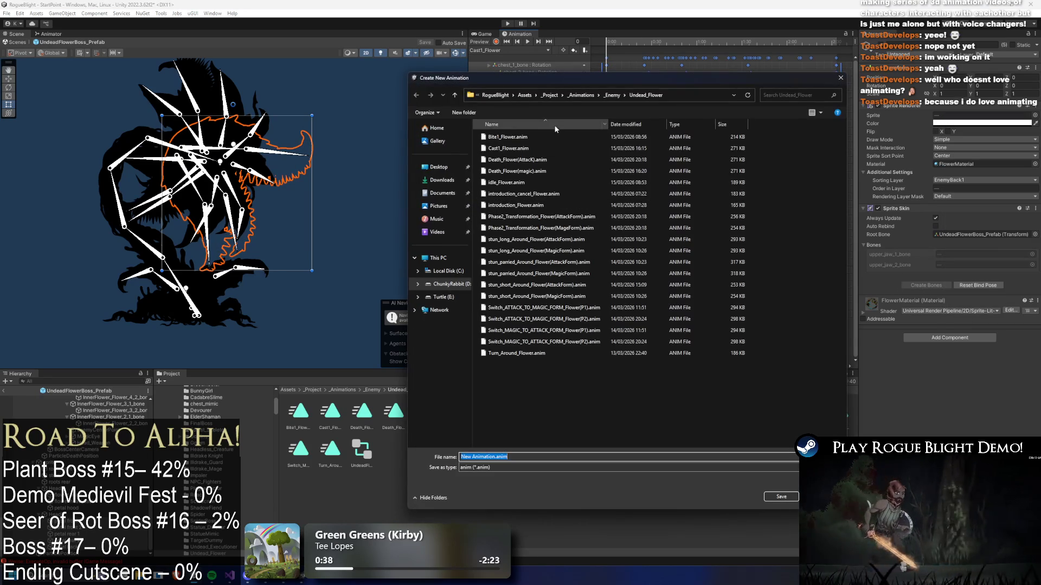
pyautogui.click(520, 148)
pyautogui.click(473, 456)
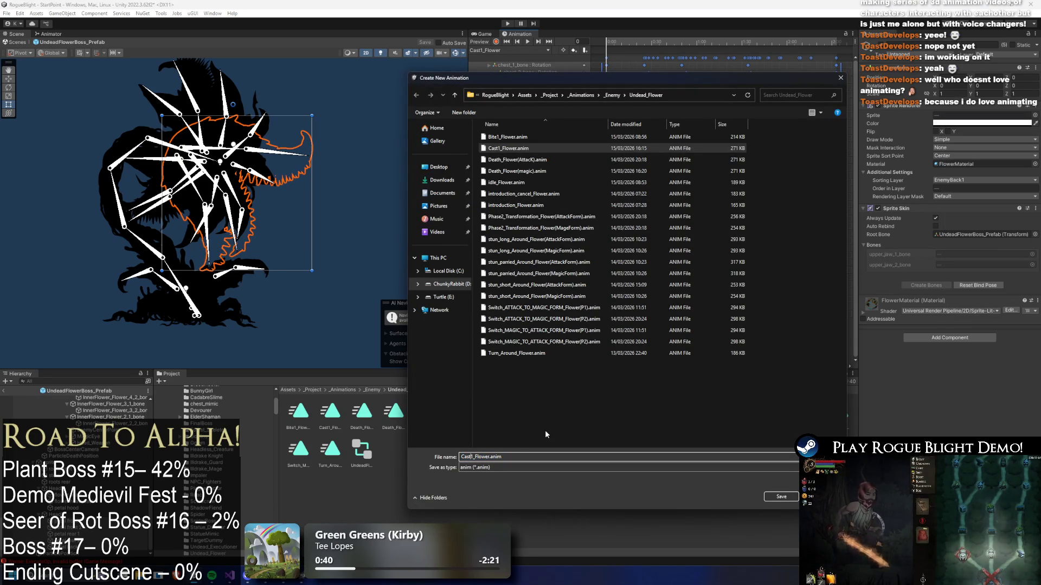
pyautogui.press('BackSpace')
pyautogui.write('2')
pyautogui.press('Return')
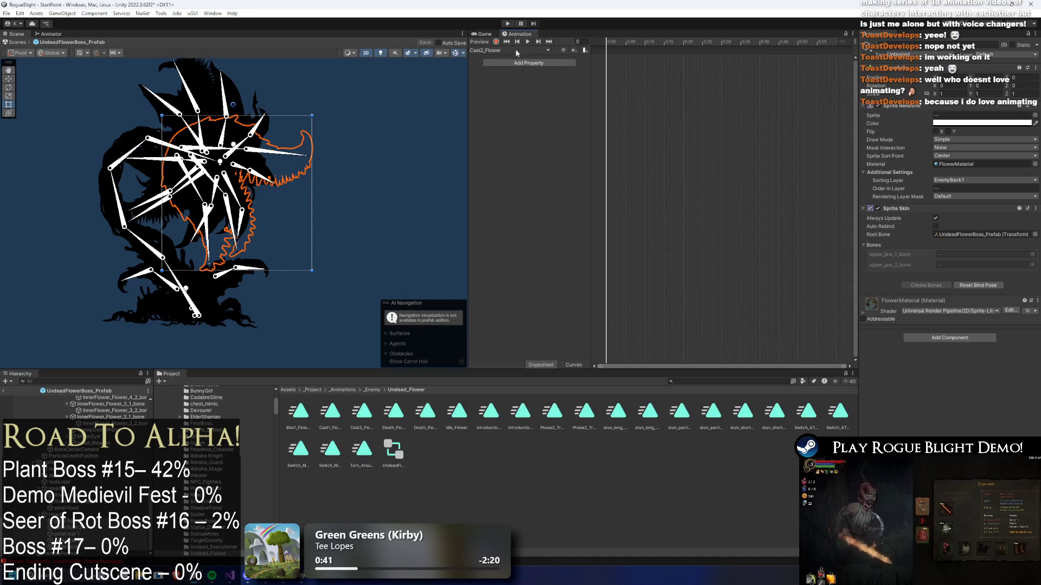
# - Paste the copied Cast1 bone keyframes into Cast2_Flower and play the preview
pyautogui.hotkey('ctrl', 'v')
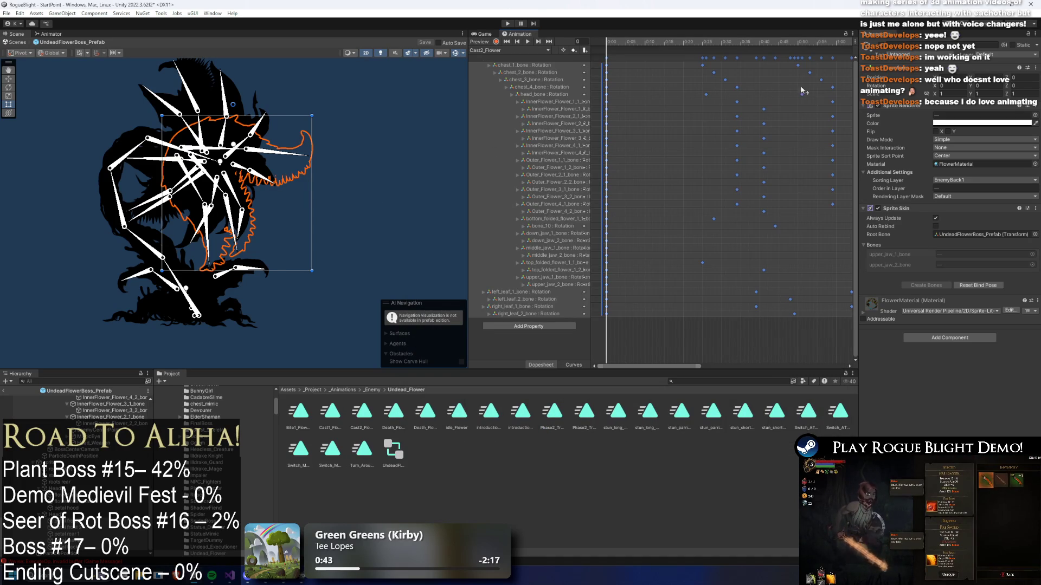
pyautogui.scroll(-8, 786, 100)
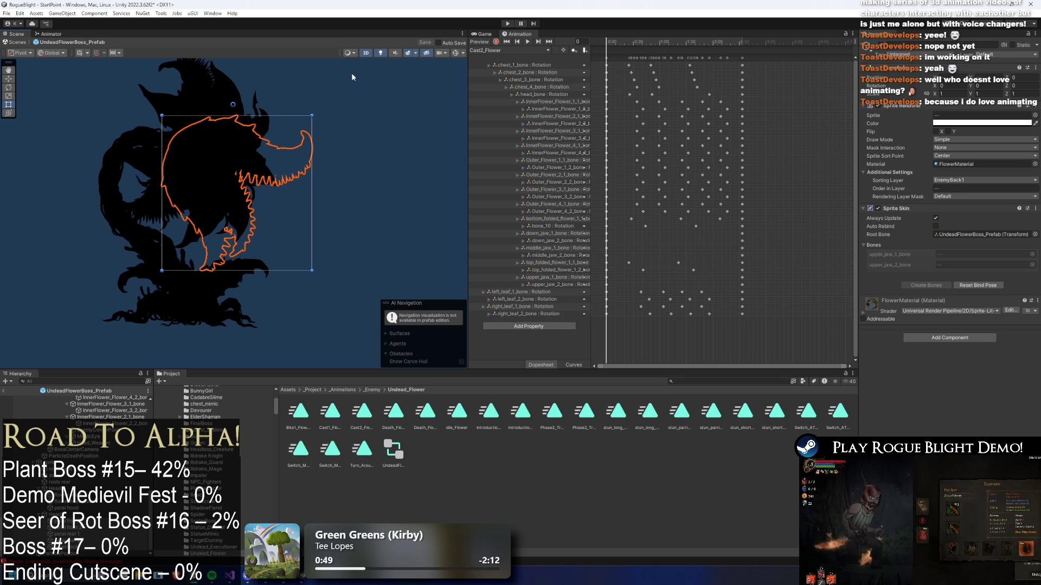
pyautogui.click(527, 42)
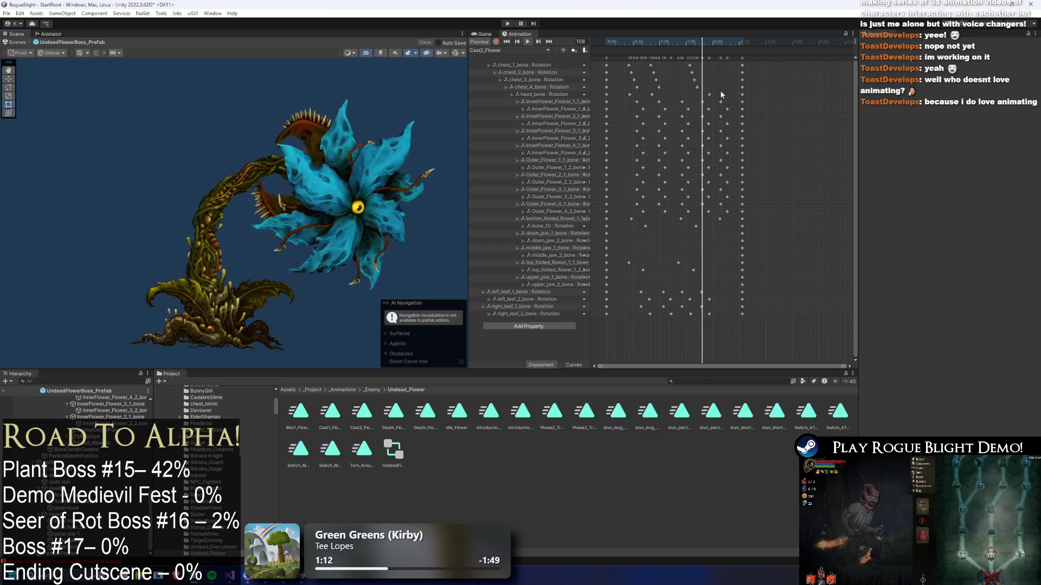
# - Move the chest bone keyframes later in the timeline and preview the result
pyautogui.moveTo(719, 89); pyautogui.dragTo(628, 70)
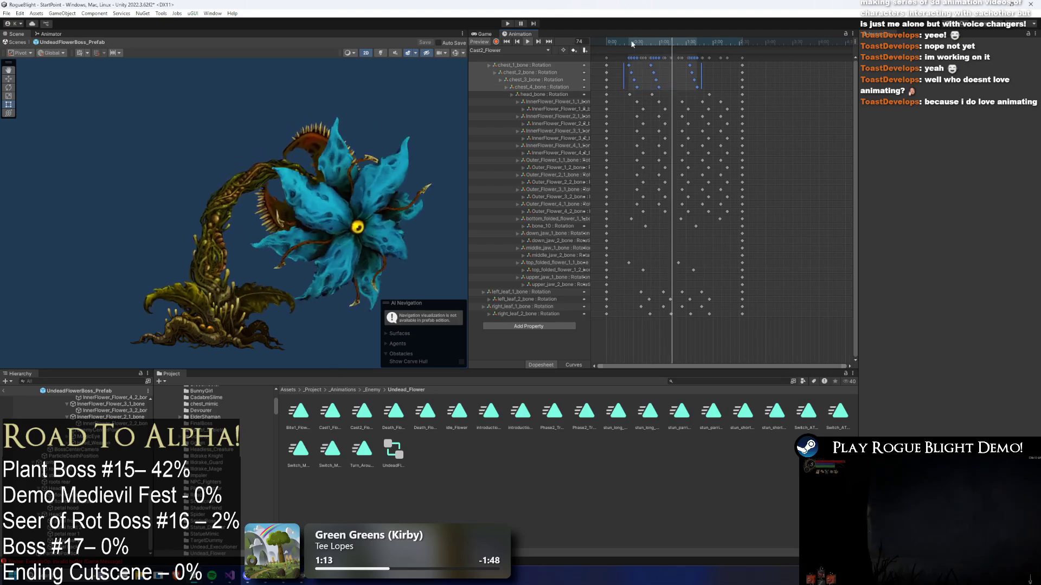
pyautogui.click(629, 41)
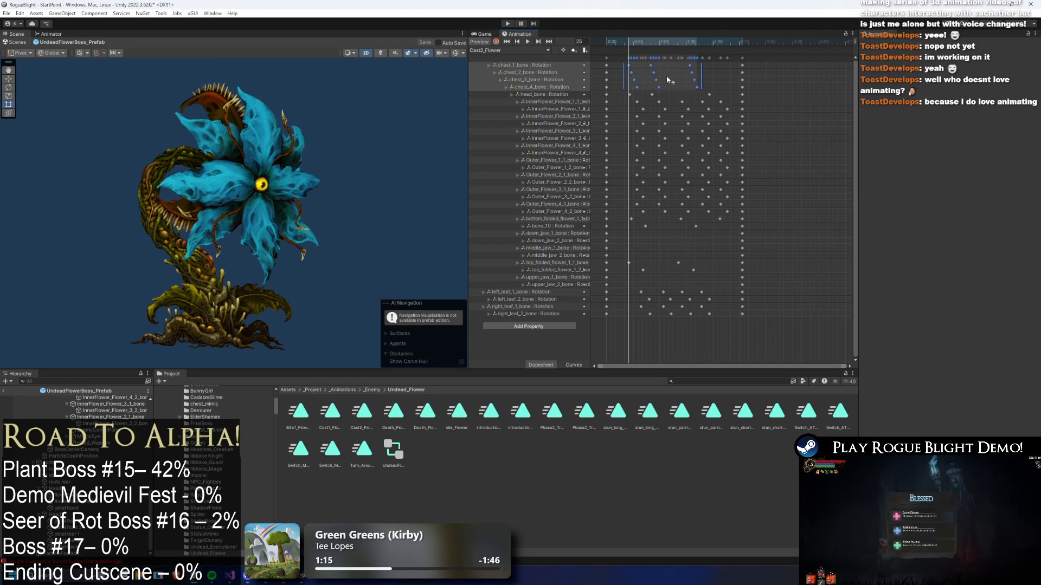
pyautogui.moveTo(651, 83); pyautogui.dragTo(794, 82)
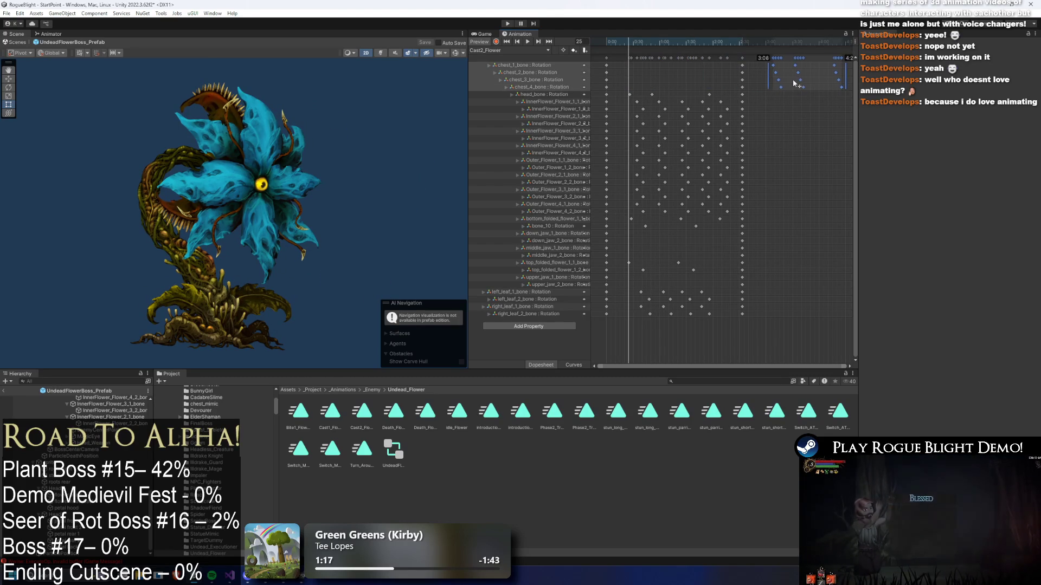
pyautogui.press('space')
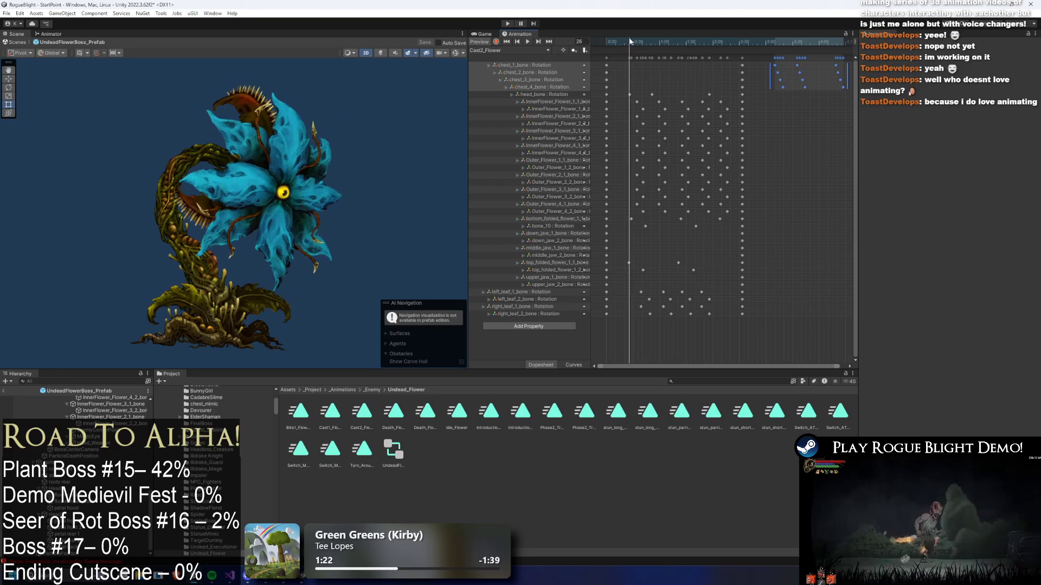
# - At frame 25, with bones shown, rotate chest_2_bone and head_bone into a bent pose
pyautogui.click(632, 42)
pyautogui.moveTo(632, 42); pyautogui.dragTo(629, 42)
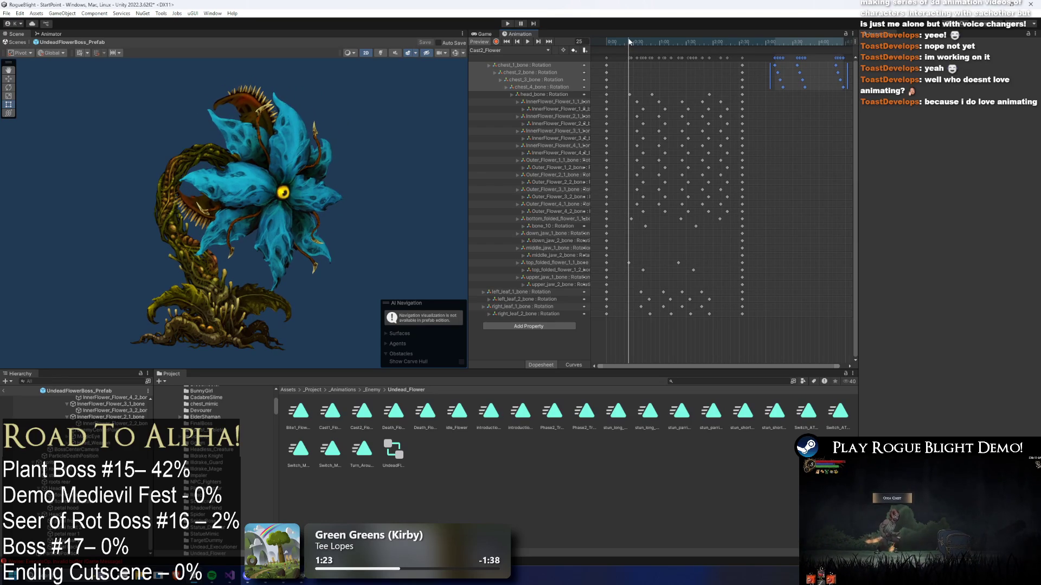
pyautogui.click(202, 243)
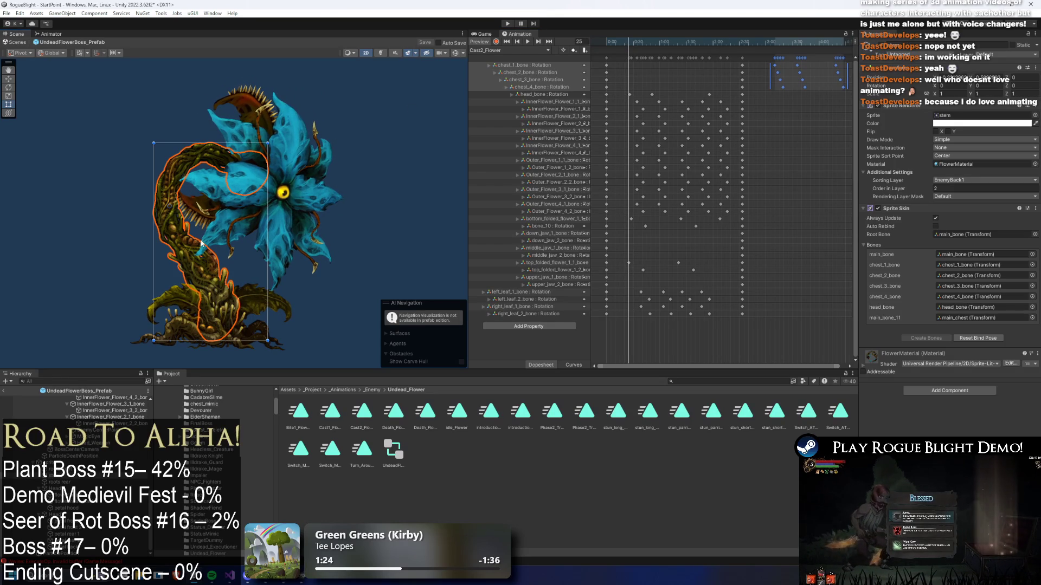
pyautogui.click(455, 53)
pyautogui.moveTo(196, 259); pyautogui.dragTo(142, 206)
pyautogui.moveTo(207, 193)
pyautogui.mouseDown()
pyautogui.moveTo(221, 212)
pyautogui.moveTo(227, 205)
pyautogui.mouseUp()
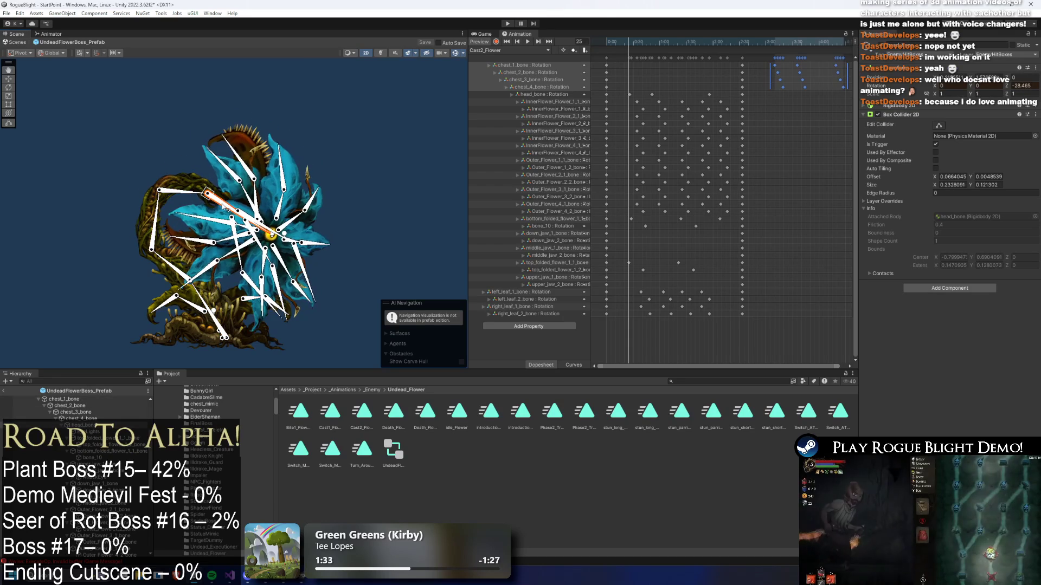
# - Rotate chest_1 through chest_4 bones to swing and tilt the flower into a new pose
pyautogui.click(484, 33)
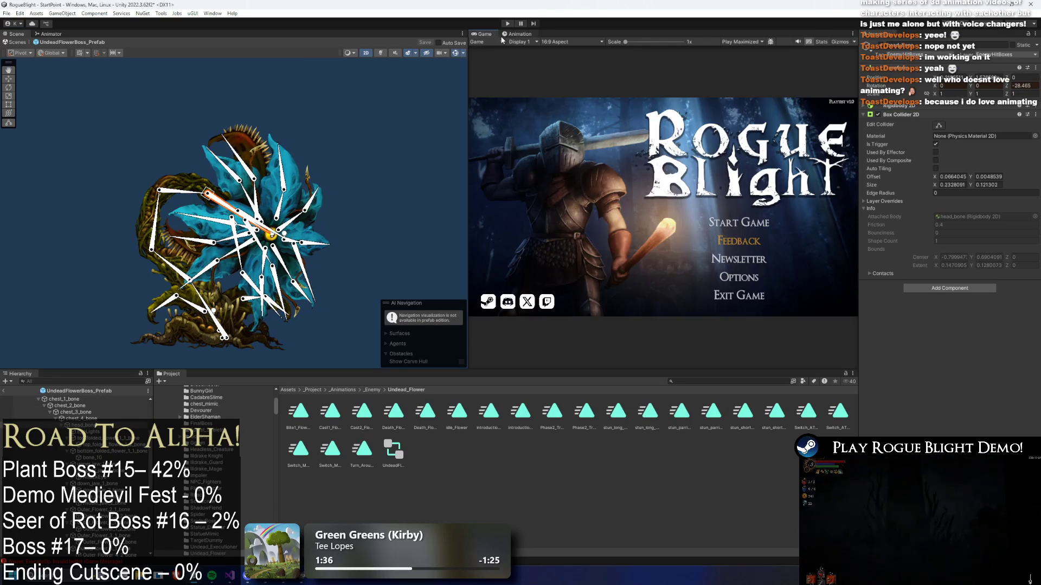
pyautogui.click(513, 34)
pyautogui.click(718, 96)
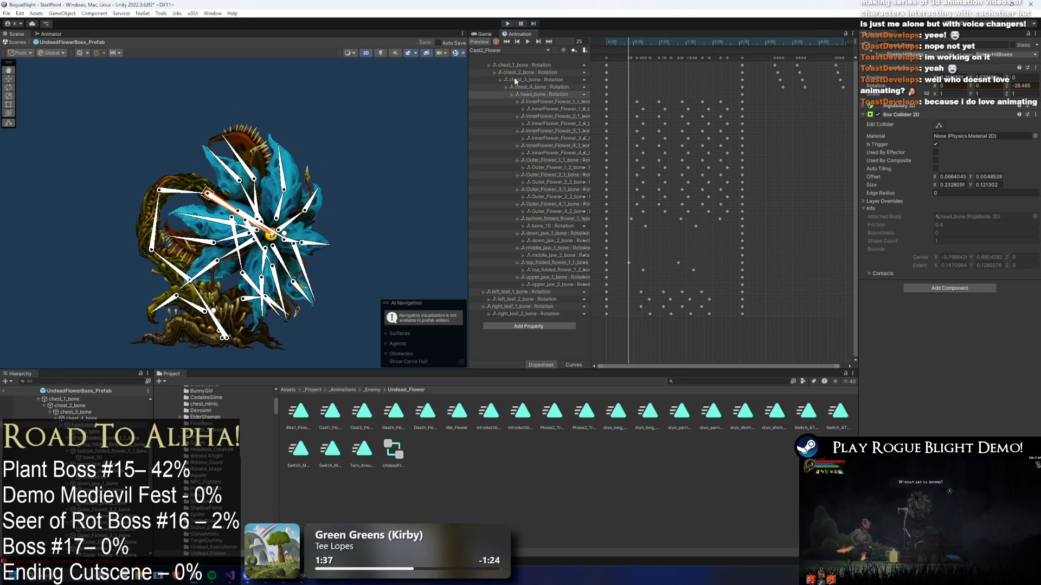
pyautogui.click(162, 255)
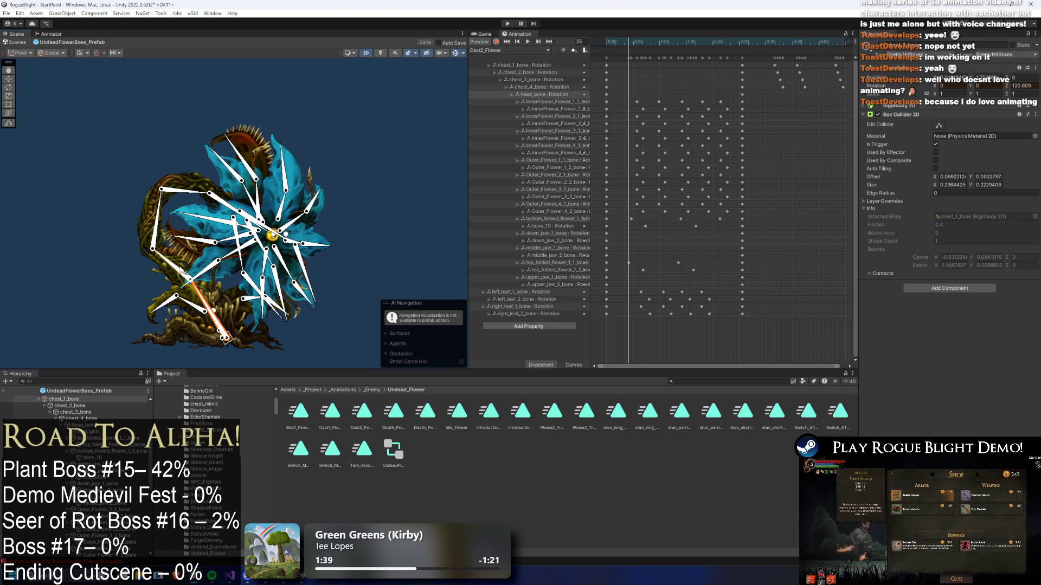
pyautogui.moveTo(167, 264); pyautogui.dragTo(172, 260)
pyautogui.moveTo(214, 320); pyautogui.dragTo(163, 259)
pyautogui.moveTo(143, 225); pyautogui.dragTo(147, 225)
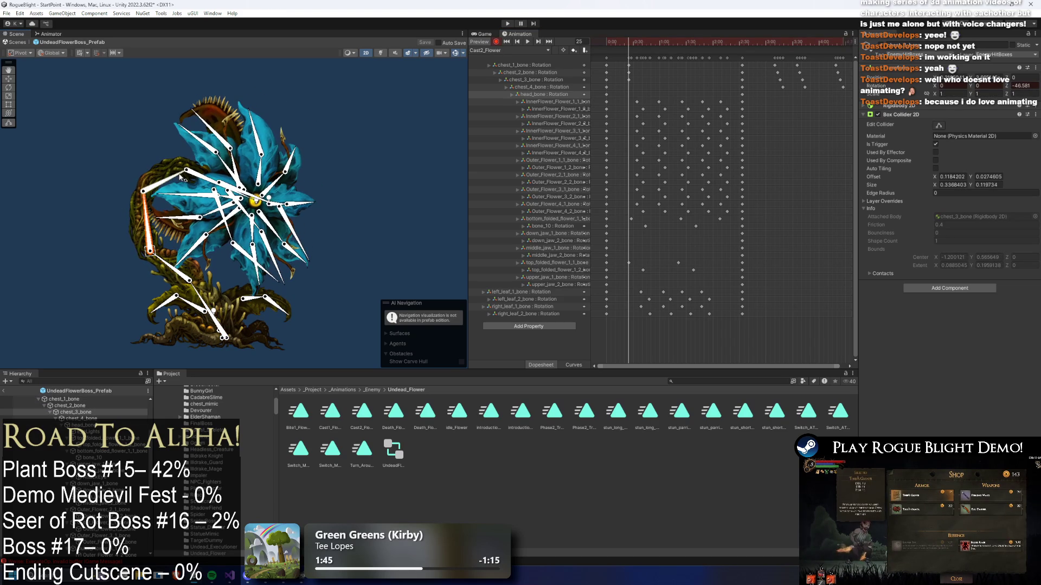
pyautogui.moveTo(180, 176)
pyautogui.mouseDown()
pyautogui.moveTo(190, 178)
pyautogui.moveTo(179, 202)
pyautogui.moveTo(146, 218)
pyautogui.moveTo(173, 270)
pyautogui.mouseUp()
# - Adjust the head_bone angle and rotate chest_2_bone again
pyautogui.click(243, 243)
pyautogui.moveTo(233, 228); pyautogui.dragTo(211, 206)
pyautogui.moveTo(168, 271)
pyautogui.mouseDown()
pyautogui.moveTo(162, 258)
pyautogui.moveTo(155, 276)
pyautogui.moveTo(139, 239)
pyautogui.mouseUp()
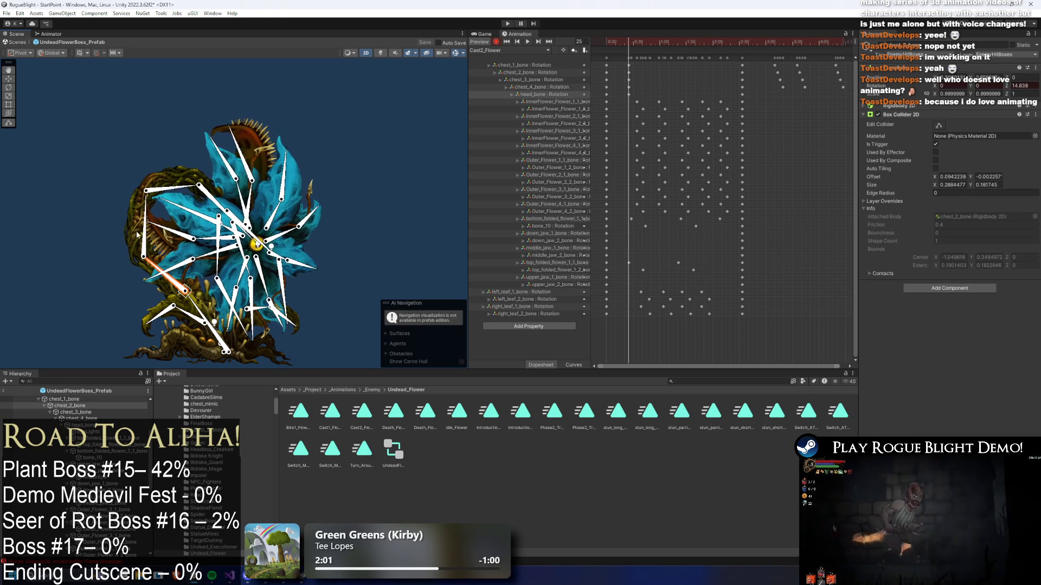
pyautogui.click(142, 239)
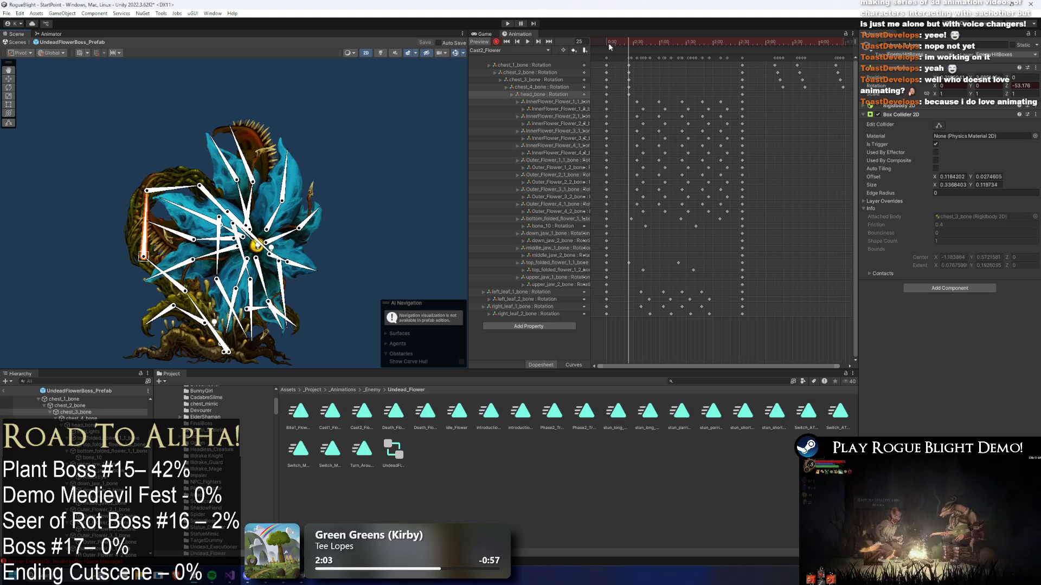
# - Copy the chest and head pose keys to frame 54, then go to the _Animations folder
pyautogui.moveTo(628, 41)
pyautogui.mouseDown()
pyautogui.moveTo(656, 42)
pyautogui.moveTo(640, 93)
pyautogui.mouseUp()
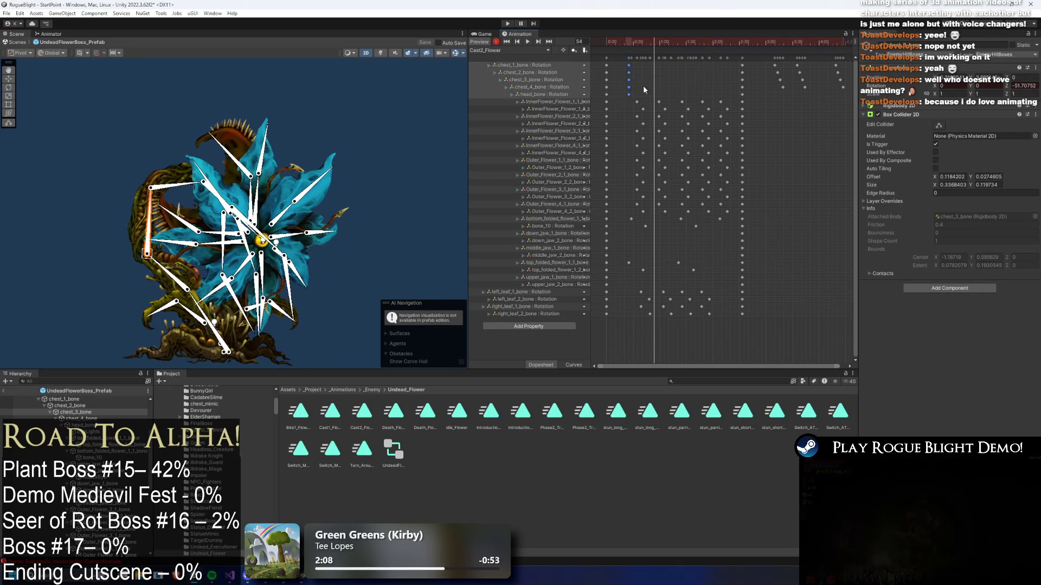
pyautogui.hotkey('ctrl', 'c')
pyautogui.hotkey('ctrl', 'v')
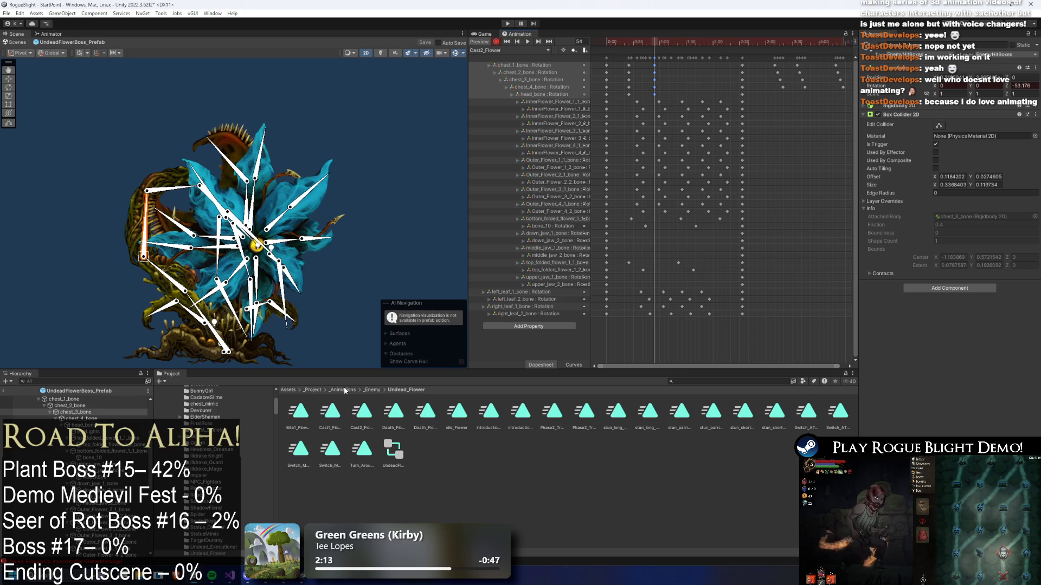
pyautogui.click(346, 390)
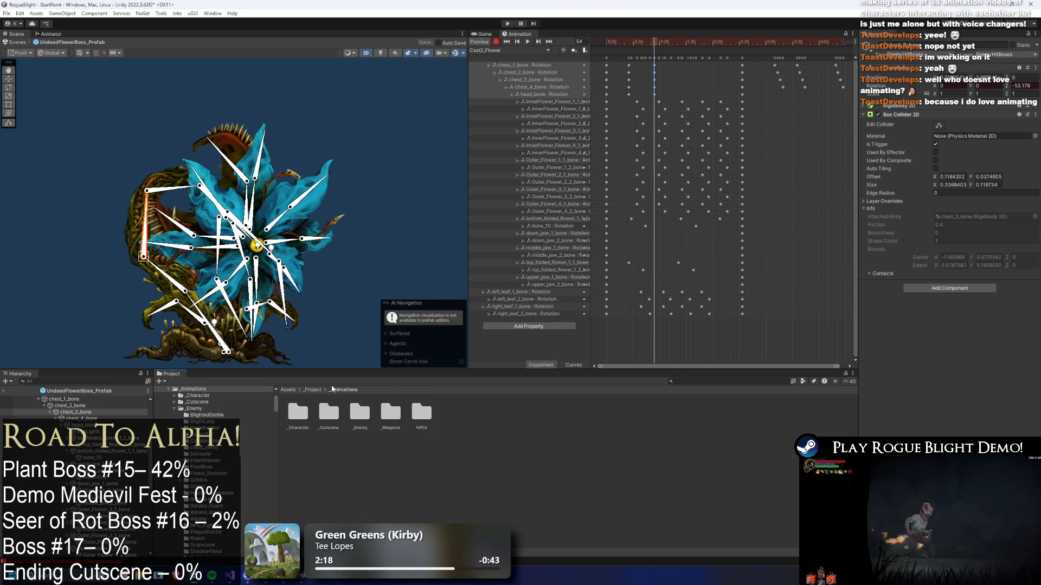
pyautogui.hotkey('alt', 'space')
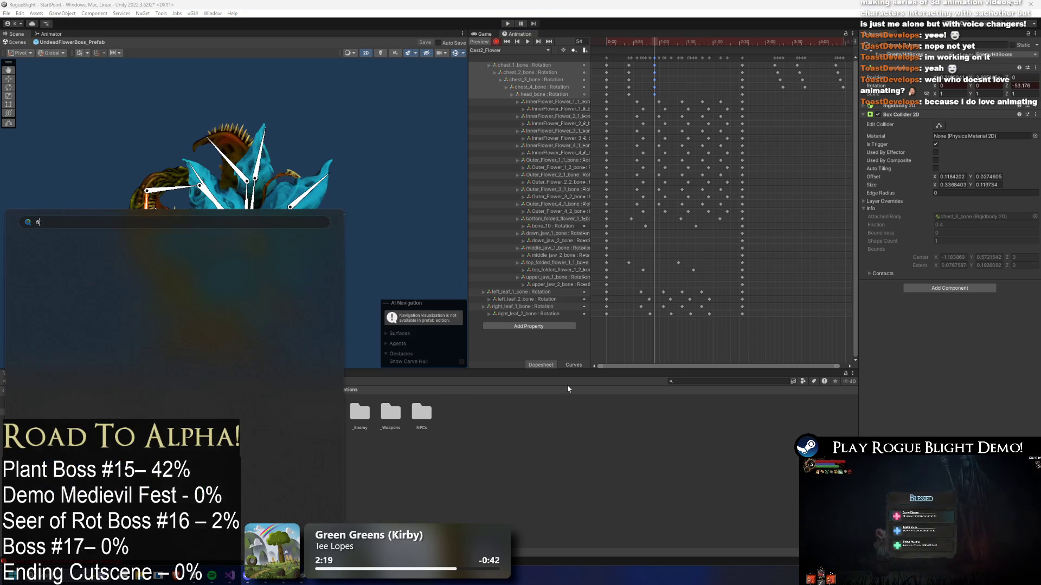
pyautogui.press('Escape')
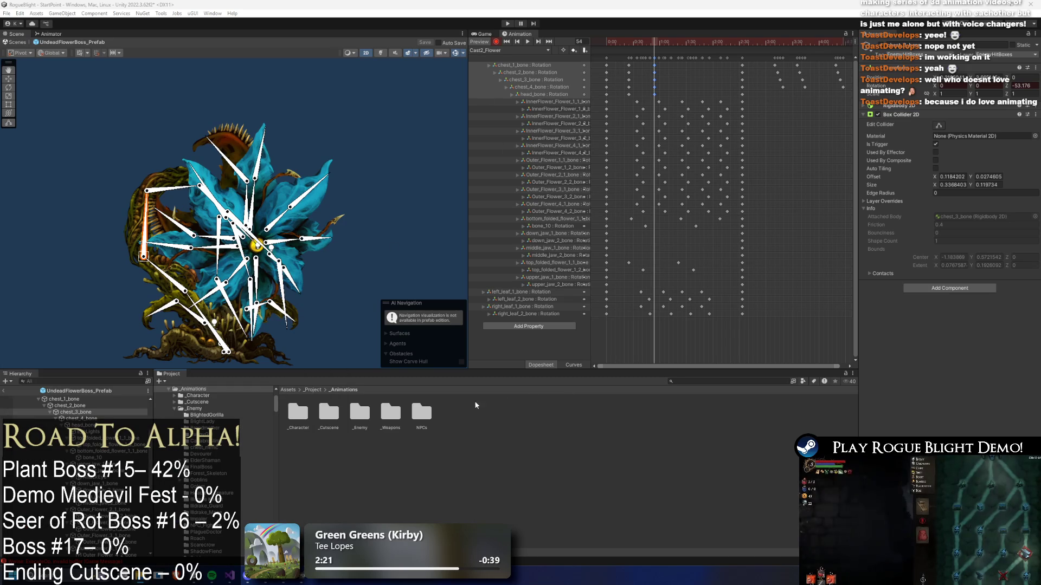
pyautogui.rightClick(335, 423)
pyautogui.click(426, 162)
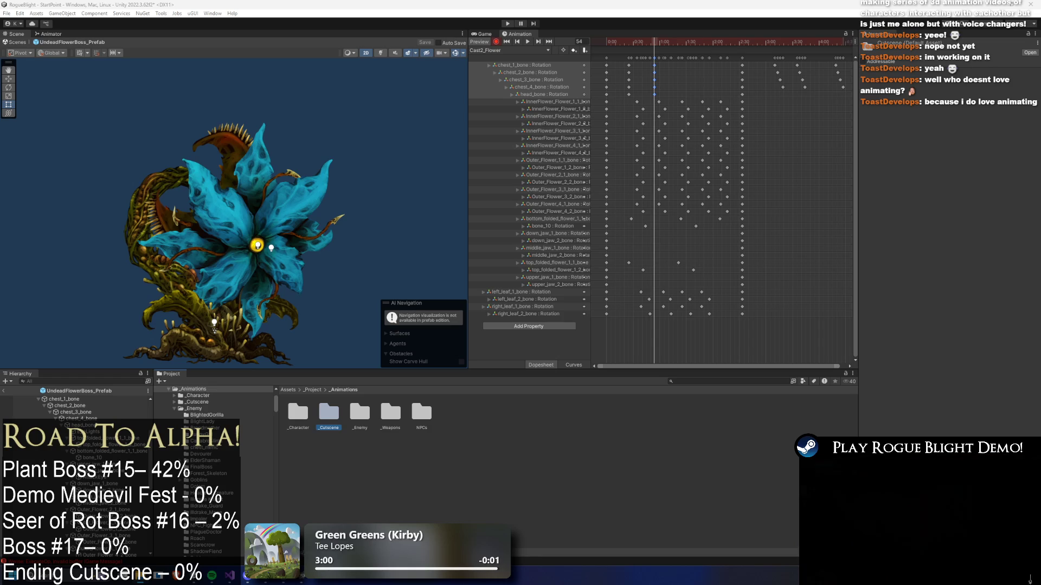
pyautogui.press('super')
# - Launch Calculator, compute 2342 ÷ 2 = 1,171, subtract 4, and select the 1,167 result
pyautogui.write('calculator')
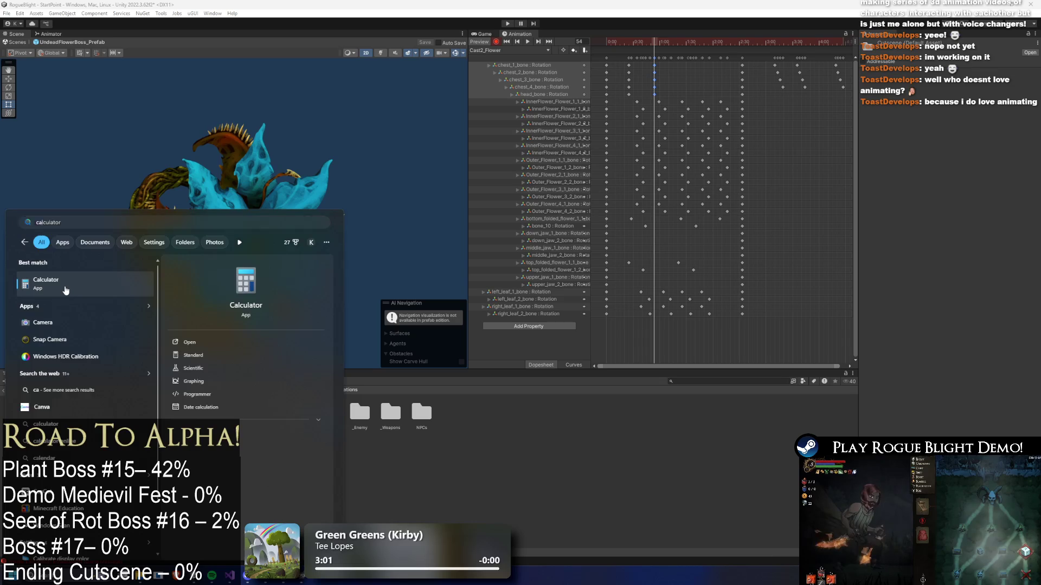
pyautogui.click(66, 290)
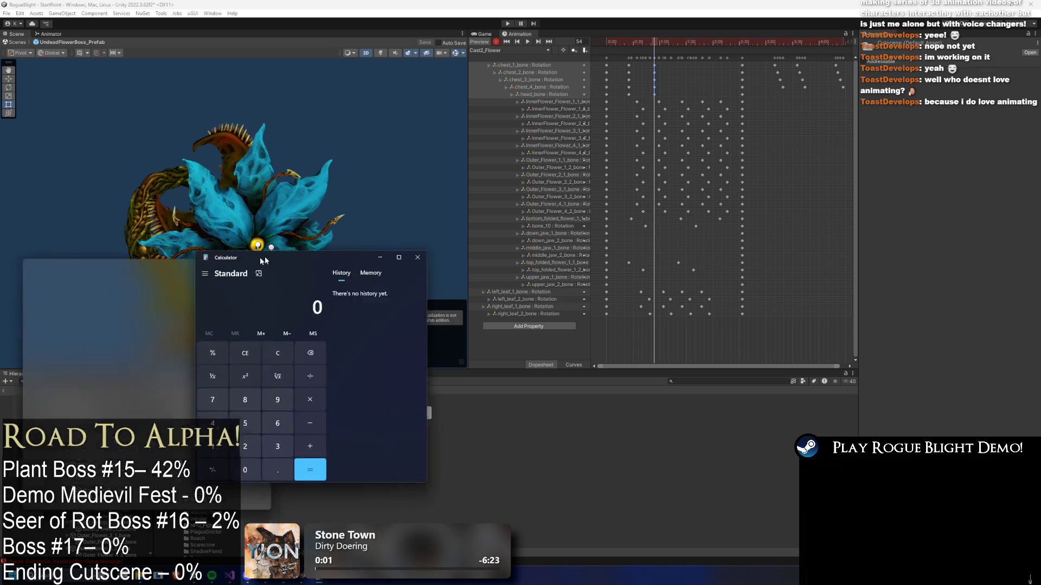
pyautogui.moveTo(175, 276); pyautogui.dragTo(452, 255)
pyautogui.write('2')
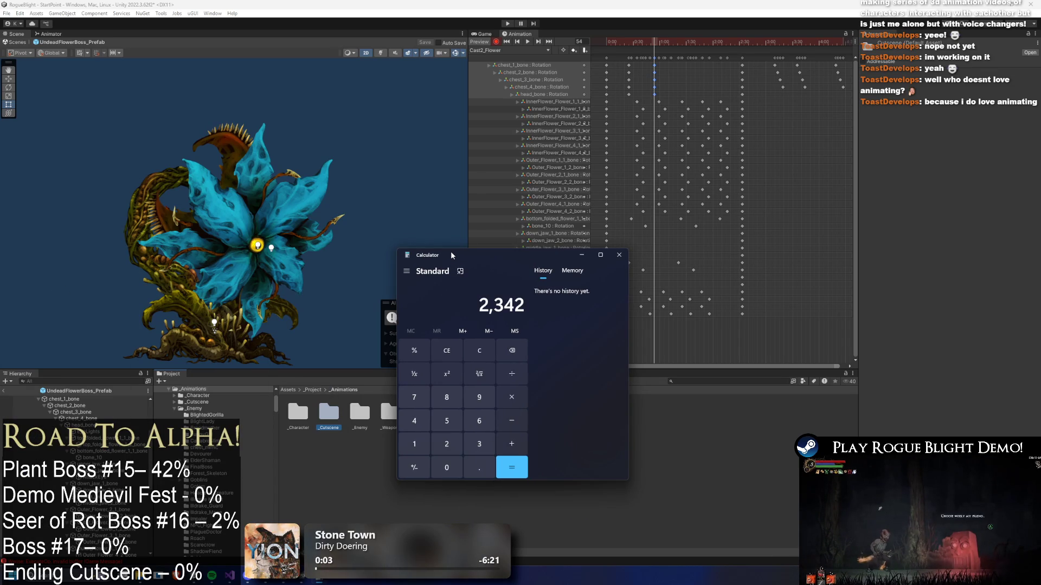
pyautogui.write('342/2')
pyautogui.press('Return')
pyautogui.write('-4')
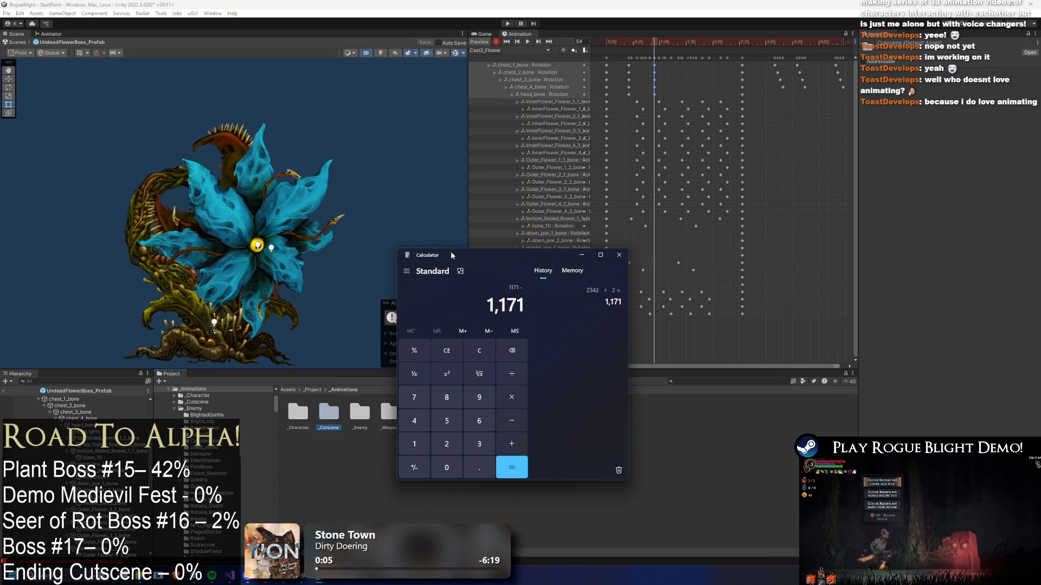
pyautogui.press('Return')
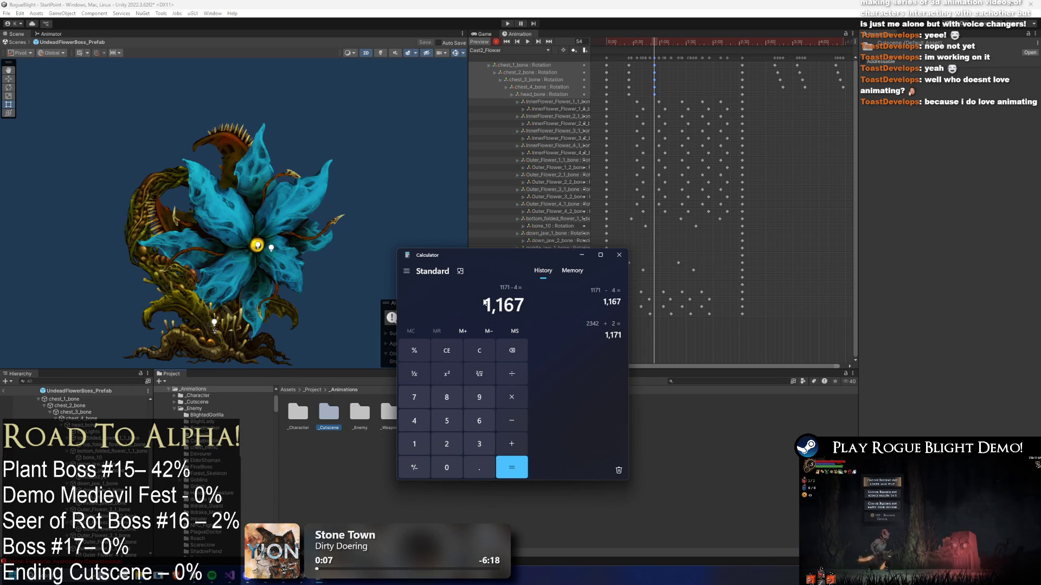
pyautogui.moveTo(485, 307); pyautogui.dragTo(524, 306)
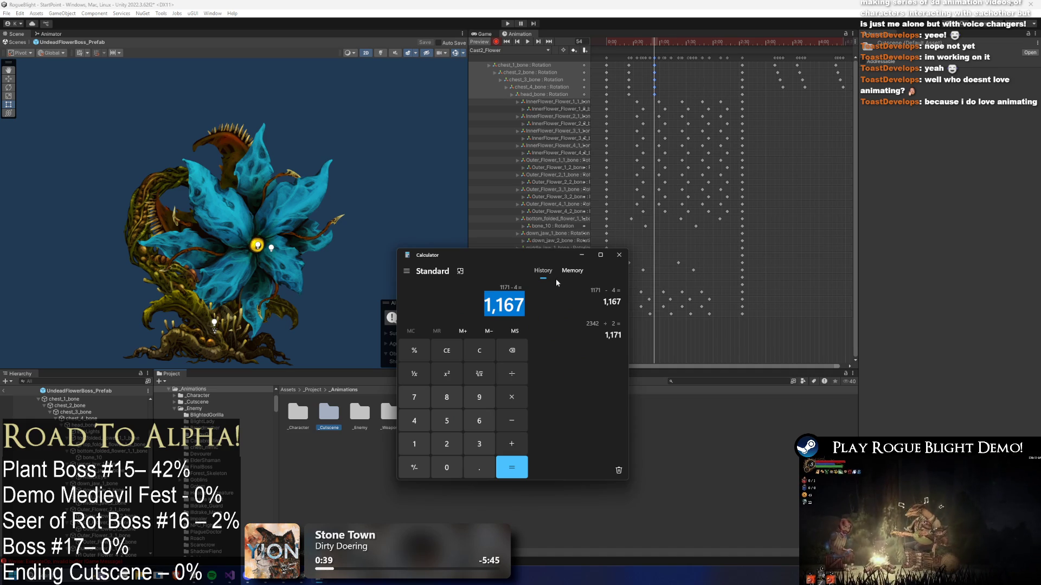
# - At frame 50, rotate chest_3_bone to repose the flower stem
pyautogui.click(619, 255)
pyautogui.moveTo(645, 43); pyautogui.dragTo(655, 51)
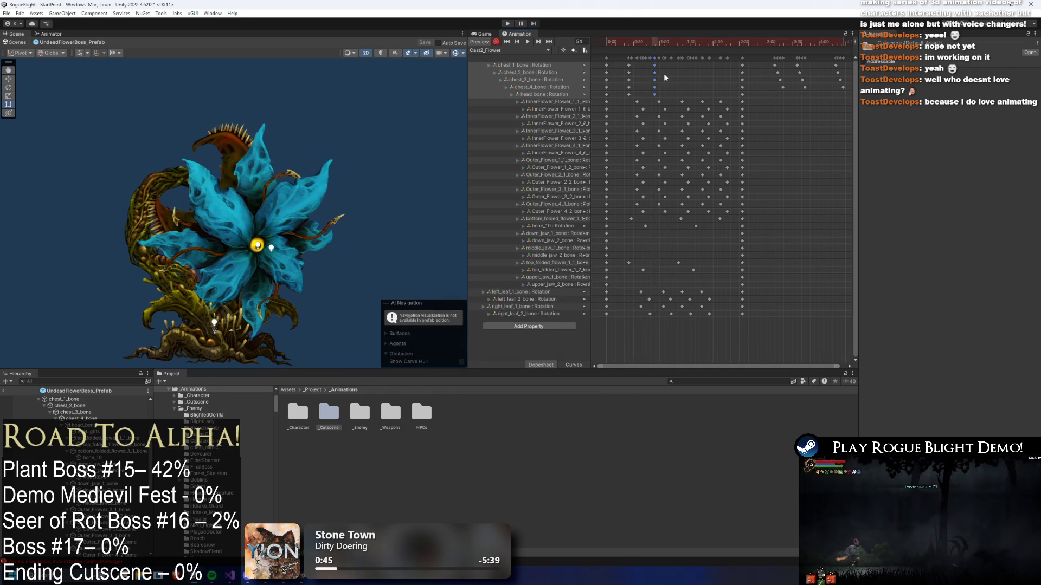
pyautogui.click(160, 286)
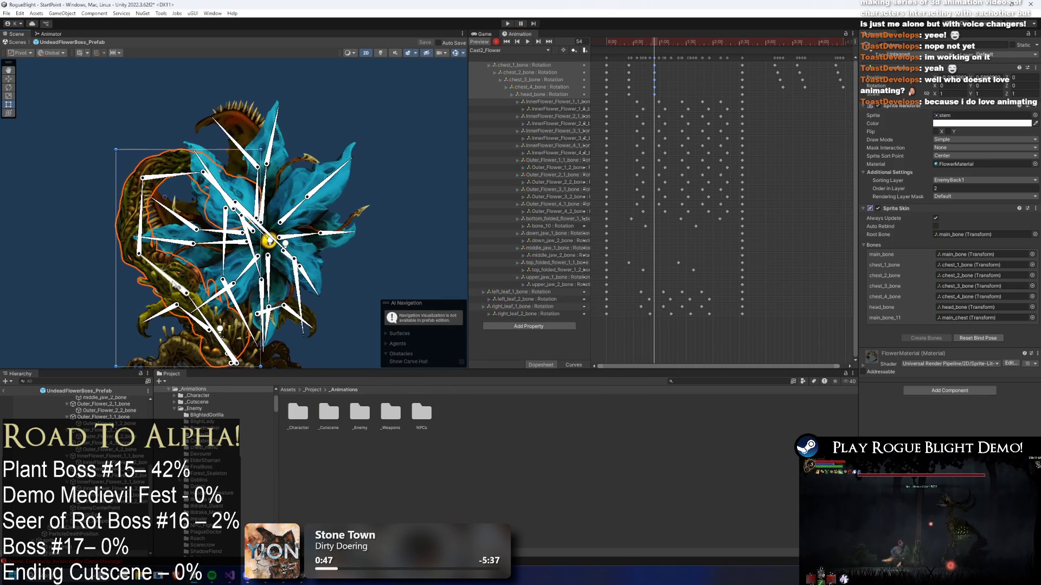
pyautogui.moveTo(142, 217)
pyautogui.mouseDown()
pyautogui.moveTo(179, 183)
pyautogui.moveTo(214, 187)
pyautogui.moveTo(220, 200)
pyautogui.mouseUp()
# - Review the motion and shift the later chest bone keys further out
pyautogui.moveTo(656, 50)
pyautogui.mouseDown()
pyautogui.moveTo(617, 42)
pyautogui.moveTo(692, 46)
pyautogui.mouseUp()
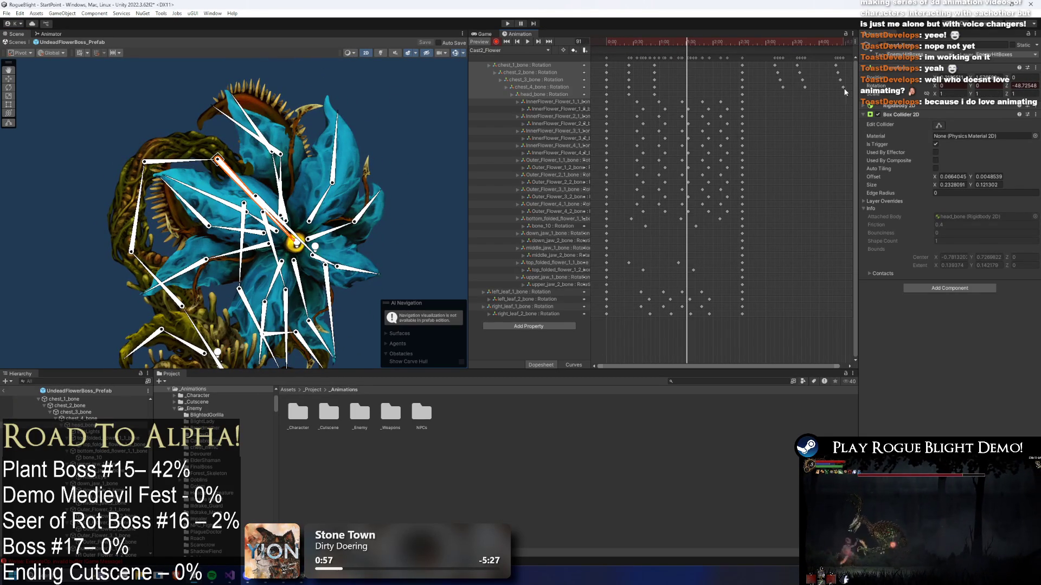
pyautogui.click(797, 42)
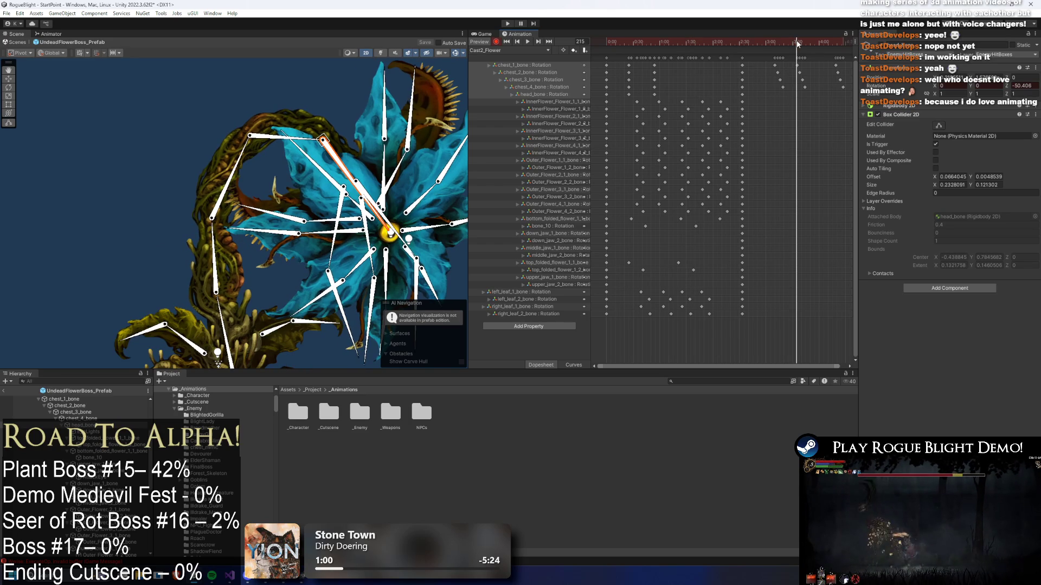
pyautogui.moveTo(796, 43)
pyautogui.mouseDown()
pyautogui.moveTo(748, 84)
pyautogui.moveTo(830, 54)
pyautogui.mouseUp()
pyautogui.moveTo(756, 57)
pyautogui.mouseDown()
pyautogui.moveTo(762, 44)
pyautogui.moveTo(777, 76)
pyautogui.moveTo(781, 46)
pyautogui.mouseUp()
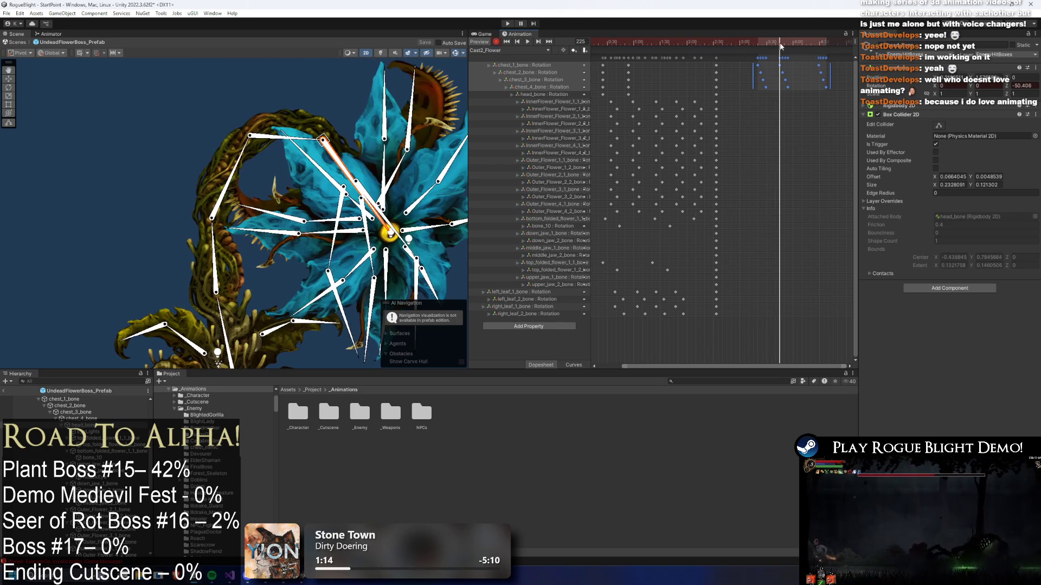
# - Align the top five bone rows' keys to frame 26 and scrub through the clip to check
pyautogui.moveTo(608, 47); pyautogui.dragTo(625, 46)
pyautogui.moveTo(638, 101)
pyautogui.mouseDown()
pyautogui.moveTo(623, 60)
pyautogui.moveTo(626, 69)
pyautogui.mouseUp()
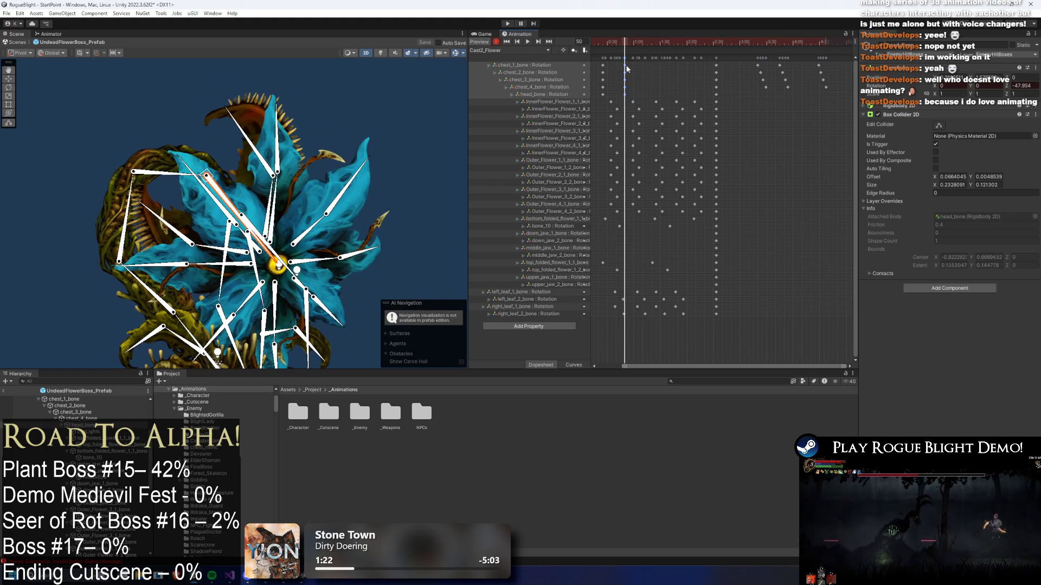
pyautogui.moveTo(773, 42); pyautogui.dragTo(820, 48)
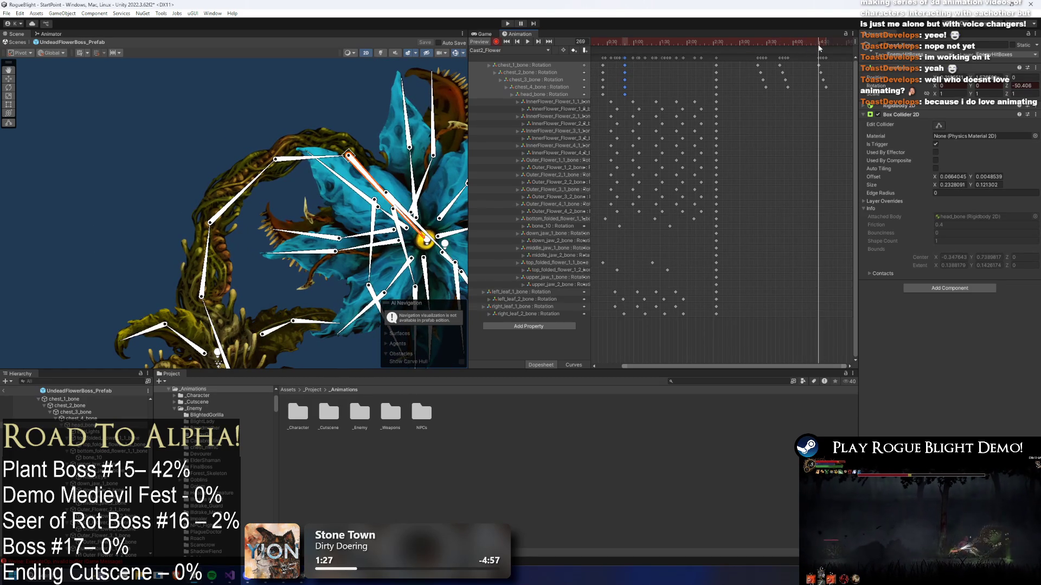
pyautogui.moveTo(819, 47)
pyautogui.mouseDown()
pyautogui.moveTo(668, 48)
pyautogui.moveTo(656, 65)
pyautogui.mouseUp()
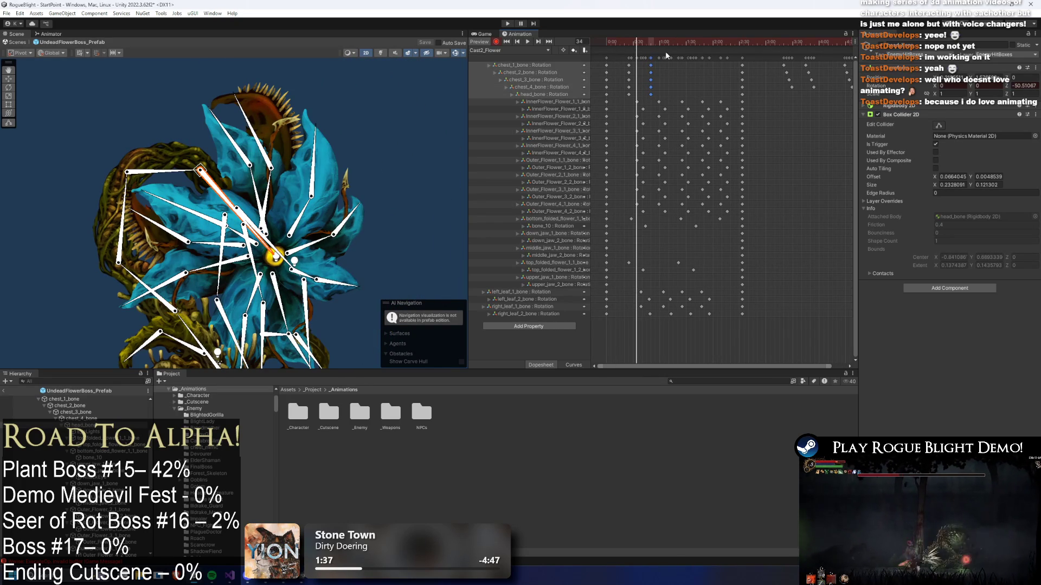
pyautogui.click(662, 48)
pyautogui.moveTo(662, 48)
pyautogui.mouseDown()
pyautogui.moveTo(689, 46)
pyautogui.moveTo(626, 43)
pyautogui.mouseUp()
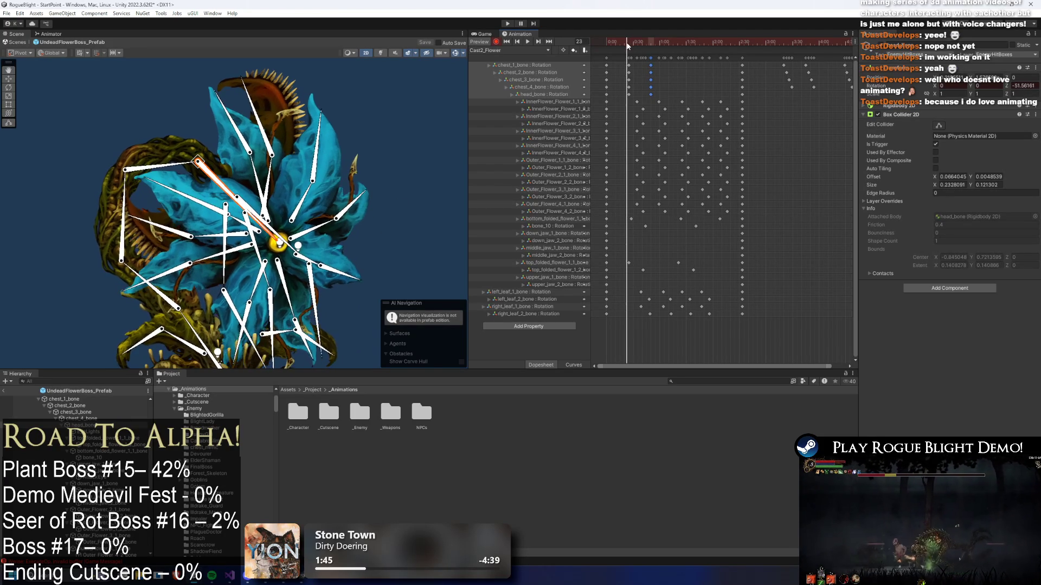
# - Work out 25 + 69 = 94 in Calculator and paste the upper bone keys there
pyautogui.press('super')
pyautogui.write('calc')
pyautogui.press('Return')
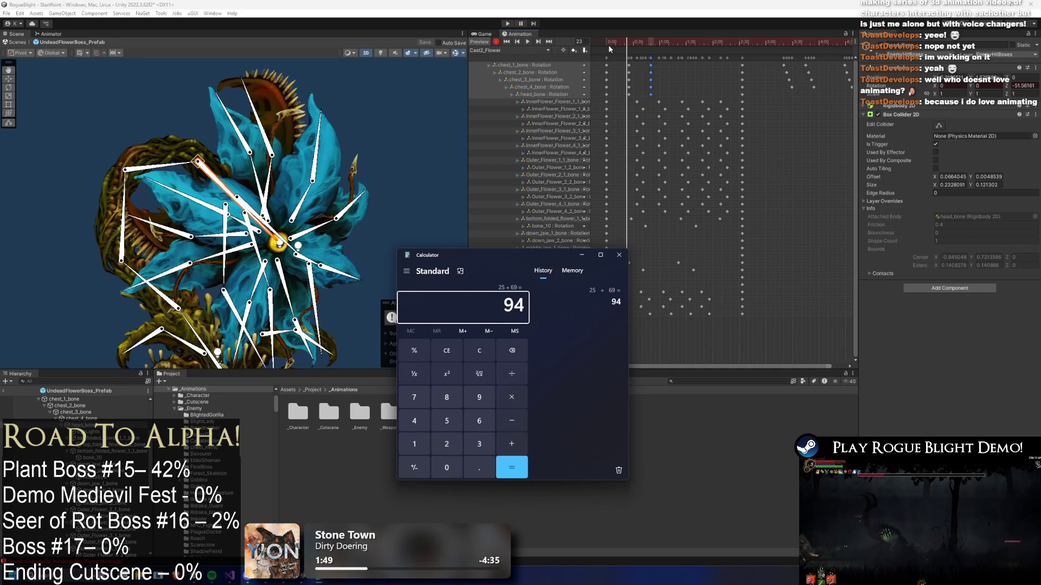
pyautogui.moveTo(682, 43); pyautogui.dragTo(691, 45)
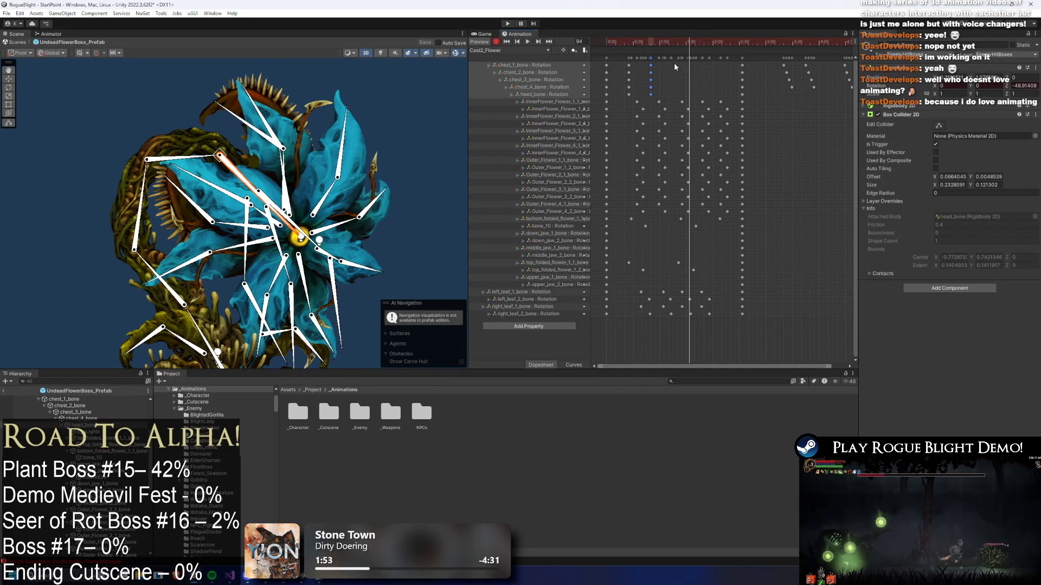
pyautogui.hotkey('ctrl', 'v')
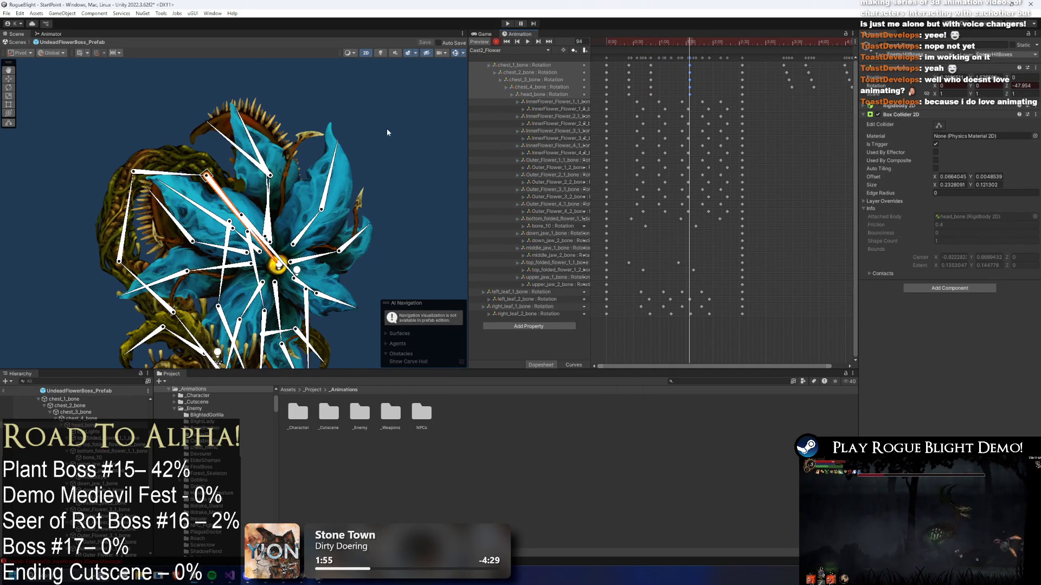
# - Rotate chest_2_bone and head_bone to swing the flower head up and to the right
pyautogui.click(389, 137)
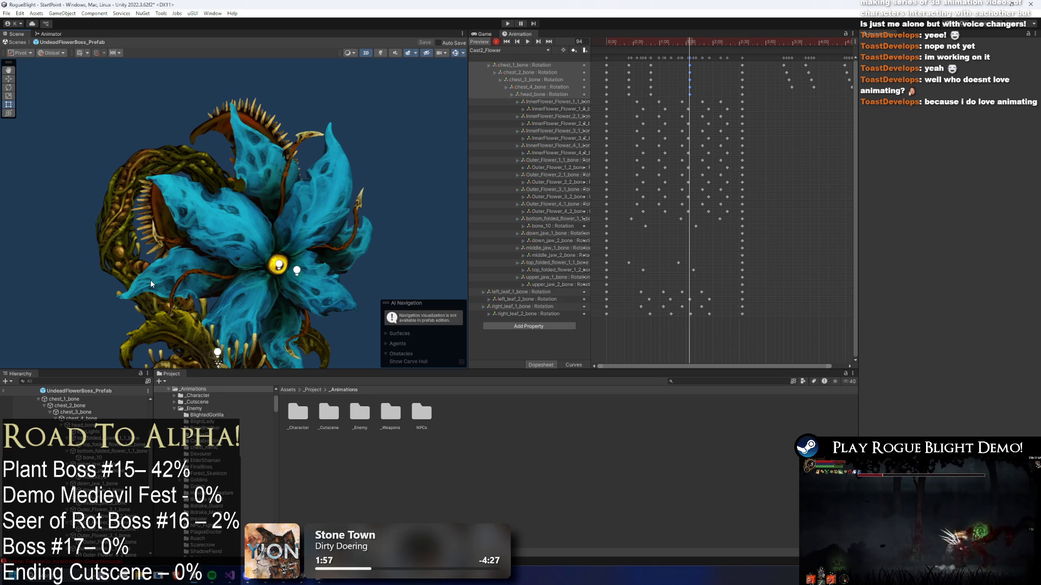
pyautogui.click(150, 287)
pyautogui.click(192, 329)
pyautogui.scroll(3, 168, 238)
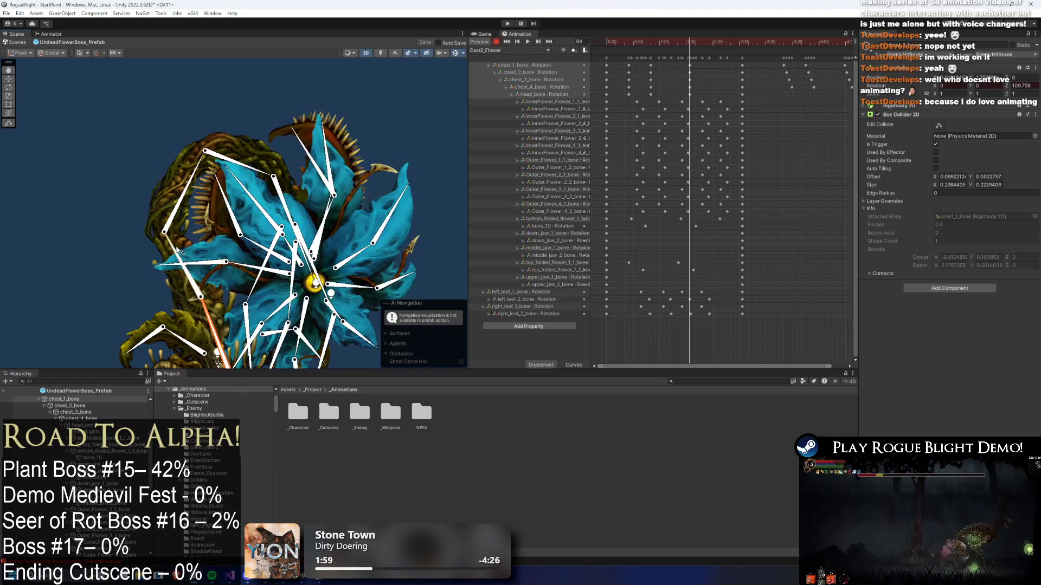
pyautogui.moveTo(176, 190); pyautogui.dragTo(166, 187)
pyautogui.click(271, 135)
pyautogui.moveTo(217, 134)
pyautogui.mouseDown()
pyautogui.moveTo(169, 139)
pyautogui.moveTo(238, 143)
pyautogui.mouseUp()
pyautogui.click(238, 135)
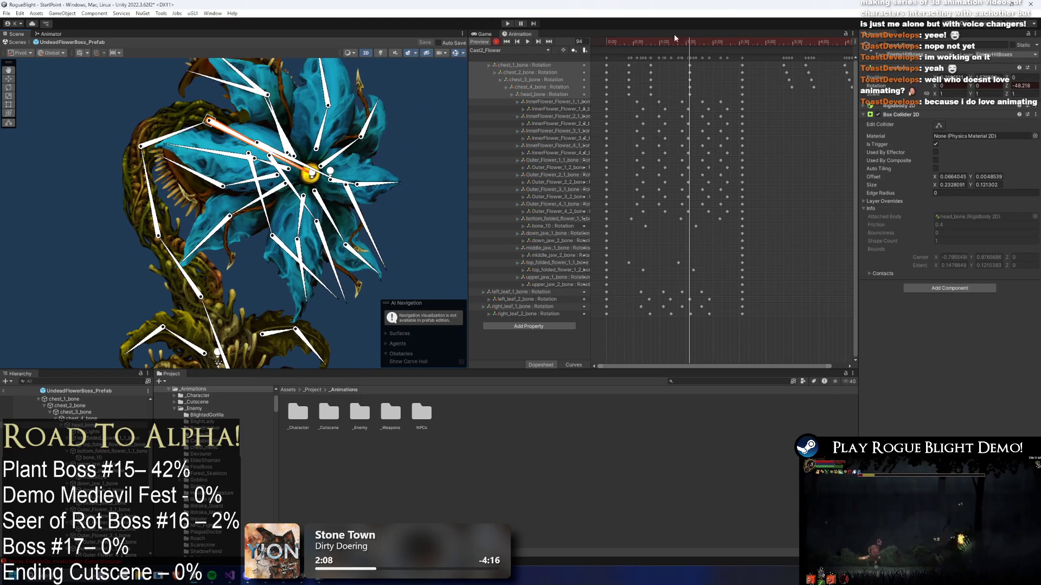
# - Preview the clip and delete the chest bone keys after 2:30
pyautogui.press('space')
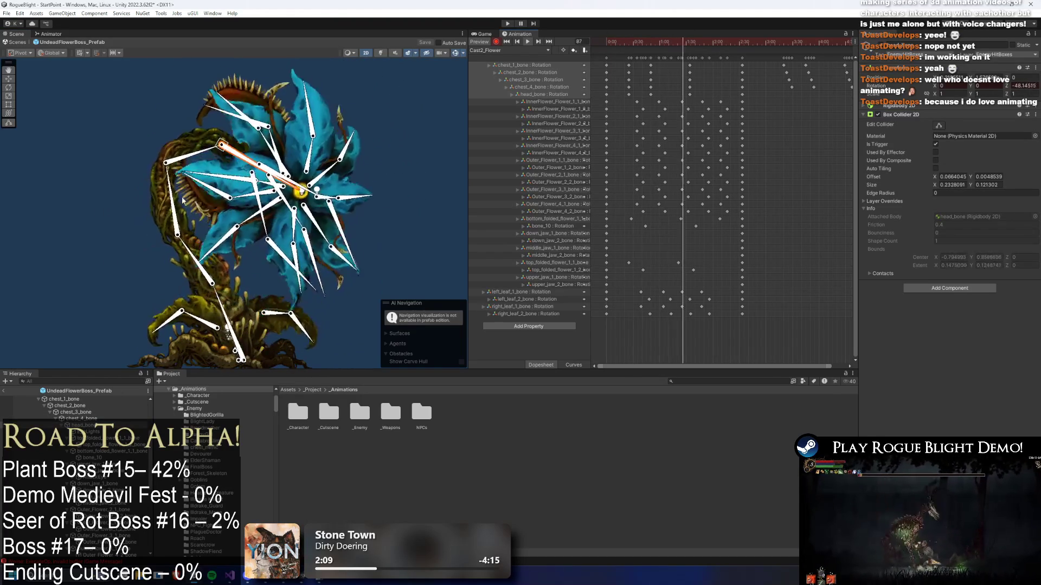
pyautogui.click(100, 193)
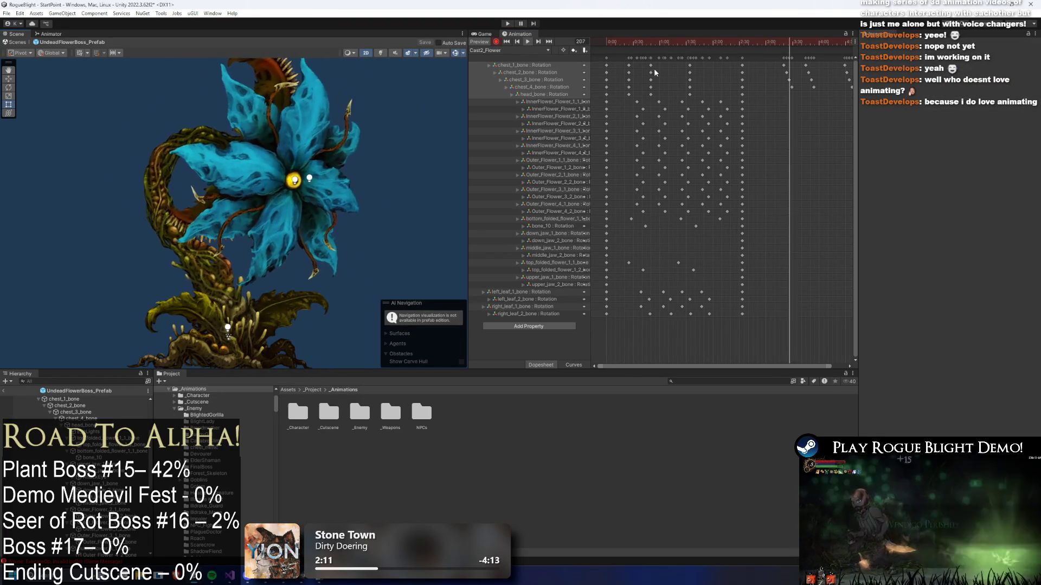
pyautogui.scroll(-2, 642, 60)
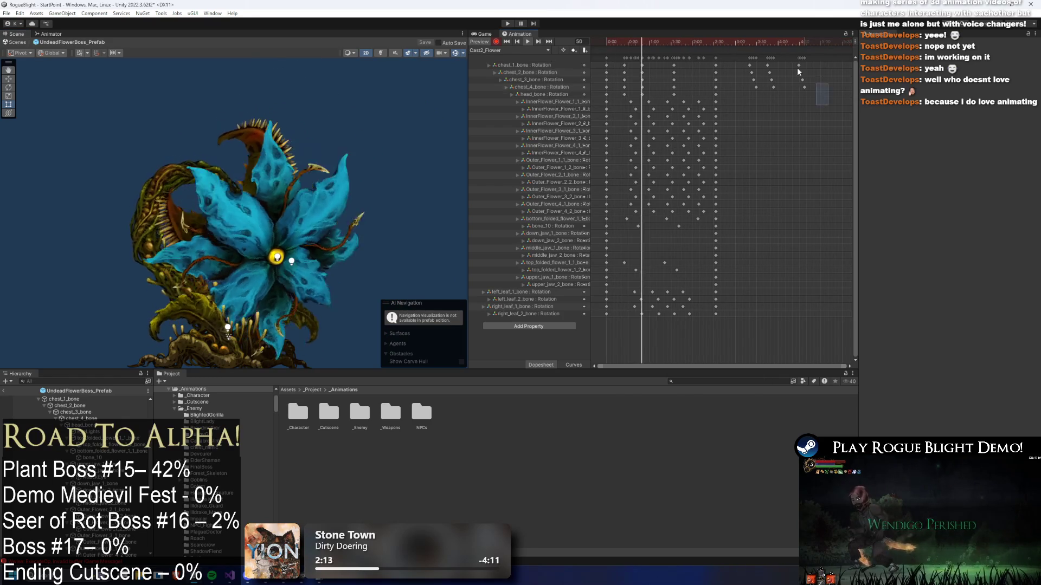
pyautogui.press('Delete')
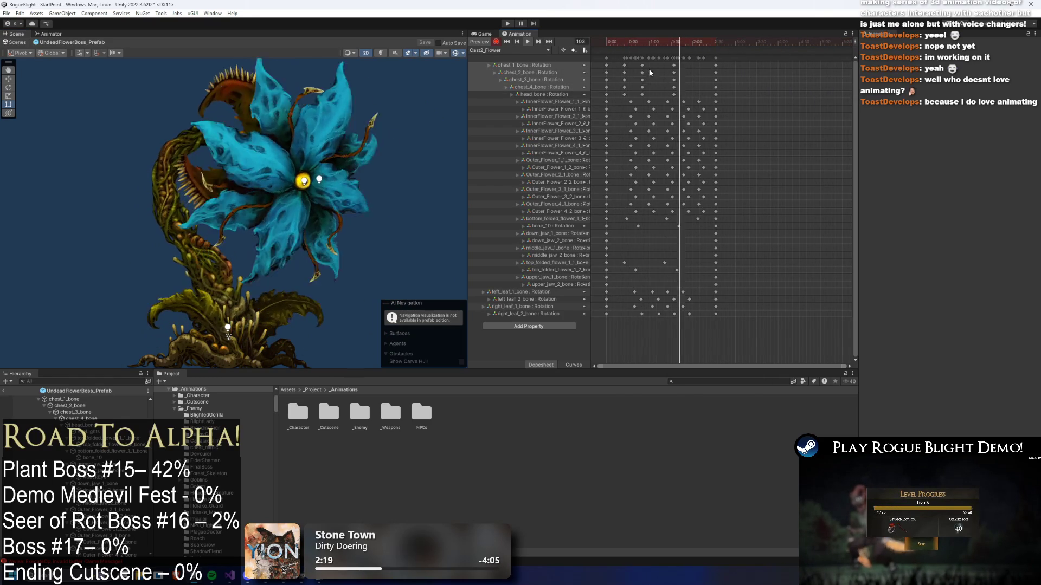
# - Shift the chest_2_bone through head_bone keys later in the timeline
pyautogui.moveTo(616, 73); pyautogui.dragTo(682, 70)
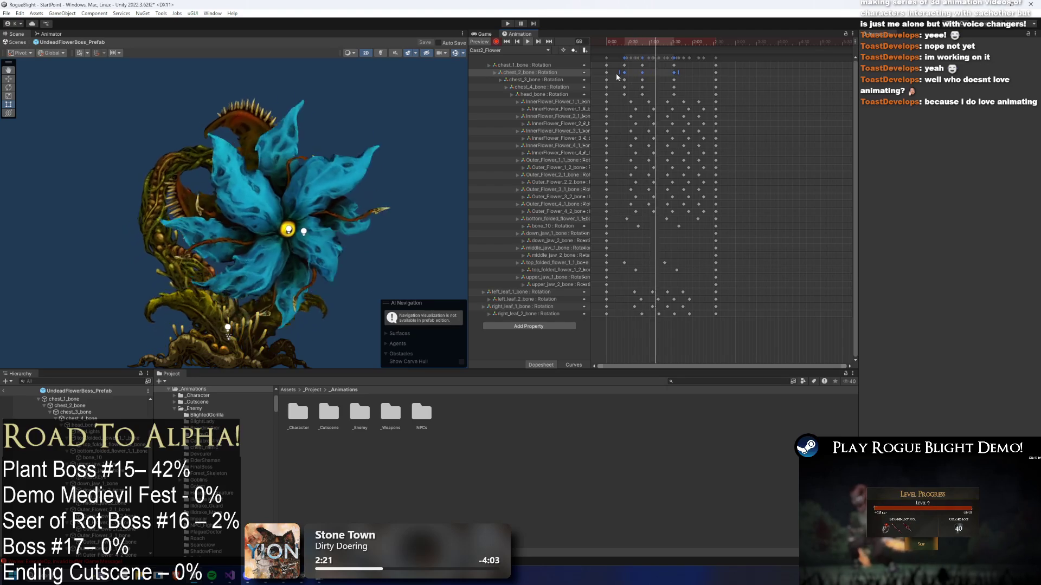
pyautogui.moveTo(618, 68)
pyautogui.mouseDown()
pyautogui.moveTo(690, 95)
pyautogui.moveTo(666, 96)
pyautogui.moveTo(692, 97)
pyautogui.moveTo(656, 95)
pyautogui.moveTo(666, 97)
pyautogui.mouseUp()
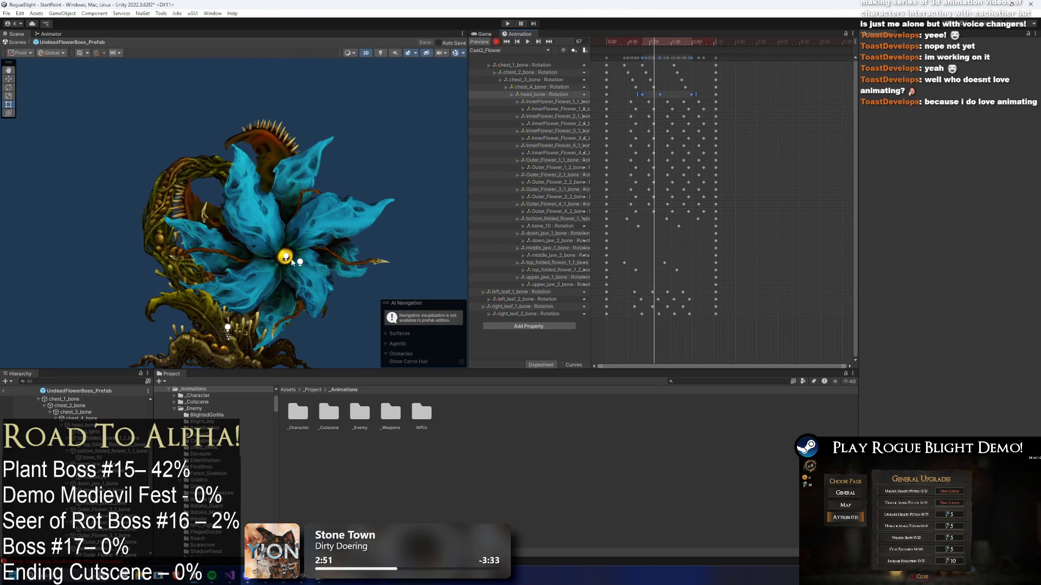
pyautogui.scroll(4, 291, 261)
# - Raise the flower head sprite's Order in Layer by 20, from 14 to 34
pyautogui.click(303, 222)
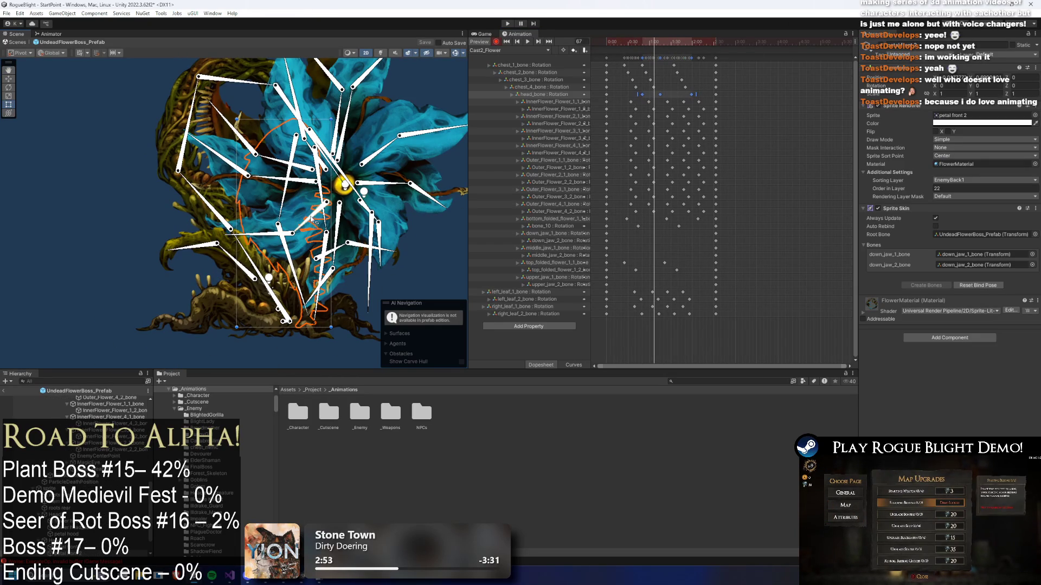
pyautogui.click(257, 221)
pyautogui.click(257, 223)
pyautogui.click(257, 224)
pyautogui.click(257, 225)
pyautogui.click(257, 226)
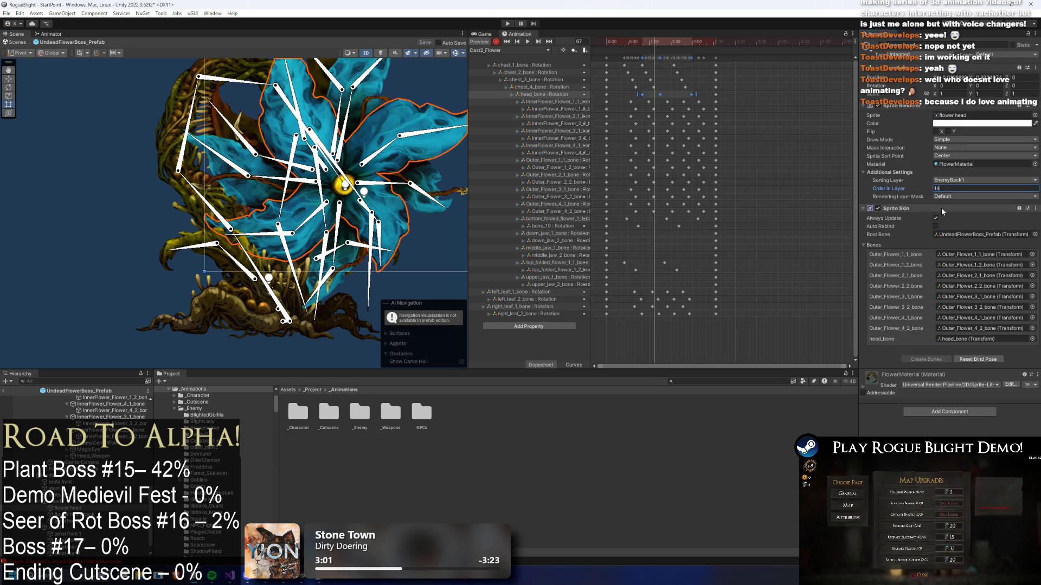
pyautogui.write('+20')
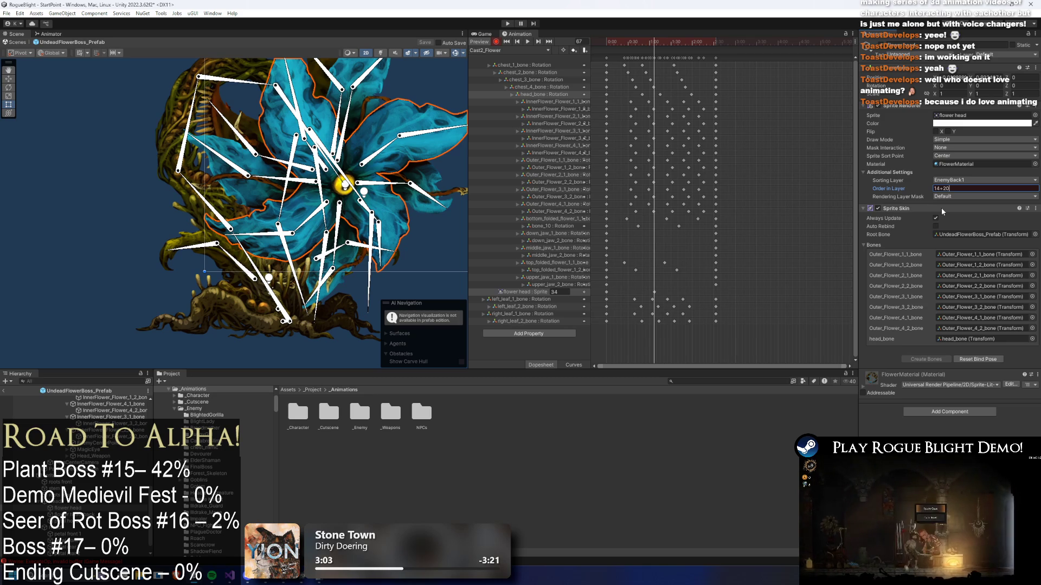
pyautogui.hotkey('ctrl', 'z')
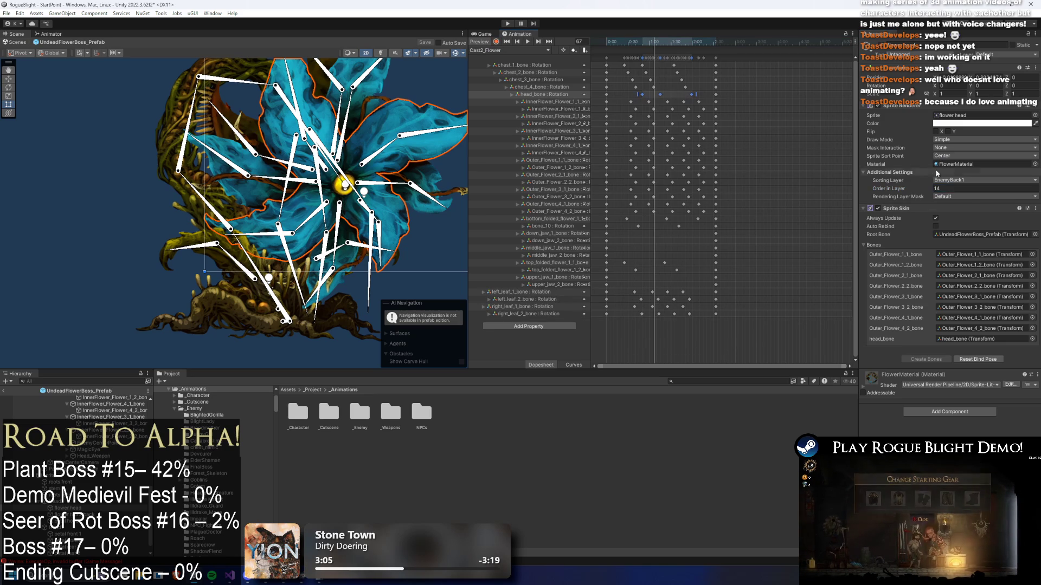
pyautogui.hotkey('ctrl', 'y')
pyautogui.press('Return')
# - Select the petal hood and flower head Copy 5 sprites, then check the pose with scene lighting
pyautogui.click(232, 154)
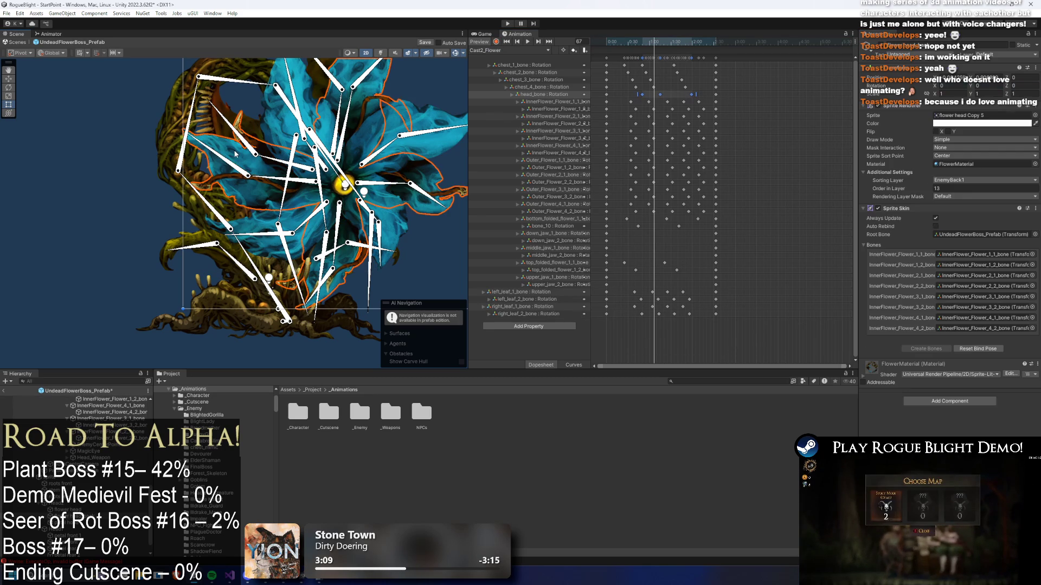
pyautogui.click(254, 158)
pyautogui.write('53')
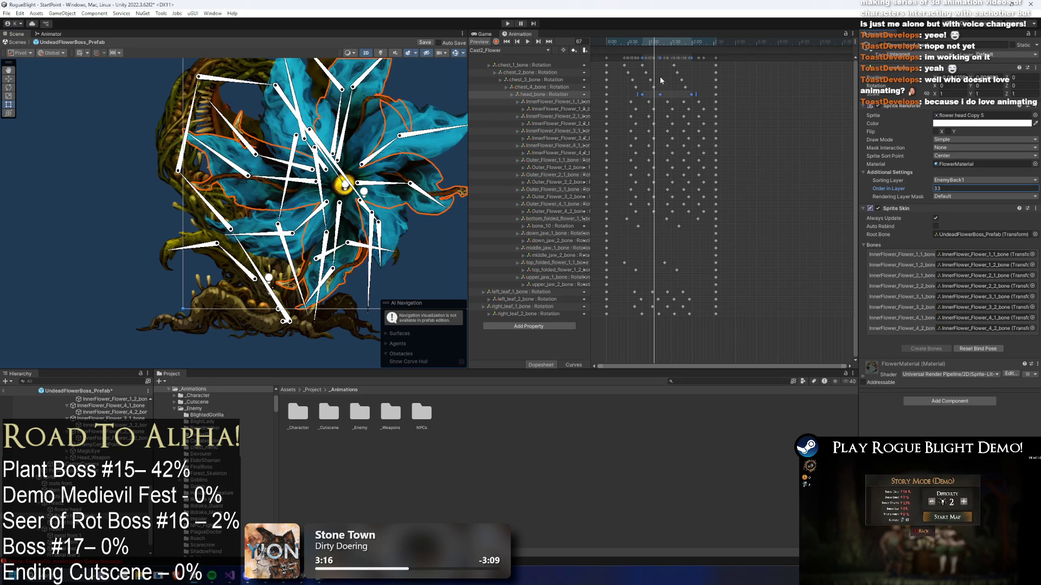
pyautogui.moveTo(651, 43)
pyautogui.mouseDown()
pyautogui.moveTo(689, 34)
pyautogui.moveTo(626, 43)
pyautogui.mouseUp()
pyautogui.click(381, 53)
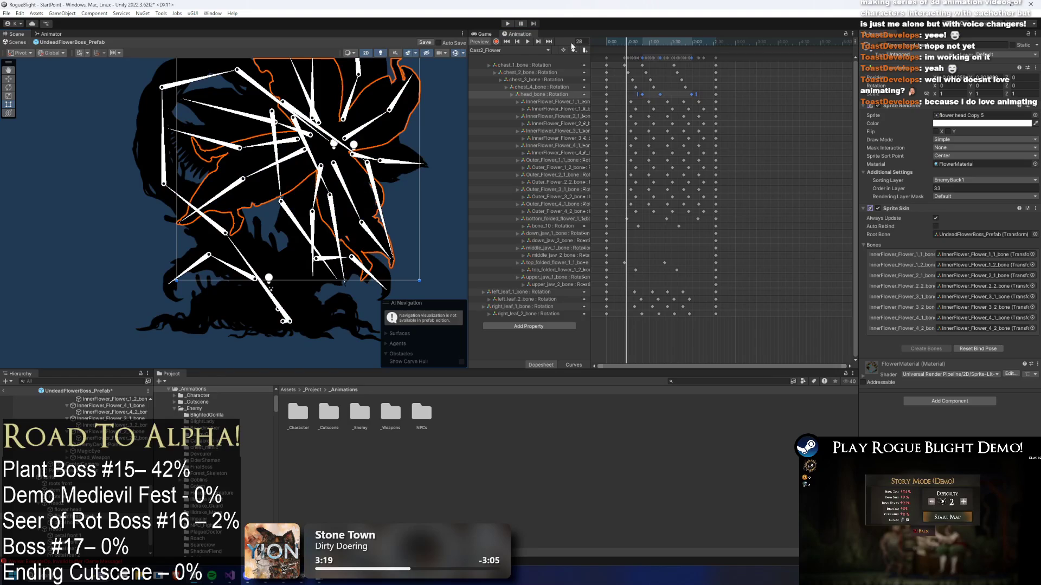
pyautogui.click(383, 53)
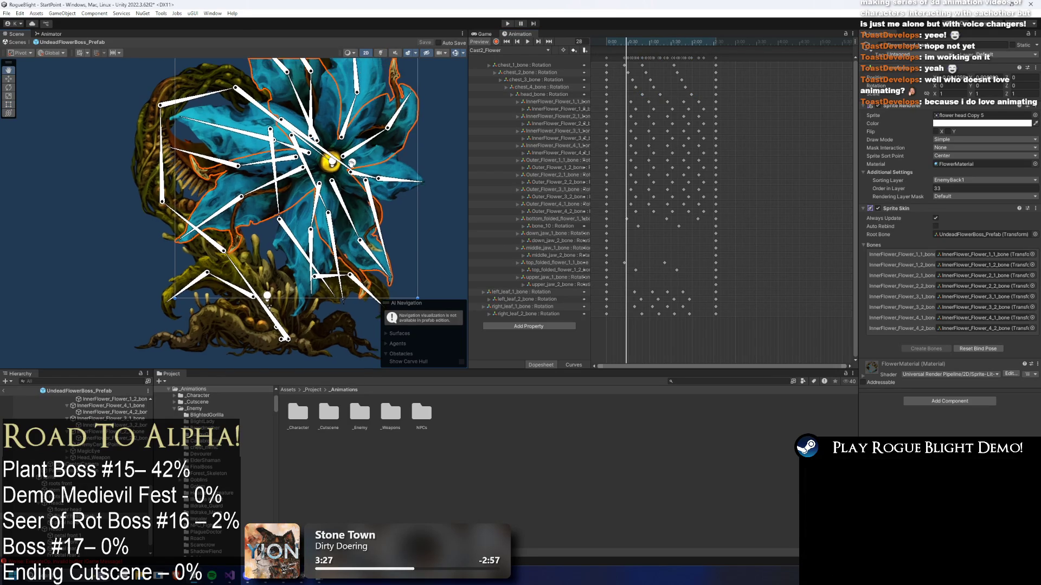
pyautogui.click(554, 240)
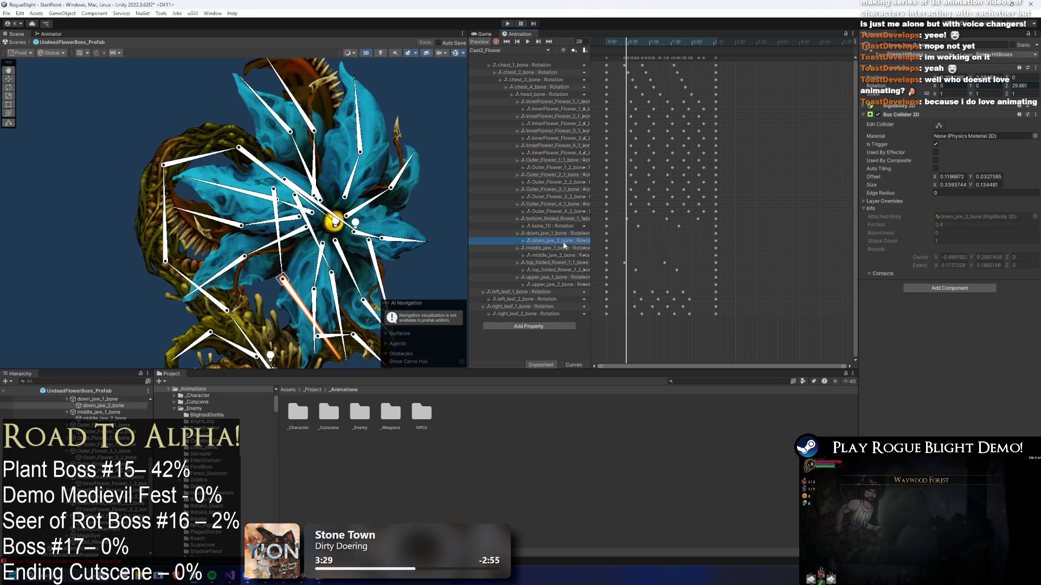
# - Shift the chest_1–chest_4 keyframes slightly earlier and play the preview
pyautogui.click(558, 263)
pyautogui.click(537, 300)
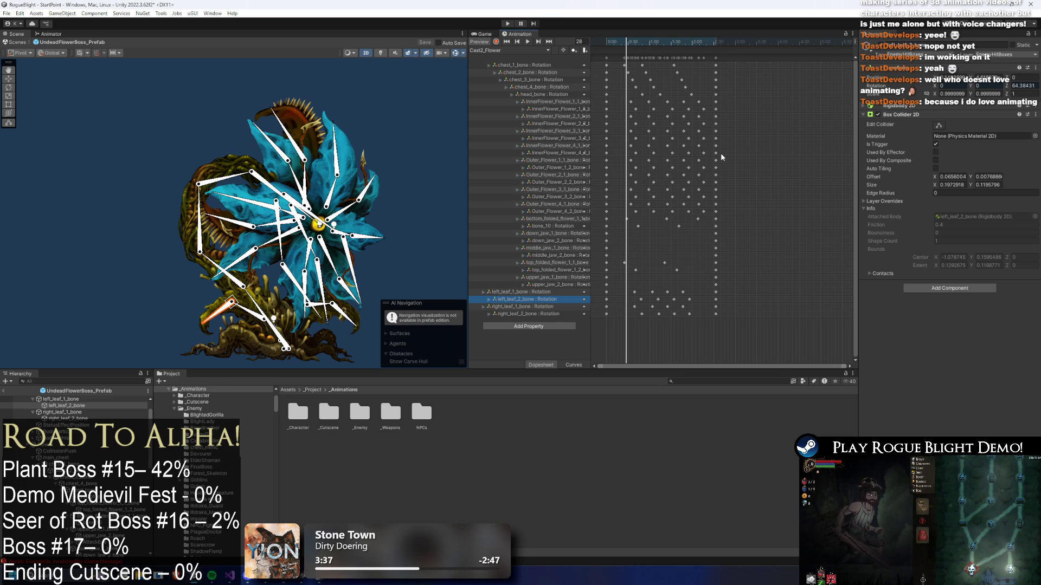
pyautogui.moveTo(622, 45); pyautogui.dragTo(657, 46)
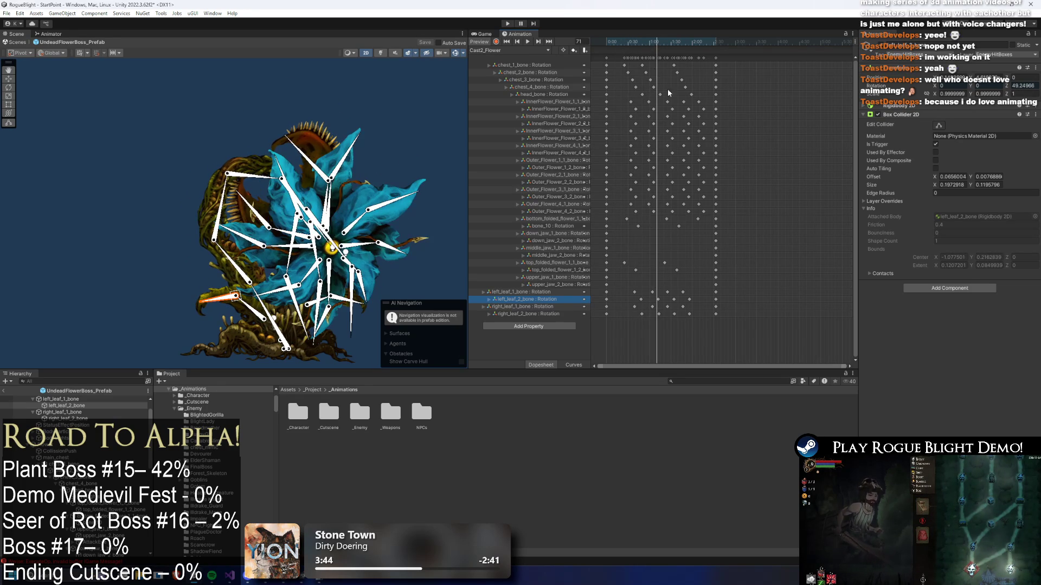
pyautogui.moveTo(688, 85); pyautogui.dragTo(618, 61)
pyautogui.moveTo(641, 72)
pyautogui.mouseDown()
pyautogui.moveTo(637, 43)
pyautogui.moveTo(654, 45)
pyautogui.mouseUp()
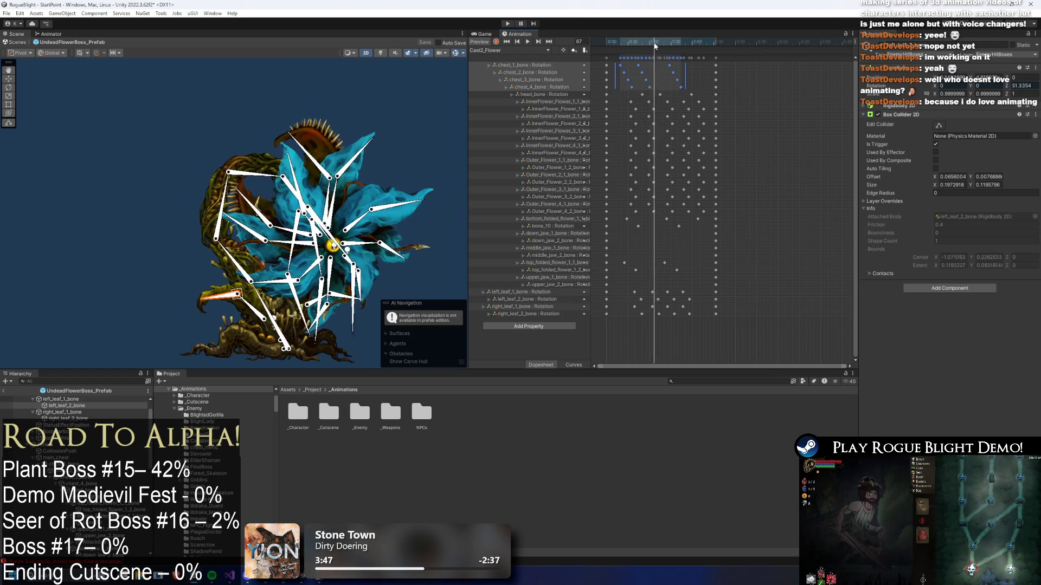
pyautogui.press('space')
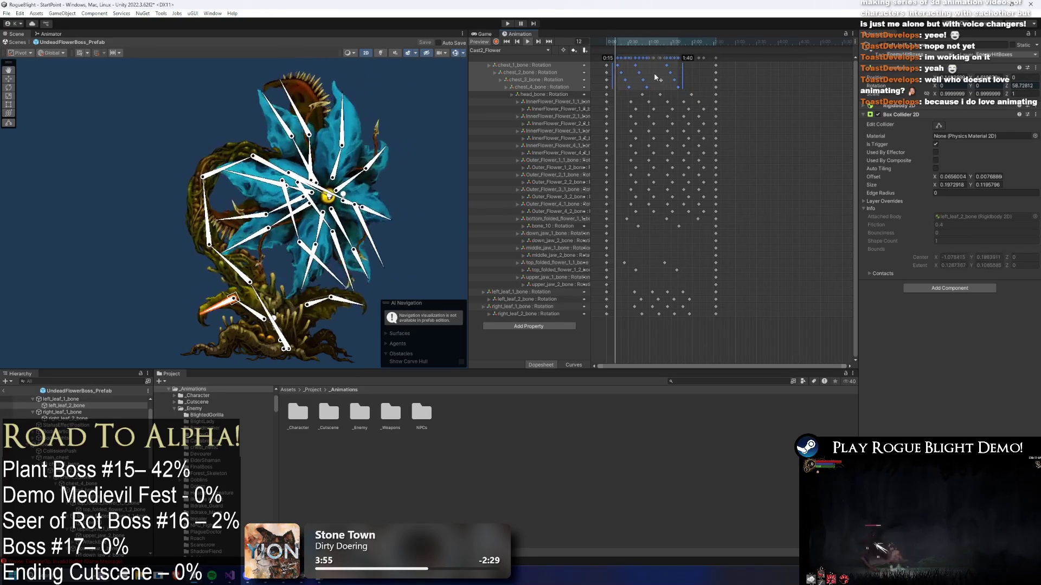
# - Nudge the chest keyframes a bit earlier again and replay from around frame 71
pyautogui.moveTo(664, 67); pyautogui.dragTo(661, 67)
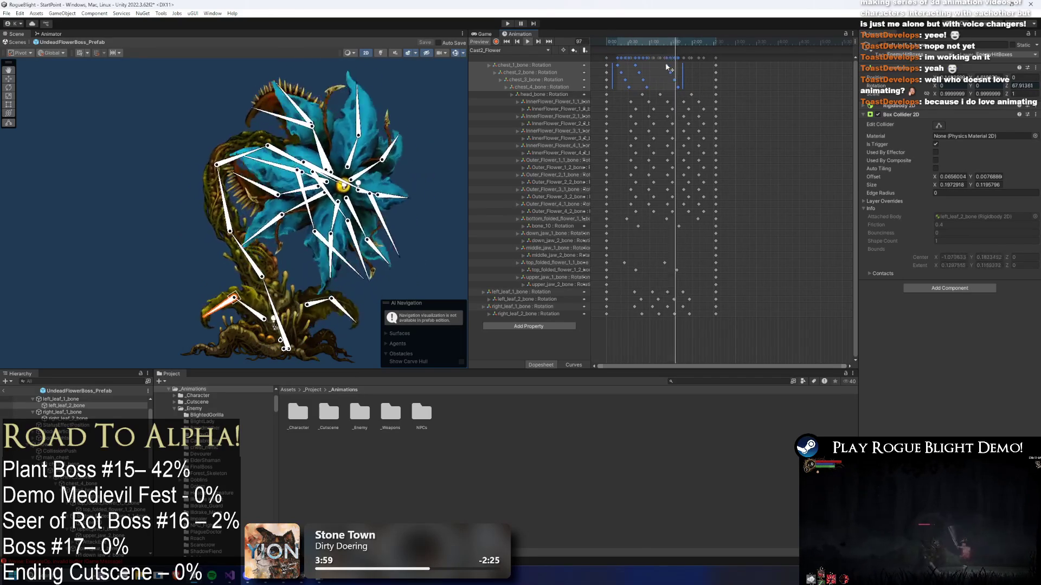
pyautogui.click(662, 82)
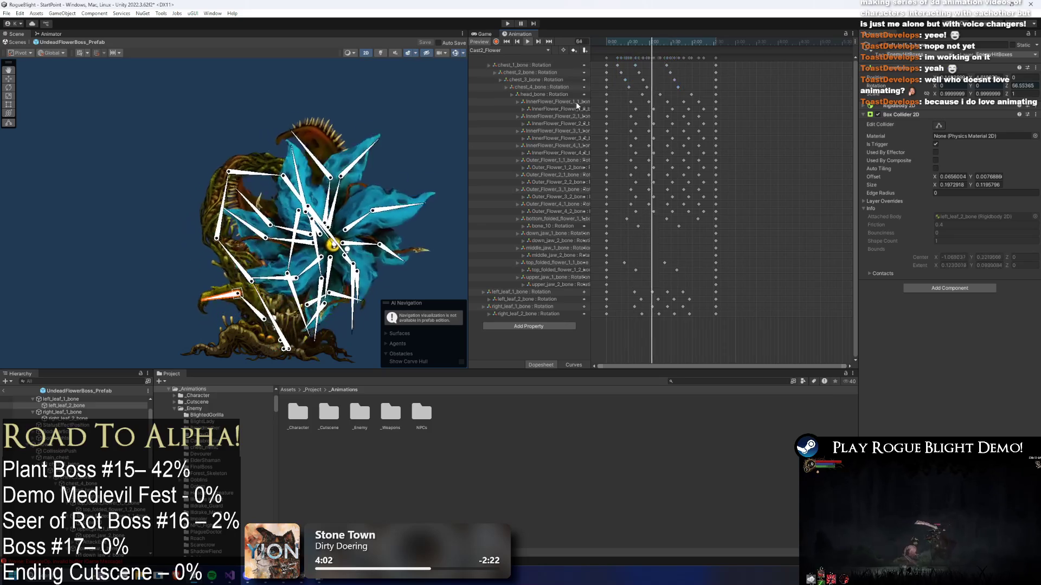
pyautogui.click(438, 212)
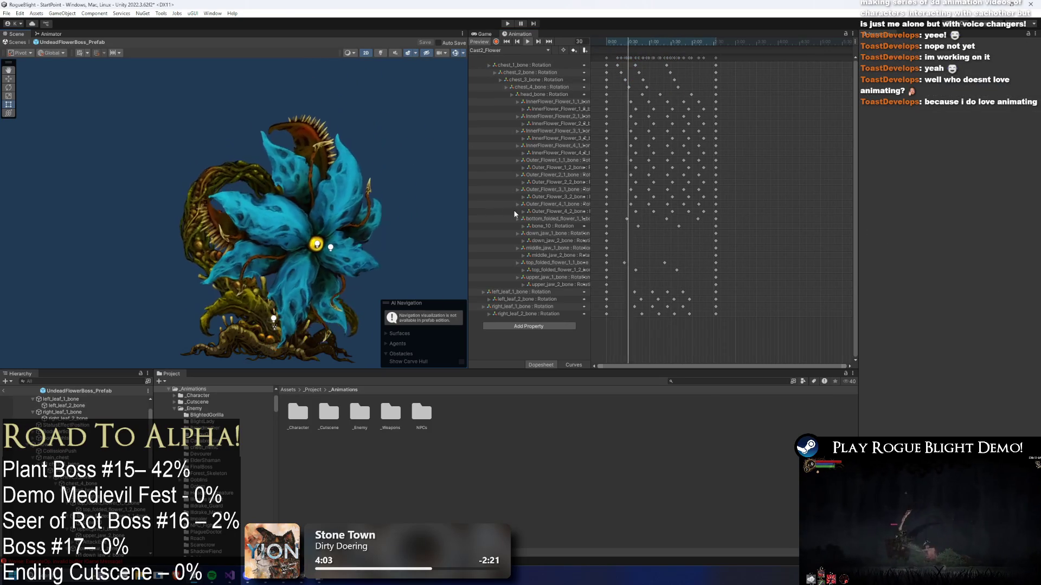
pyautogui.moveTo(639, 41)
pyautogui.mouseDown()
pyautogui.moveTo(663, 47)
pyautogui.moveTo(676, 88)
pyautogui.mouseUp()
pyautogui.moveTo(676, 41); pyautogui.dragTo(703, 44)
pyautogui.press('space')
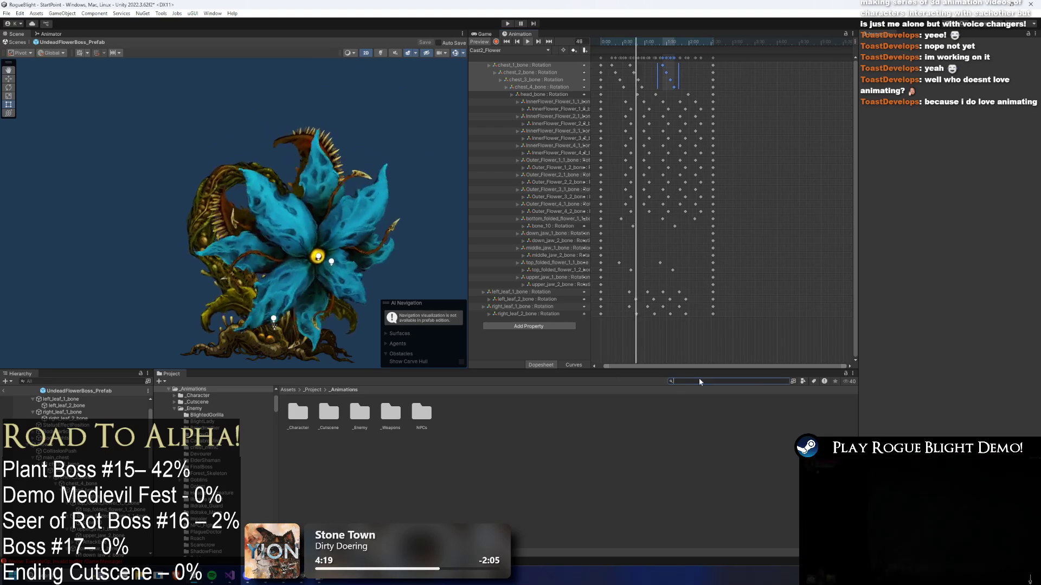
# - Search the project for TODO, read TODO.txt in Visual Studio, and return to Unity
pyautogui.click(759, 382)
pyautogui.write('TODO')
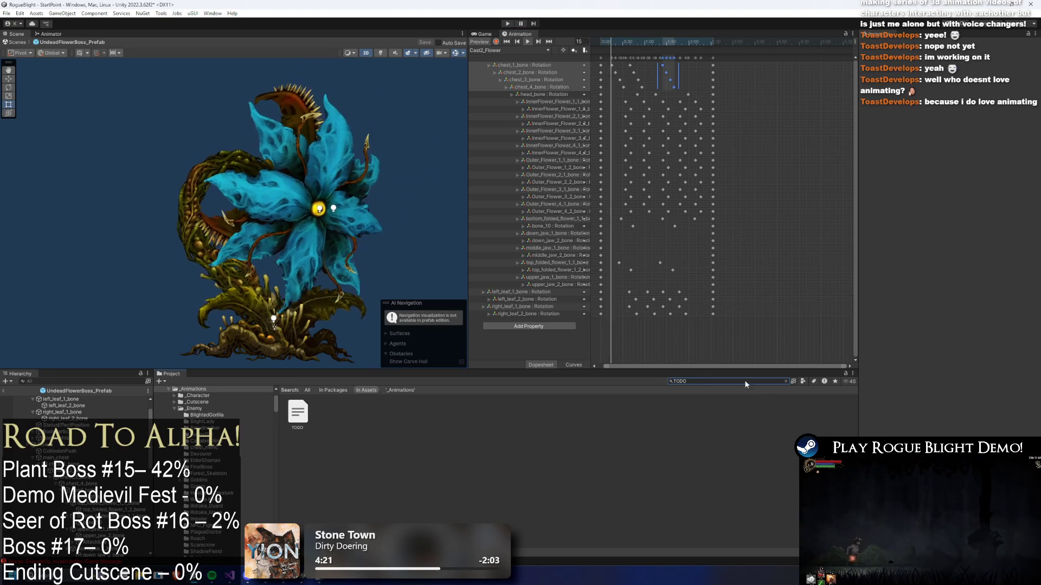
pyautogui.click(310, 411)
pyautogui.doubleClick(310, 411)
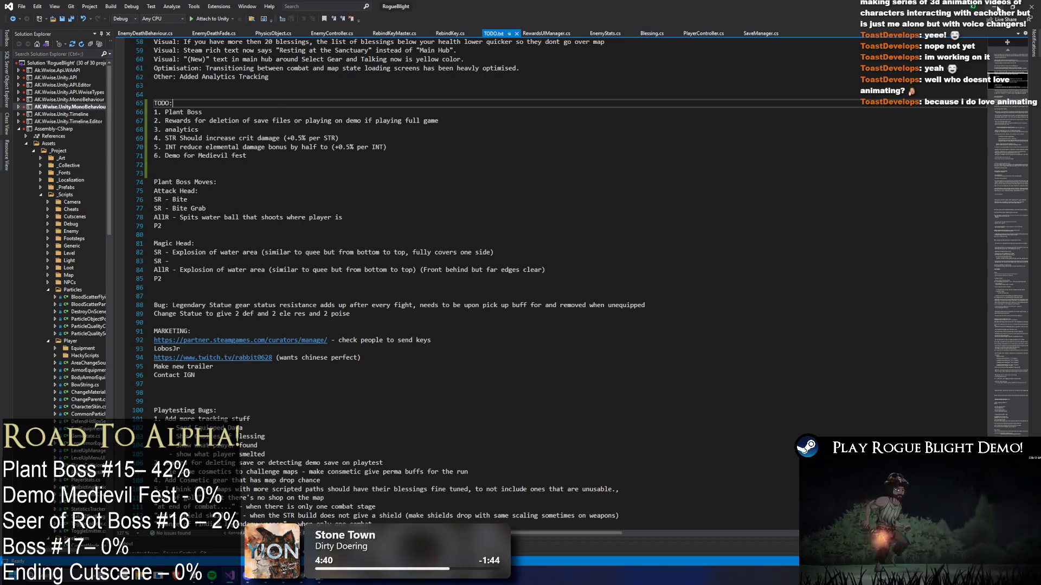
pyautogui.hotkey('alt', 'Tab')
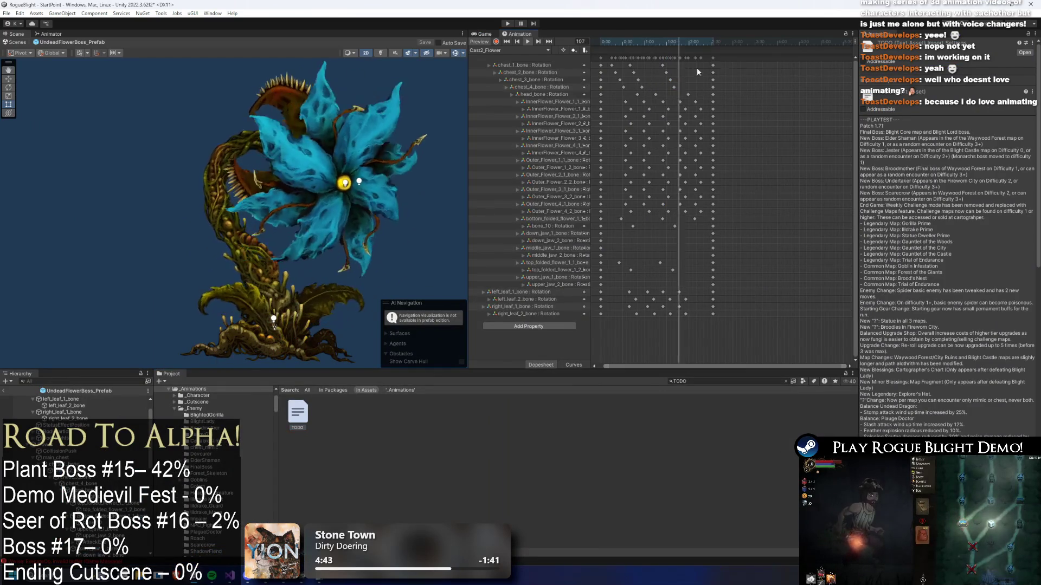
# - Save a new Spit1_Flower clip in Undead_Flower, starting from the Bite1_Flower name, then load idle_Flower
pyautogui.click(514, 50)
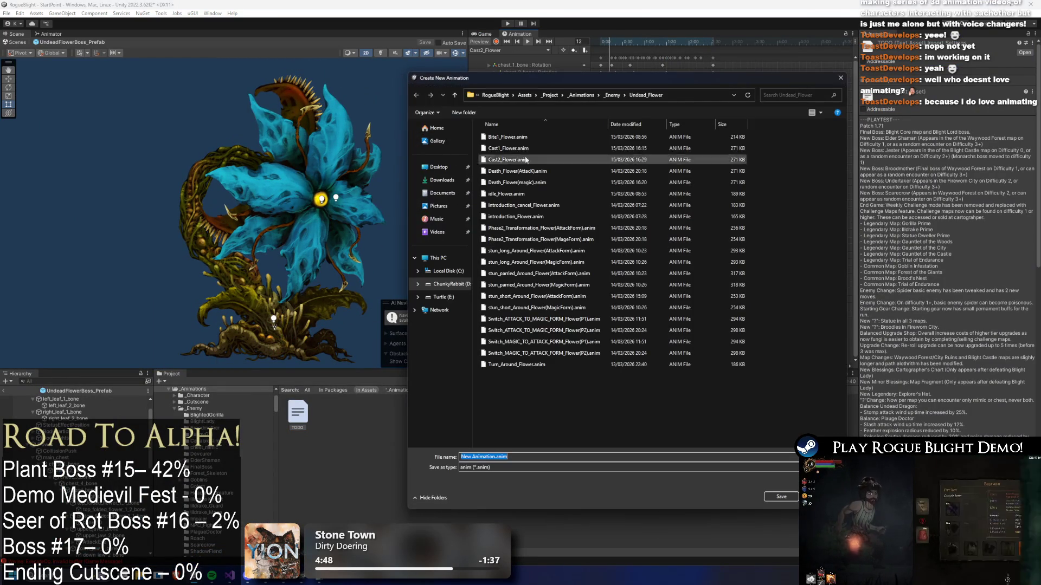
pyautogui.click(510, 138)
pyautogui.doubleClick(468, 456)
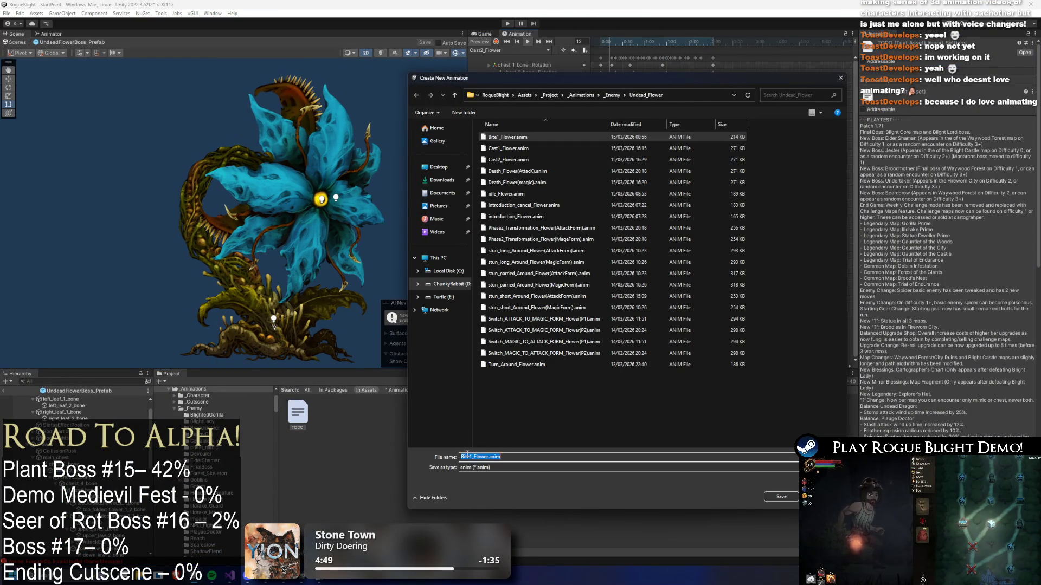
pyautogui.press('BackSpace')
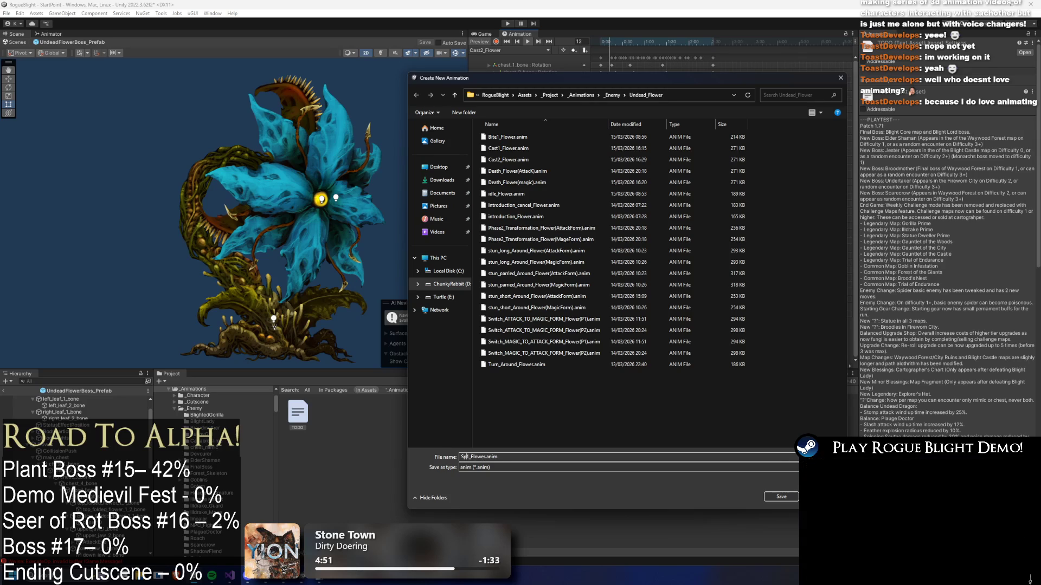
pyautogui.press('Return')
pyautogui.click(507, 50)
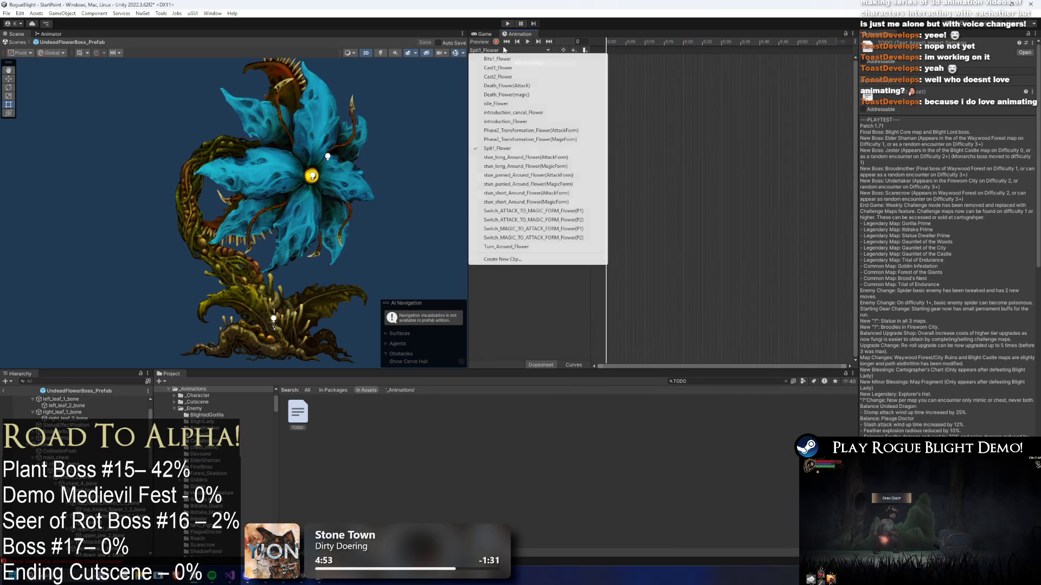
pyautogui.click(504, 104)
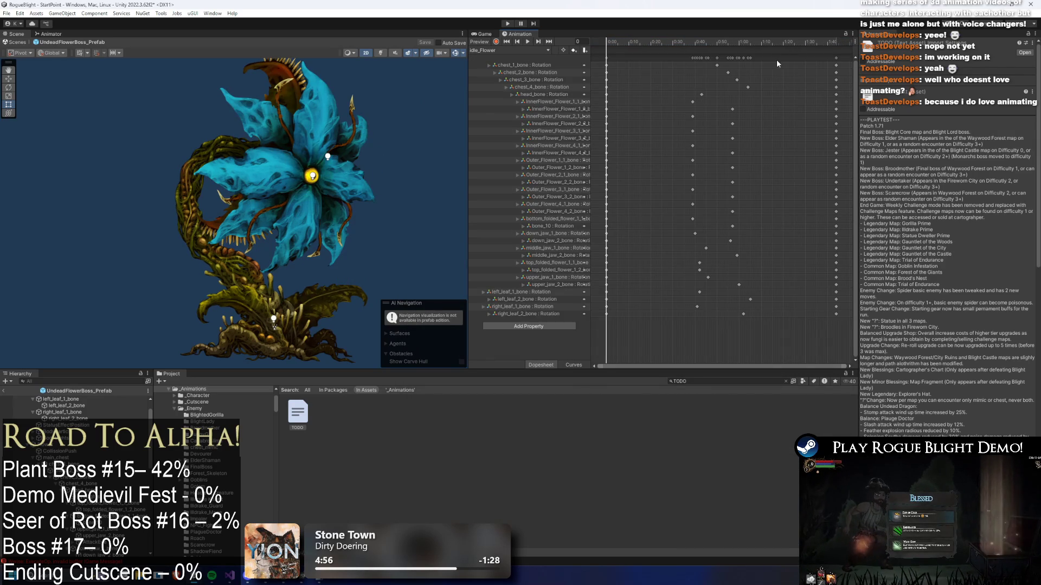
# - Load the empty Spit1_Flower clip and scroll through its chest, flower, jaw and leaf rotation tracks
pyautogui.click(496, 51)
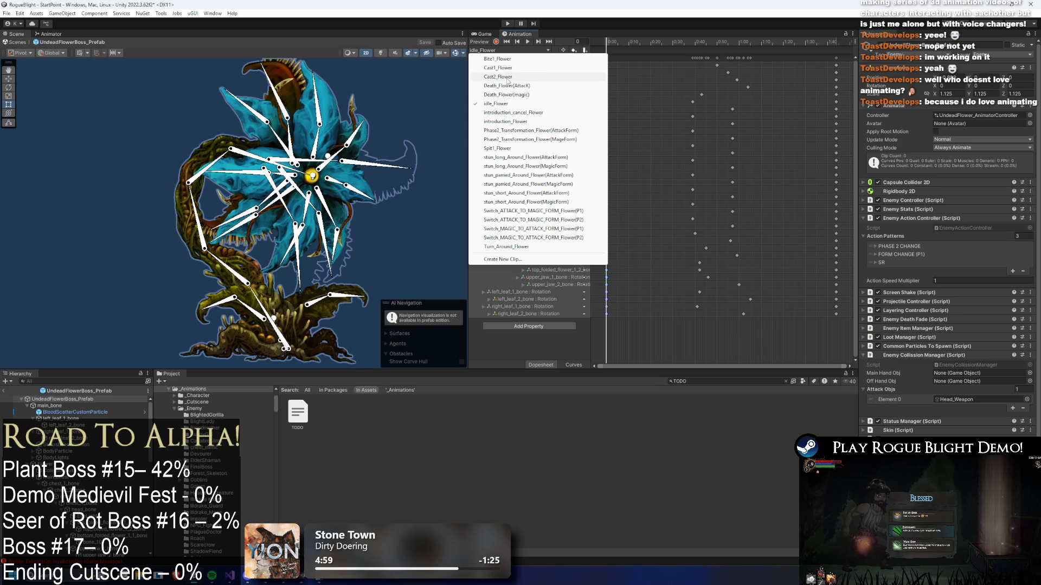
pyautogui.click(504, 149)
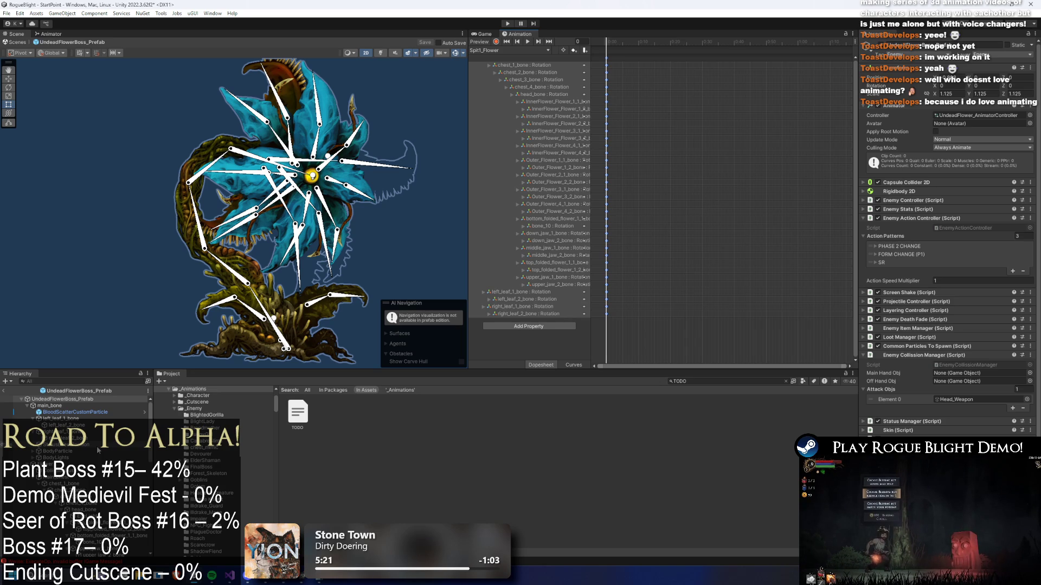
pyautogui.scroll(-6, 97, 447)
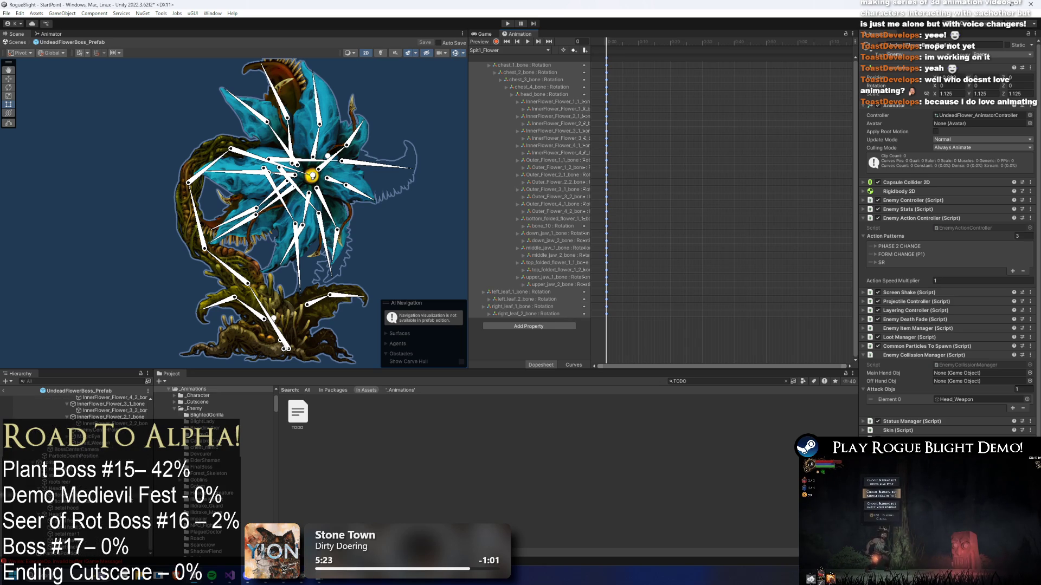
# - Make a selected petal sprite fully opaque through its Sprite Renderer colour alpha
pyautogui.click(93, 530)
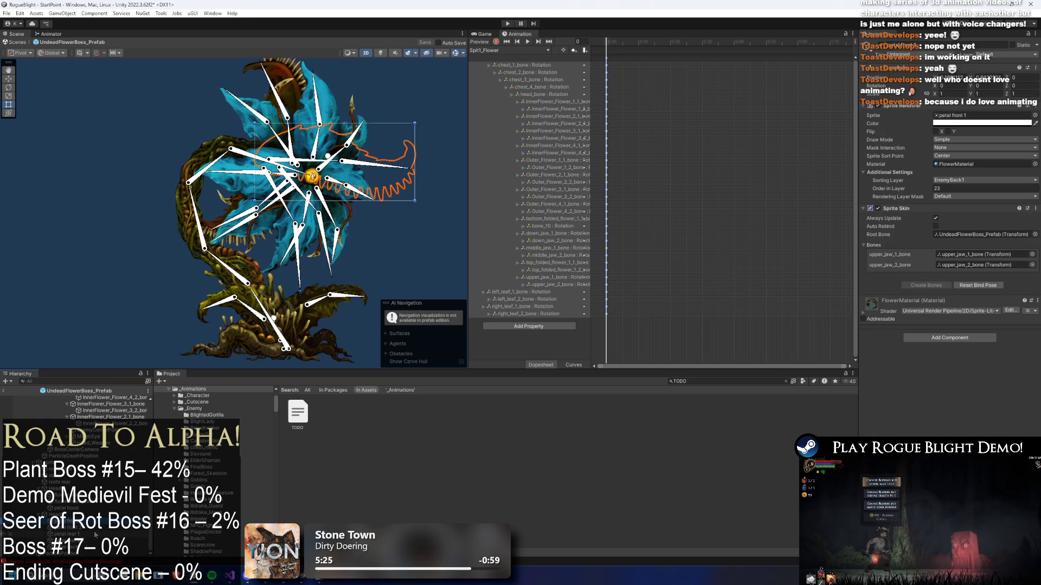
pyautogui.click(93, 541)
pyautogui.click(949, 123)
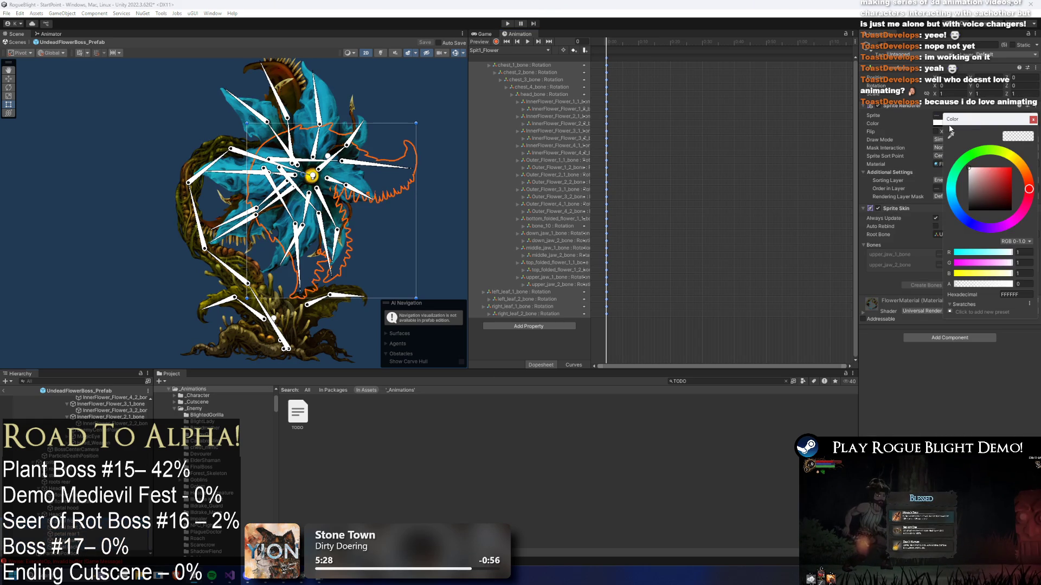
pyautogui.moveTo(990, 286); pyautogui.dragTo(1012, 284)
# - Set the folded flower sprites' alpha to 0 and bend the plant's top bone into a new pose
pyautogui.click(538, 342)
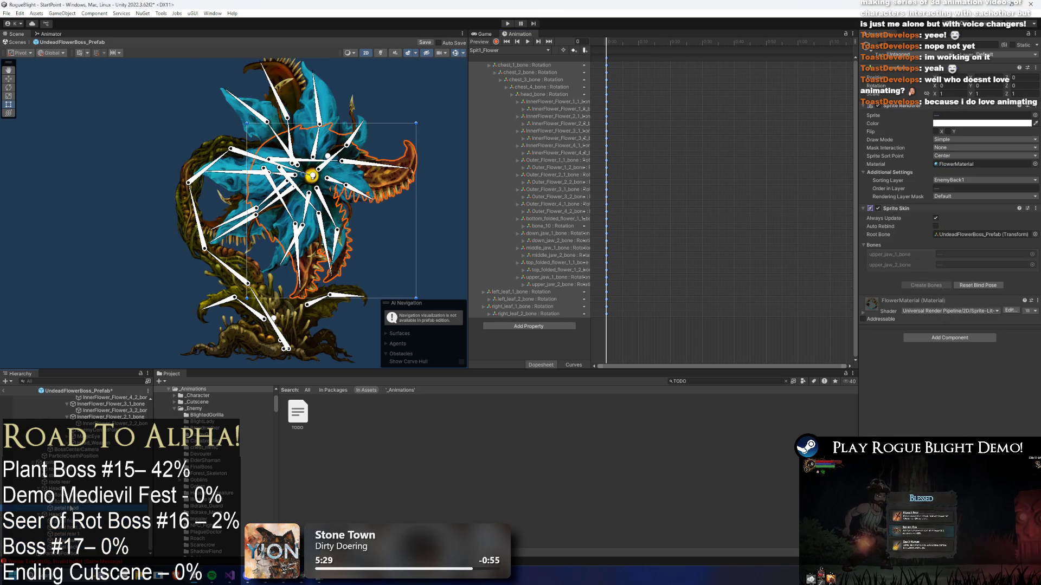
pyautogui.keyDown('ctrl'); pyautogui.click(68, 492); pyautogui.keyUp('ctrl')
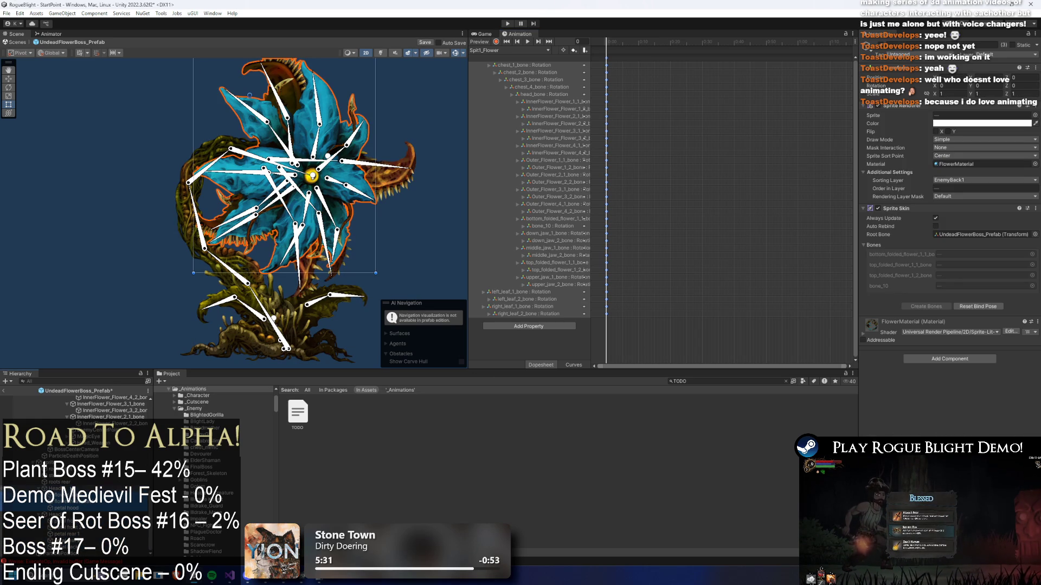
pyautogui.click(964, 124)
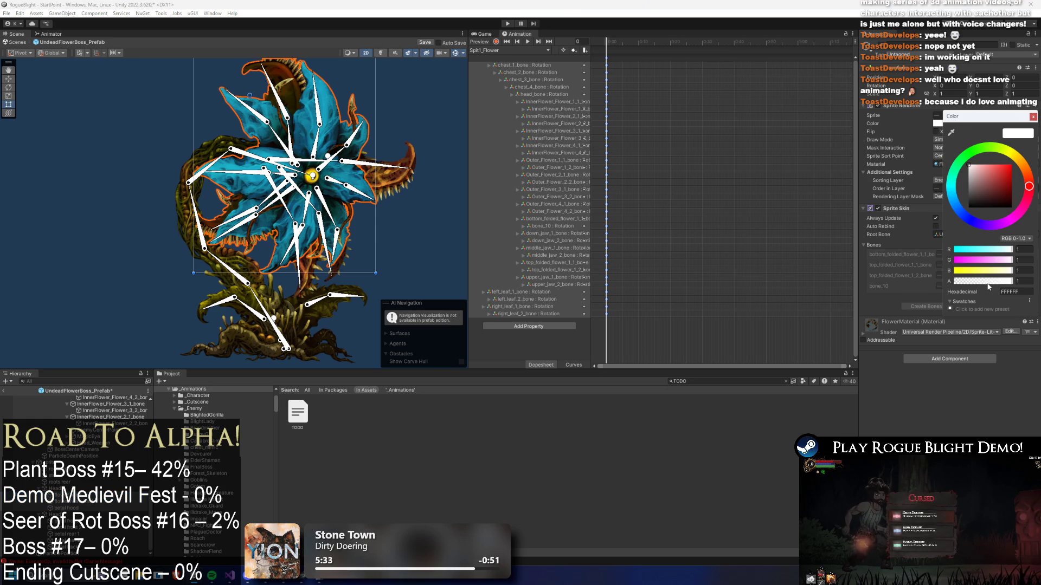
pyautogui.moveTo(973, 282); pyautogui.dragTo(964, 283)
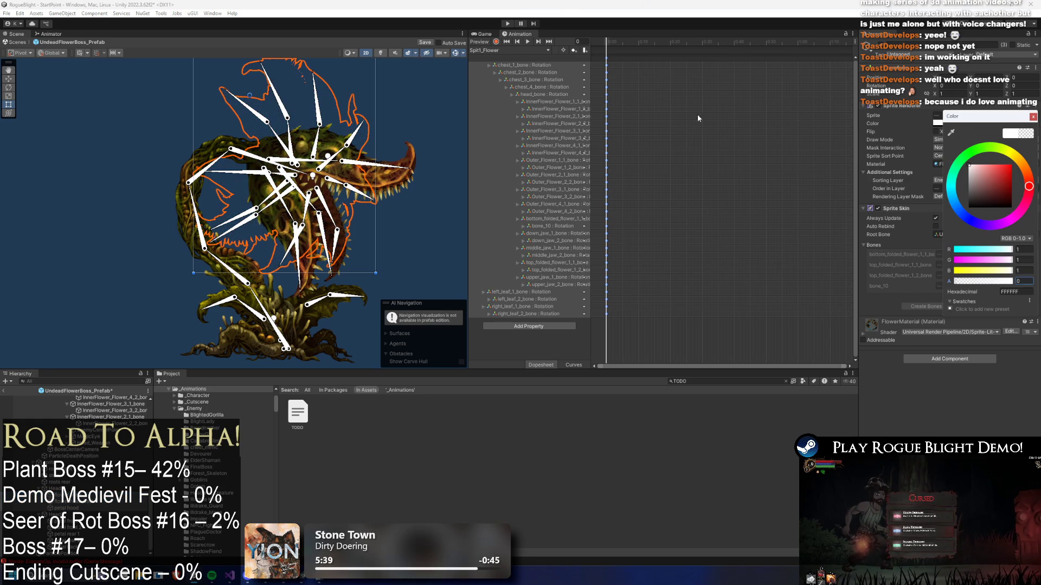
pyautogui.moveTo(250, 96)
pyautogui.mouseDown()
pyautogui.moveTo(174, 117)
pyautogui.moveTo(191, 136)
pyautogui.moveTo(271, 139)
pyautogui.moveTo(217, 132)
pyautogui.mouseUp()
pyautogui.click(623, 68)
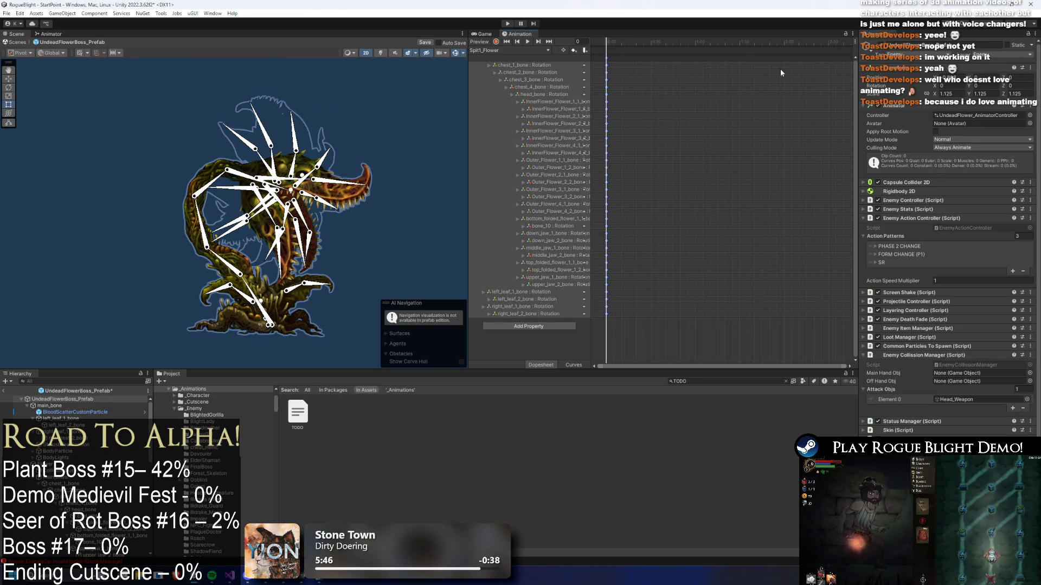
# - Scrub the Spit1_Flower timeline between frames 34 and 37 to check the motion
pyautogui.click(724, 44)
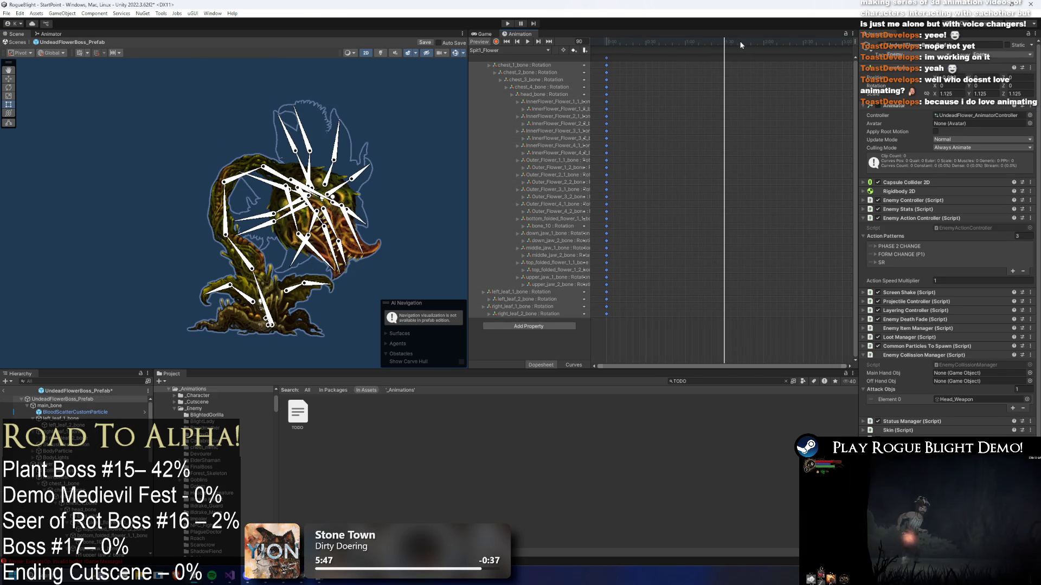
pyautogui.hotkey('ctrl', 'v')
pyautogui.click(659, 43)
pyautogui.moveTo(659, 44); pyautogui.dragTo(651, 43)
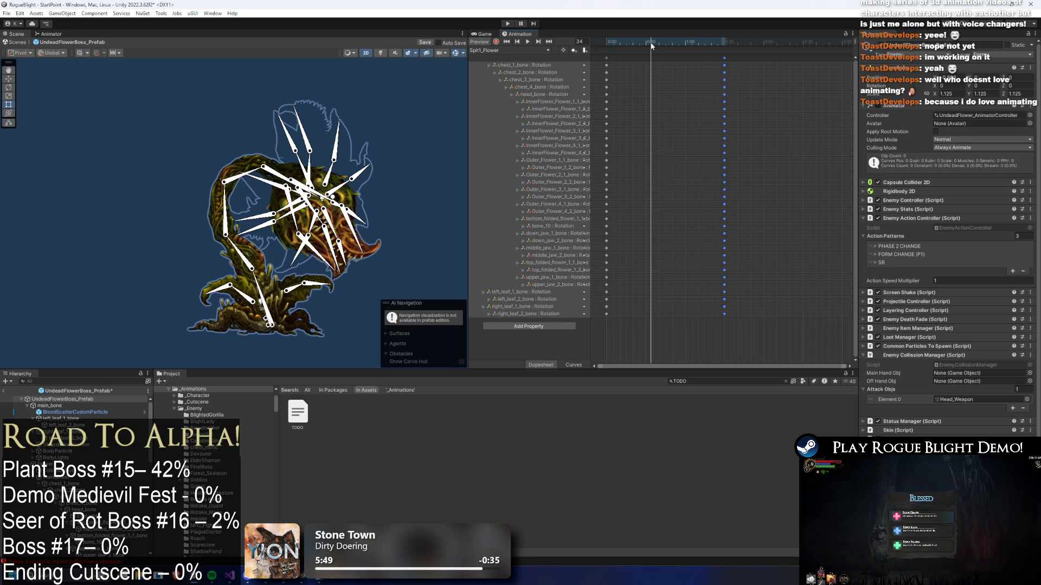
pyautogui.click(113, 151)
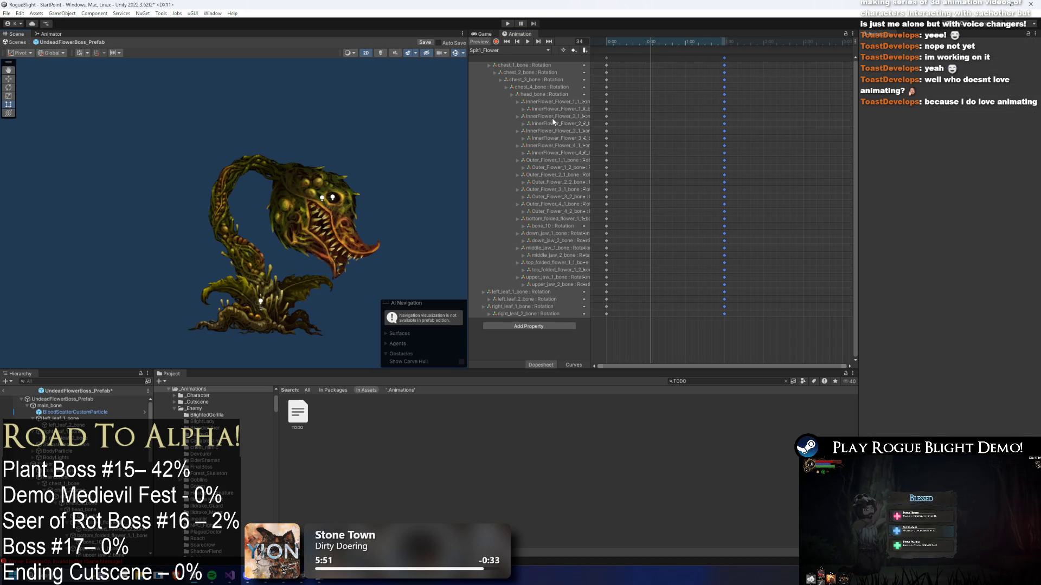
pyautogui.moveTo(615, 42); pyautogui.dragTo(662, 45)
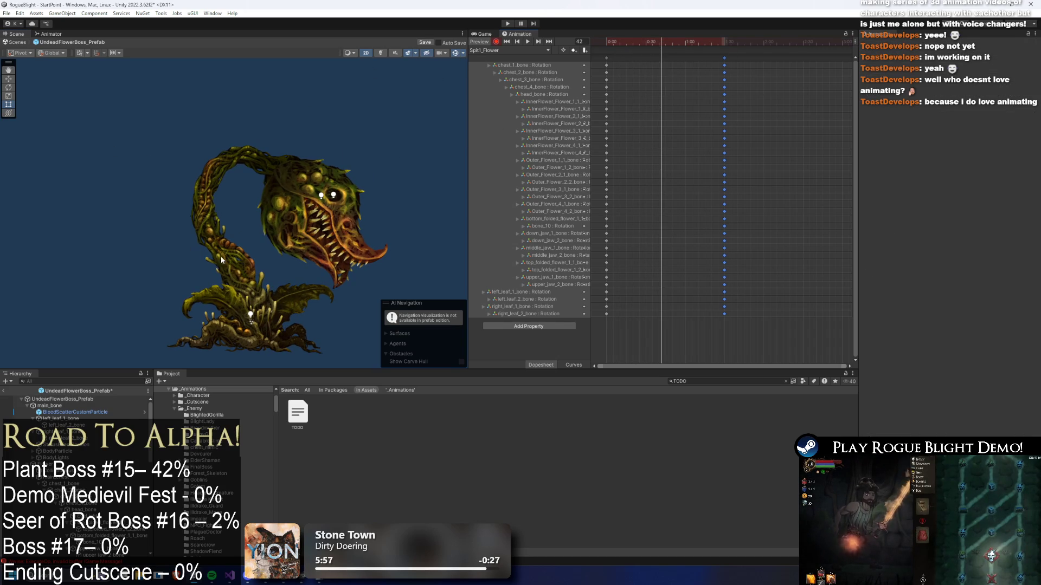
# - Rotate the chest, head and jaw bones into an open-mouthed pose, then shift the mid-clip keys earlier
pyautogui.click(212, 257)
pyautogui.moveTo(213, 257); pyautogui.dragTo(213, 266)
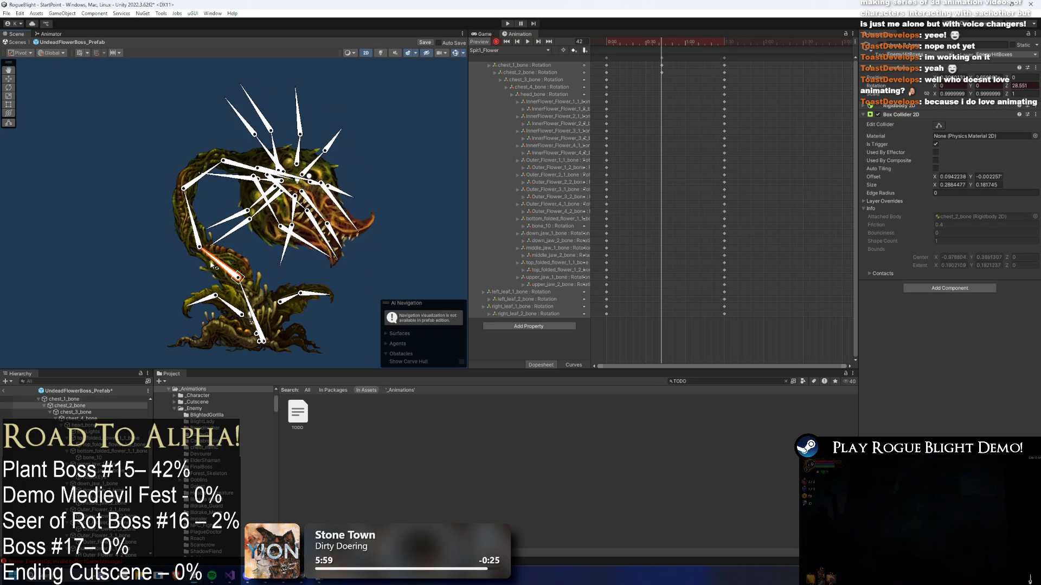
pyautogui.moveTo(187, 188); pyautogui.dragTo(231, 160)
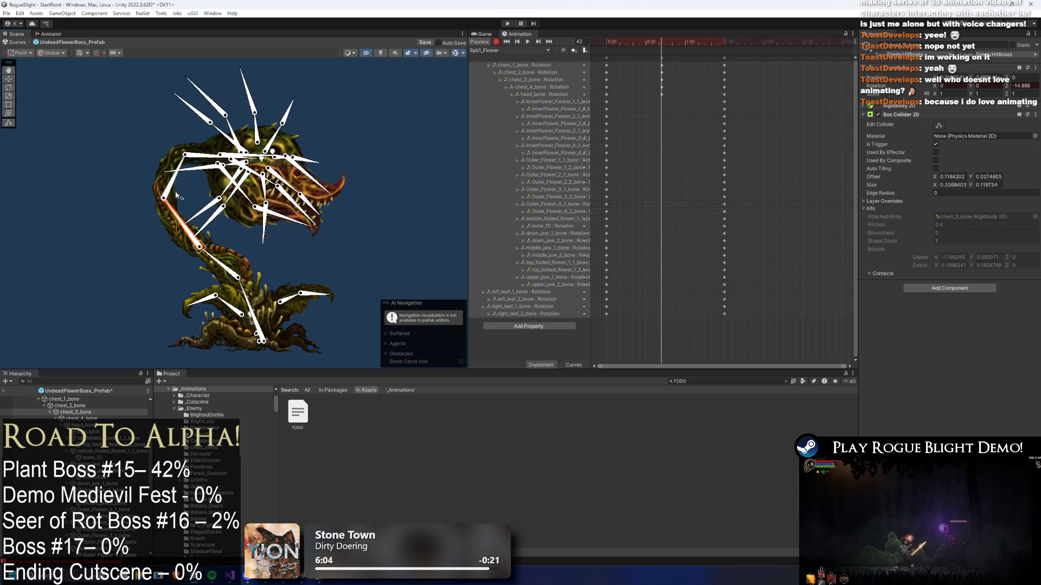
pyautogui.scroll(2, 217, 187)
pyautogui.moveTo(227, 206); pyautogui.dragTo(240, 221)
pyautogui.click(280, 236)
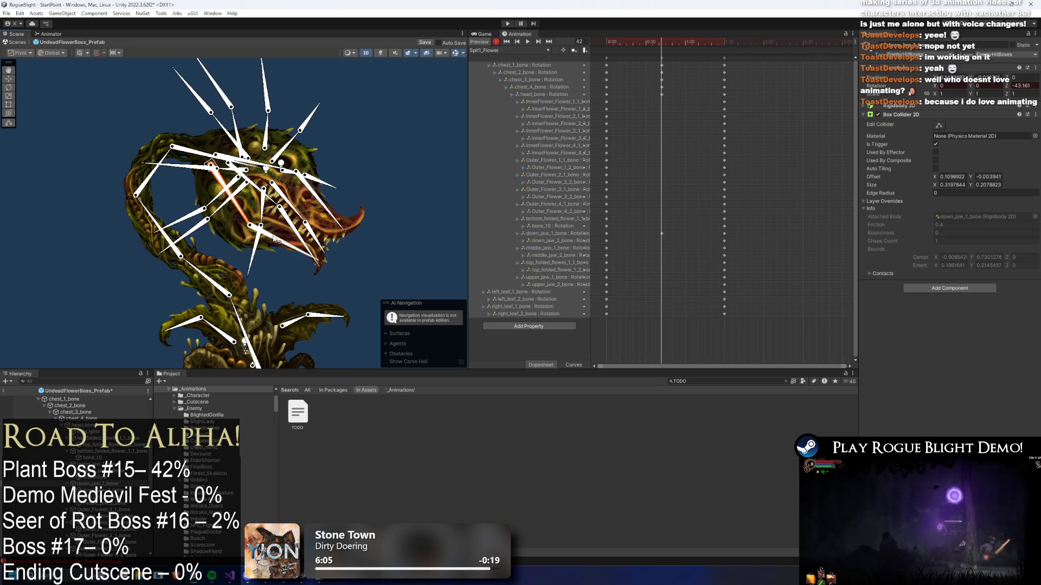
pyautogui.click(283, 197)
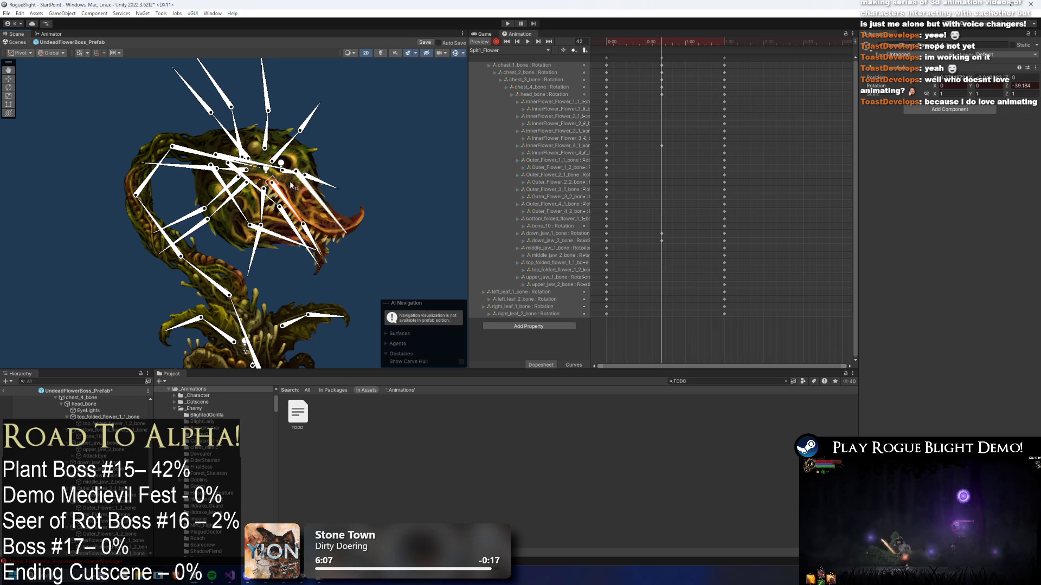
pyautogui.click(300, 191)
pyautogui.moveTo(302, 175)
pyautogui.mouseDown()
pyautogui.moveTo(328, 187)
pyautogui.moveTo(335, 211)
pyautogui.mouseUp()
pyautogui.moveTo(691, 294)
pyautogui.mouseDown()
pyautogui.moveTo(651, 54)
pyautogui.moveTo(626, 41)
pyautogui.moveTo(648, 106)
pyautogui.mouseUp()
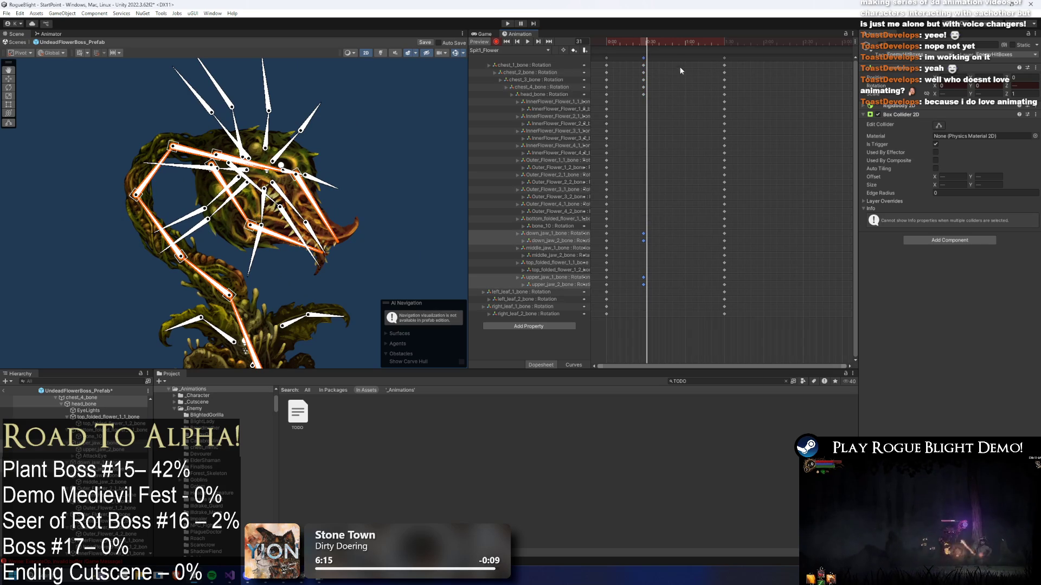
# - Pose the lower and upper jaw bones at frame 40
pyautogui.click(658, 41)
pyautogui.moveTo(250, 222); pyautogui.dragTo(234, 210)
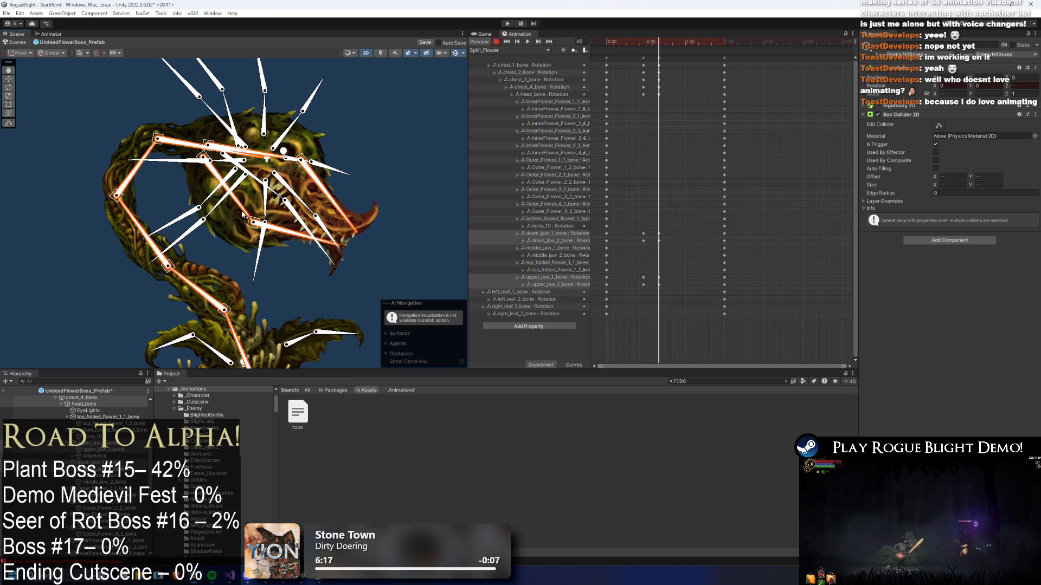
pyautogui.click(241, 216)
pyautogui.click(242, 217)
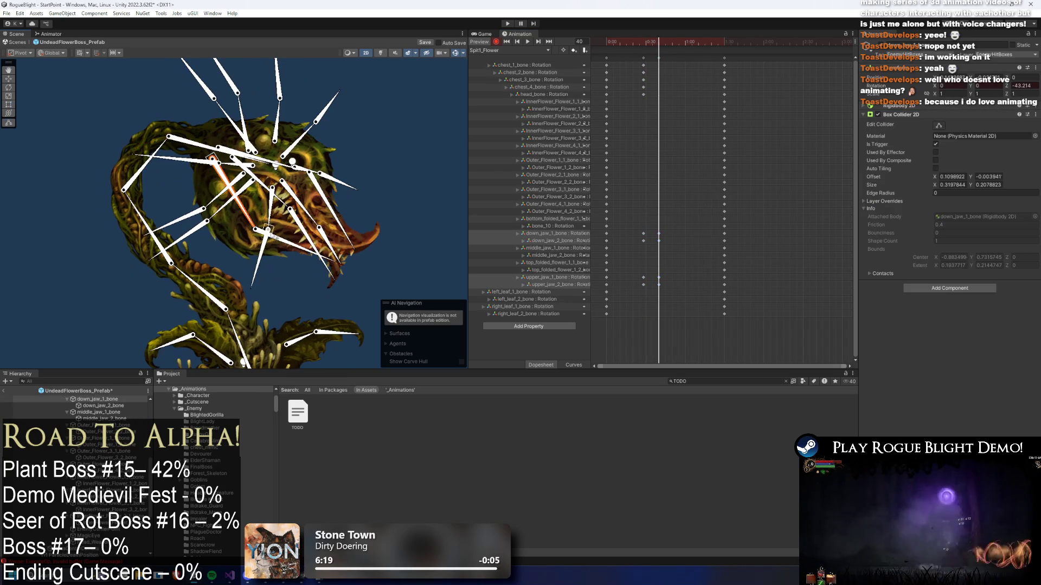
pyautogui.click(253, 230)
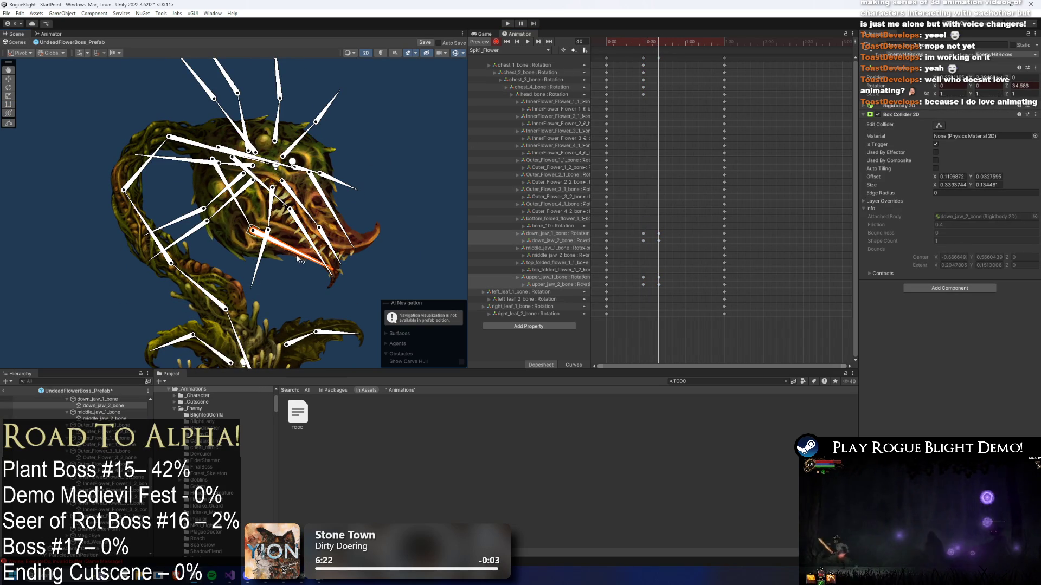
pyautogui.click(336, 227)
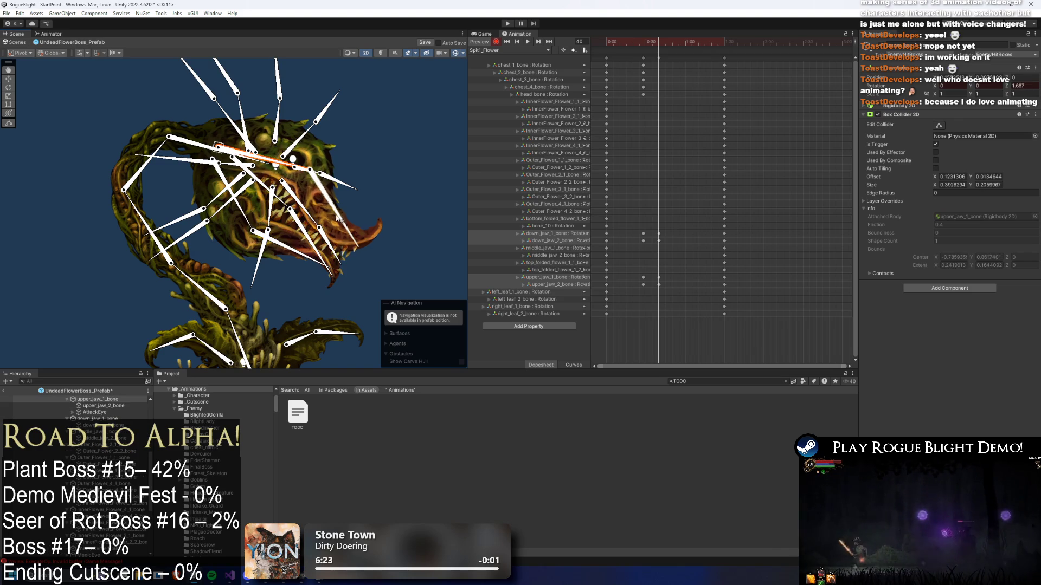
# - Copy the jaw key columns, paste them at frame 49 and a later frame, then preview the clip
pyautogui.moveTo(645, 222); pyautogui.dragTo(655, 310)
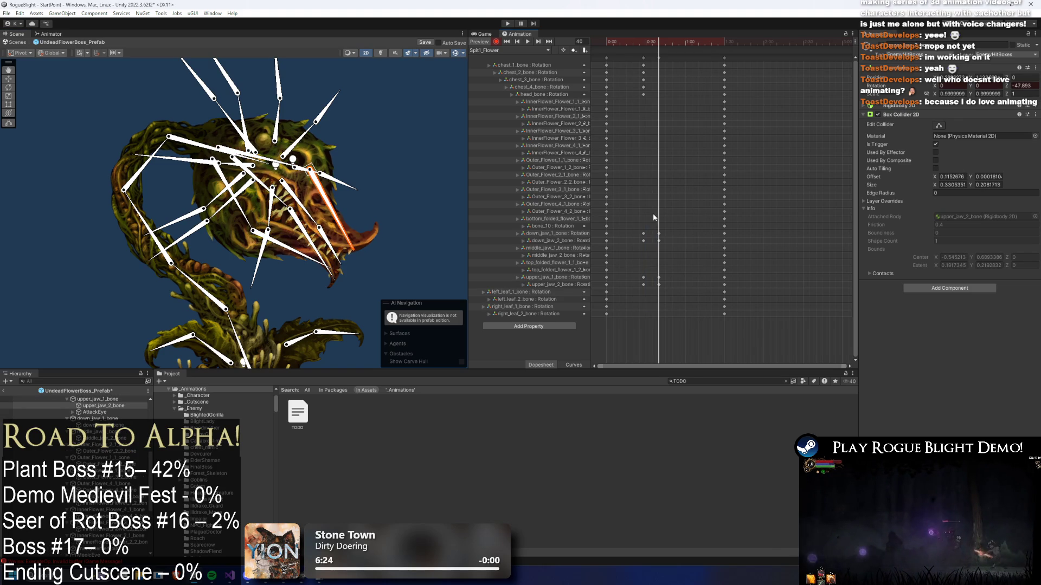
pyautogui.press('.')
pyautogui.press('.')
pyautogui.press('.')
pyautogui.hotkey('ctrl', 'v')
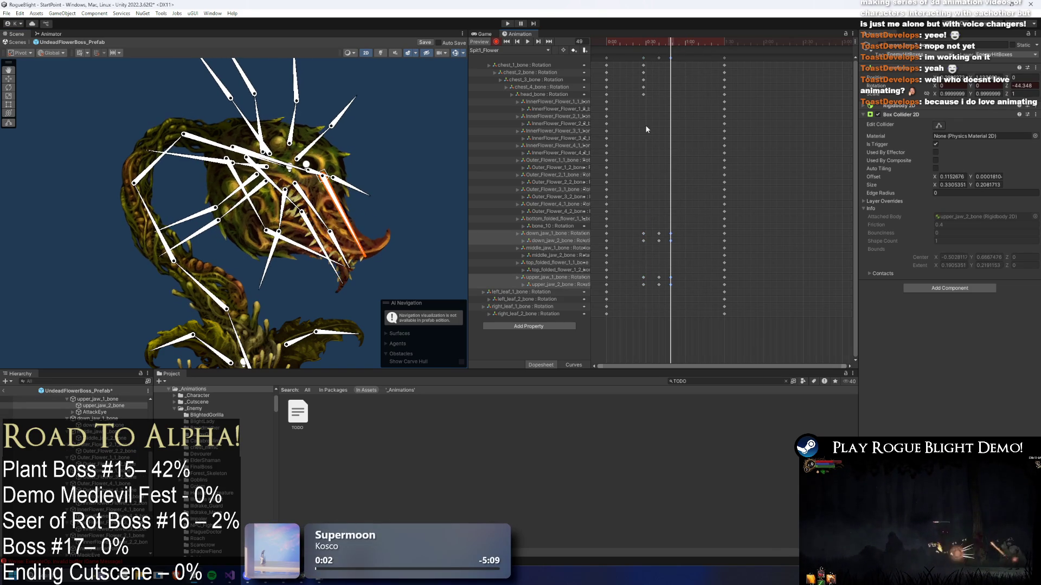
pyautogui.moveTo(658, 215); pyautogui.dragTo(660, 301)
pyautogui.hotkey('ctrl', 'c')
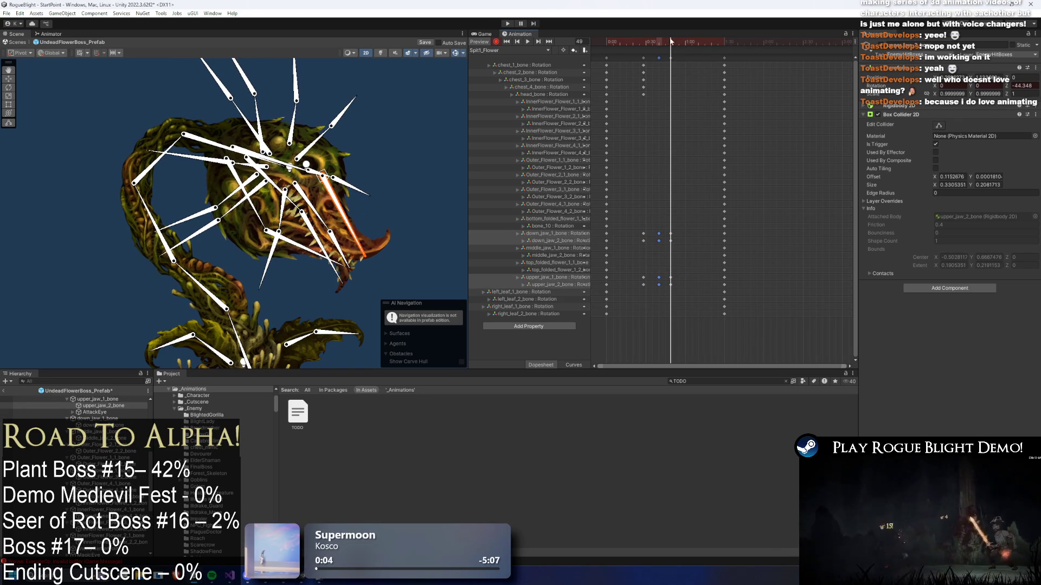
pyautogui.click(682, 41)
pyautogui.hotkey('ctrl', 'v')
pyautogui.press('space')
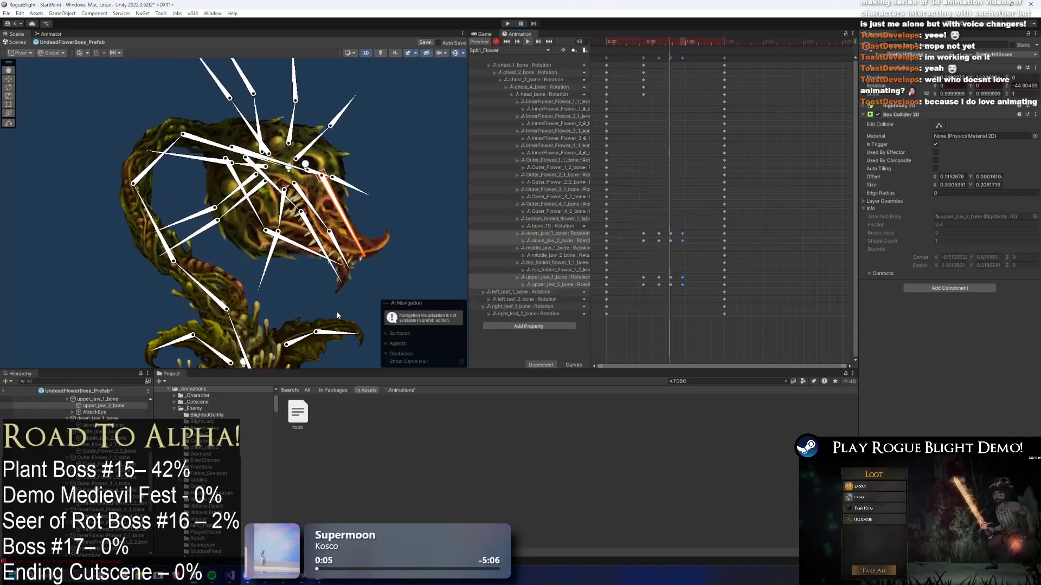
pyautogui.click(424, 210)
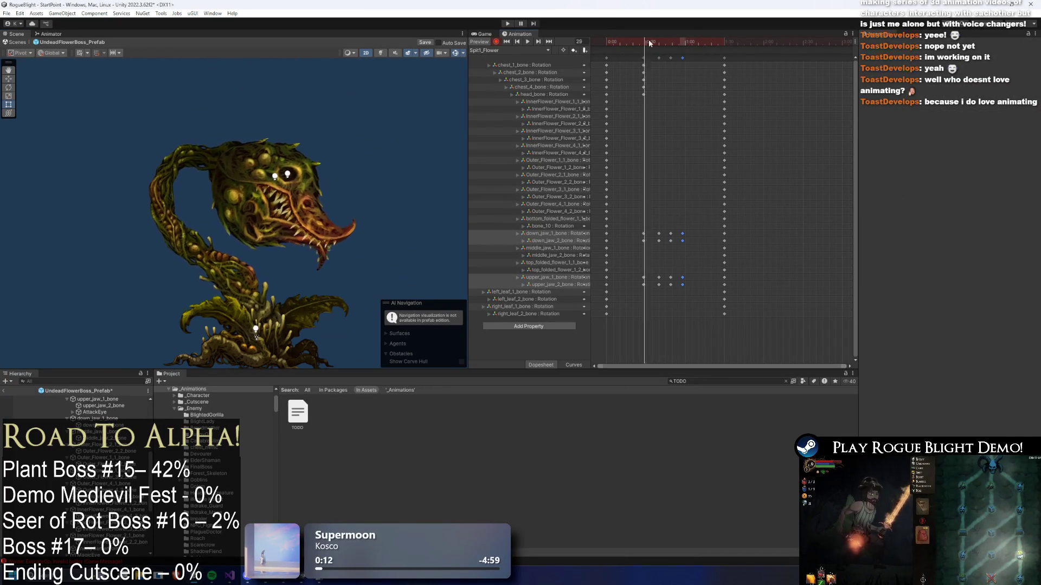
# - Shift the selected jaw keys earlier and replay the clip from the start
pyautogui.click(304, 162)
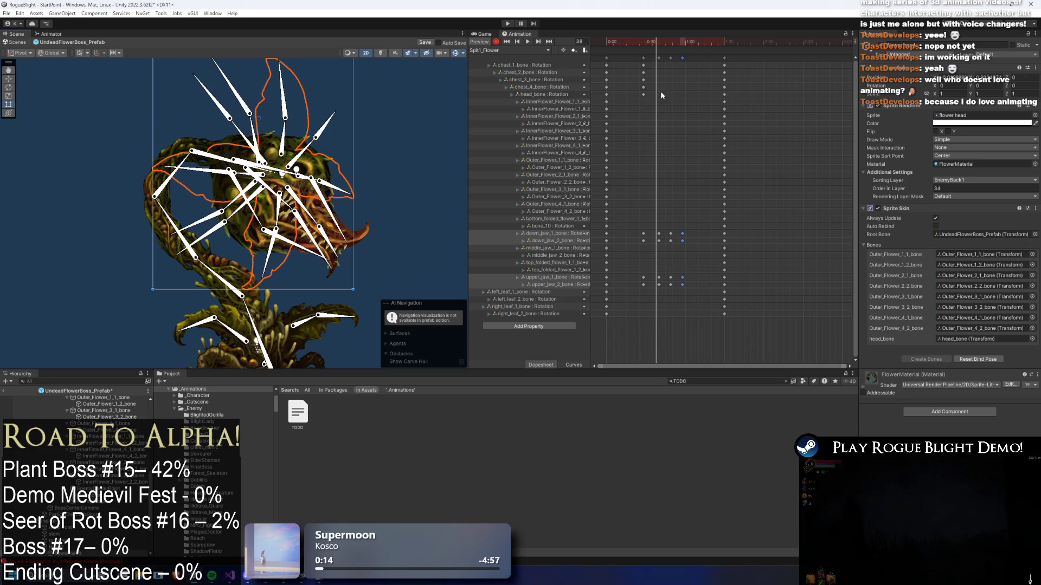
pyautogui.moveTo(671, 242)
pyautogui.mouseDown()
pyautogui.moveTo(662, 254)
pyautogui.moveTo(671, 254)
pyautogui.moveTo(649, 252)
pyautogui.mouseUp()
pyautogui.click(609, 43)
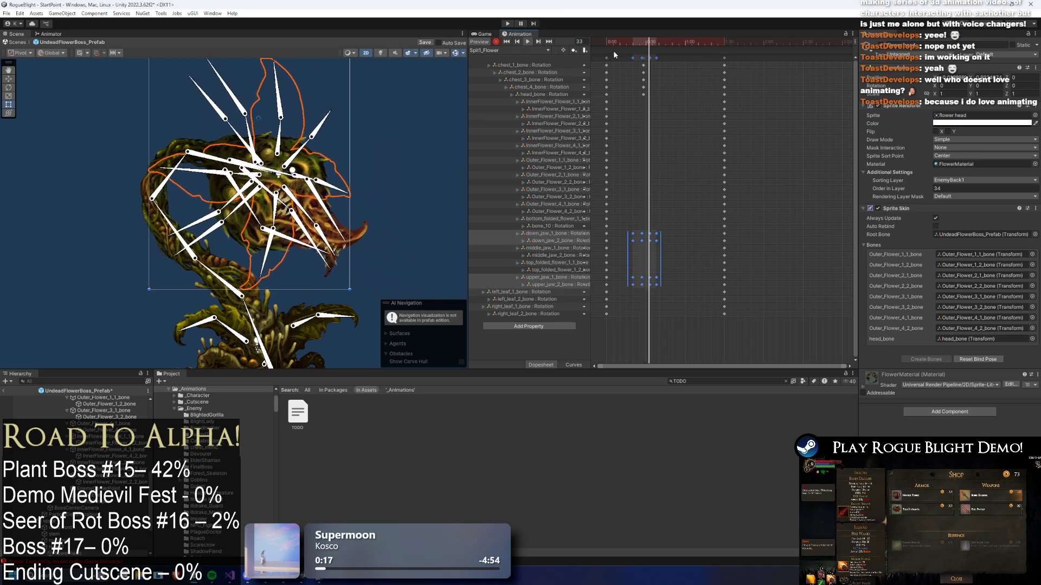
pyautogui.click(628, 262)
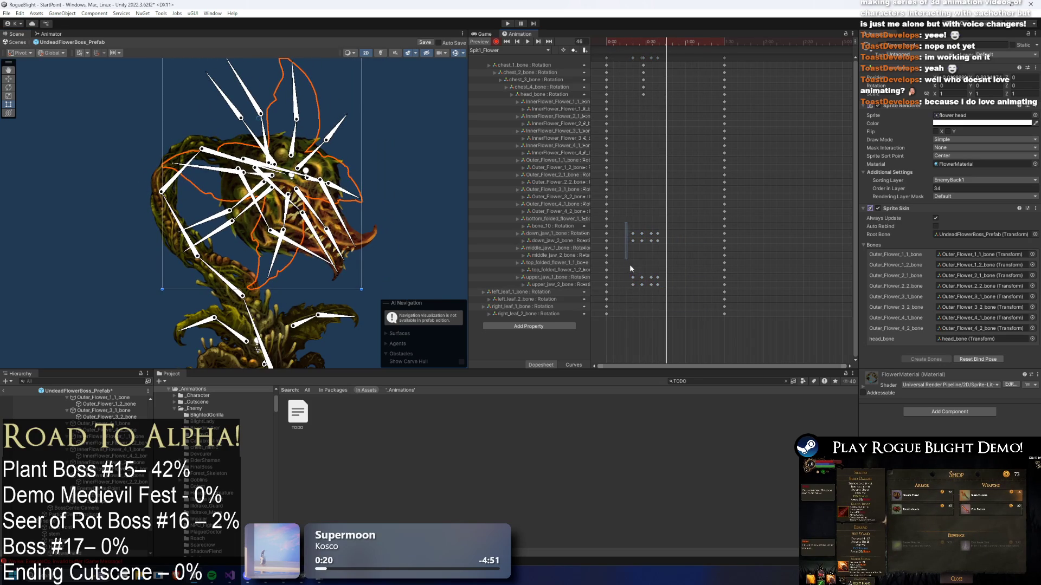
# - Copy both jaw key columns and paste them at frames 38 and 57
pyautogui.moveTo(633, 299); pyautogui.dragTo(635, 299)
pyautogui.moveTo(624, 219); pyautogui.dragTo(643, 291)
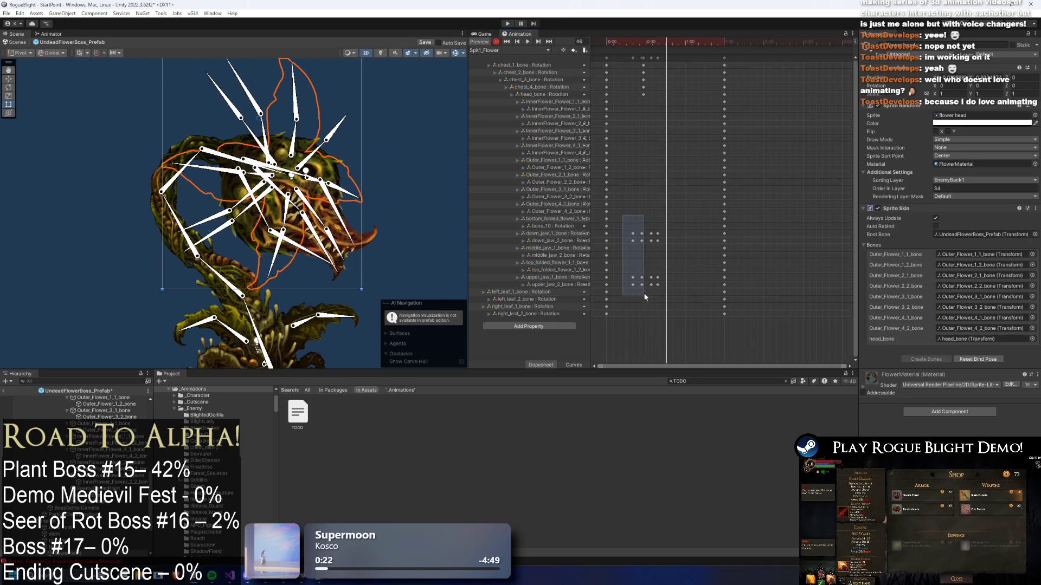
pyautogui.moveTo(660, 45); pyautogui.dragTo(680, 42)
pyautogui.hotkey('ctrl', 'c')
pyautogui.hotkey('ctrl', 'v')
pyautogui.click(641, 92)
pyautogui.hotkey('ctrl', 'v')
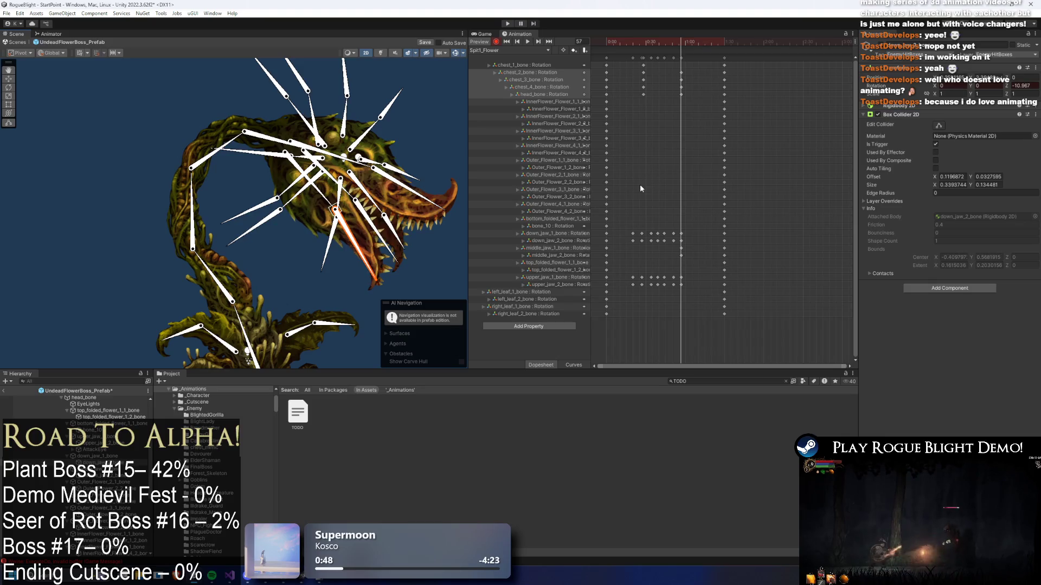
# - Paste the middle jaw keys again around frames 45 and 57, then preview the clip
pyautogui.moveTo(604, 244); pyautogui.dragTo(610, 286)
pyautogui.click(651, 40)
pyautogui.hotkey('ctrl', 'v')
pyautogui.moveTo(649, 43); pyautogui.dragTo(667, 53)
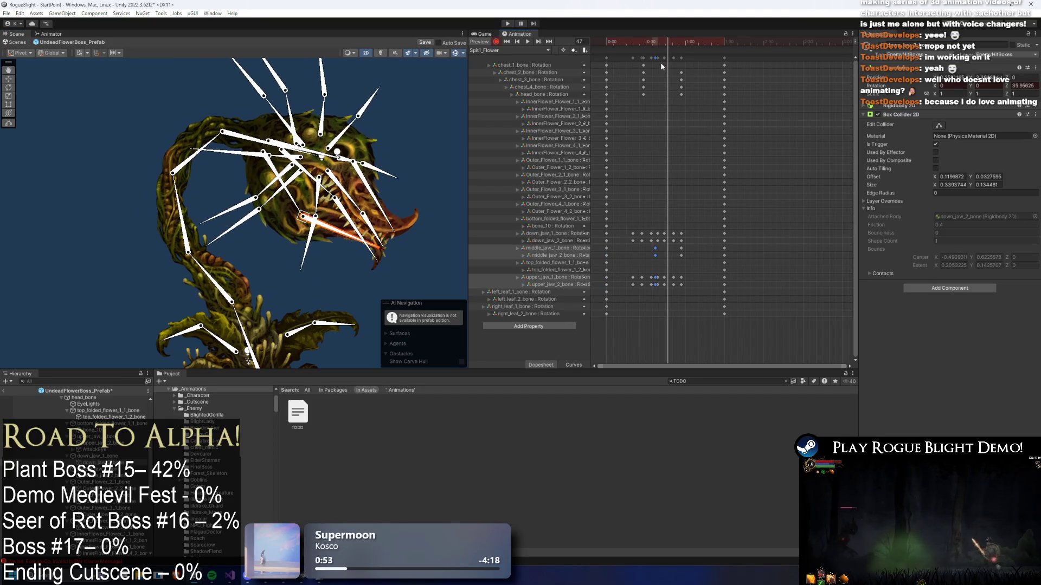
pyautogui.moveTo(613, 274)
pyautogui.mouseDown()
pyautogui.moveTo(604, 259)
pyautogui.moveTo(614, 240)
pyautogui.moveTo(602, 259)
pyautogui.mouseUp()
pyautogui.moveTo(651, 48); pyautogui.dragTo(682, 43)
pyautogui.hotkey('ctrl', 'v')
pyautogui.press('space')
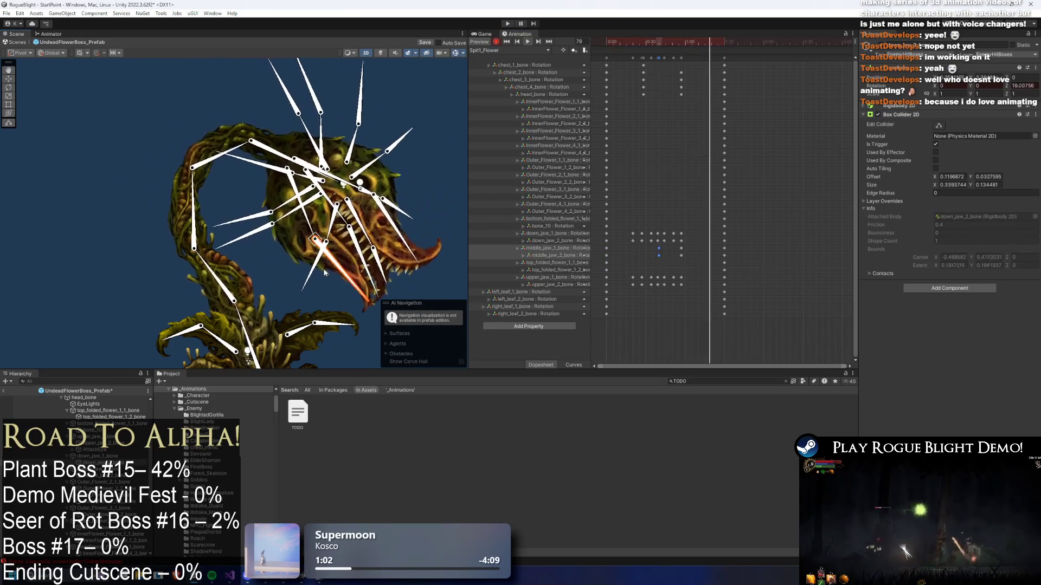
pyautogui.click(131, 155)
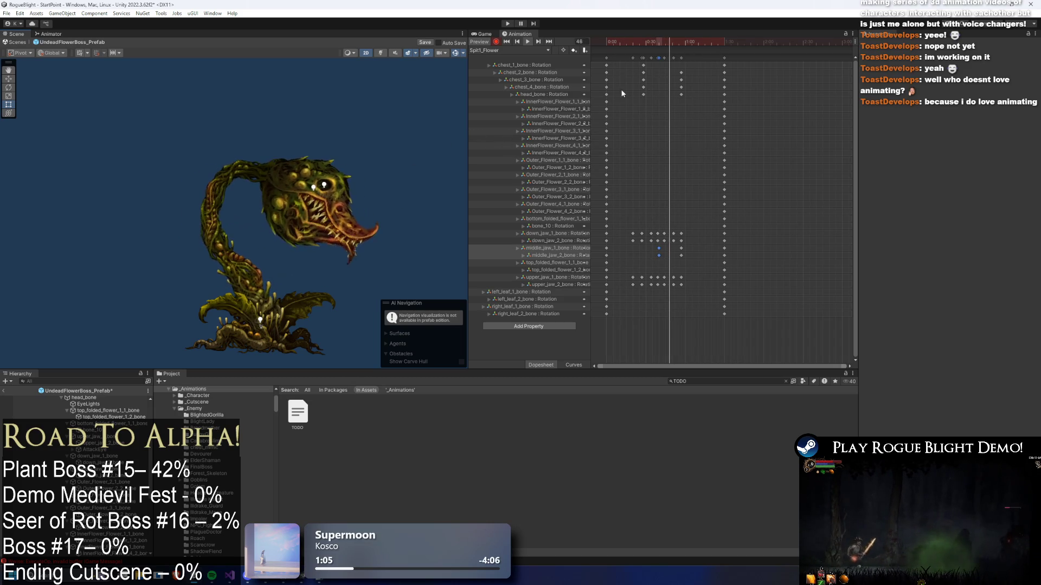
# - At frame 57, rotate chest_3_bone and chest_1_bone to swing the head right
pyautogui.click(679, 38)
pyautogui.click(228, 222)
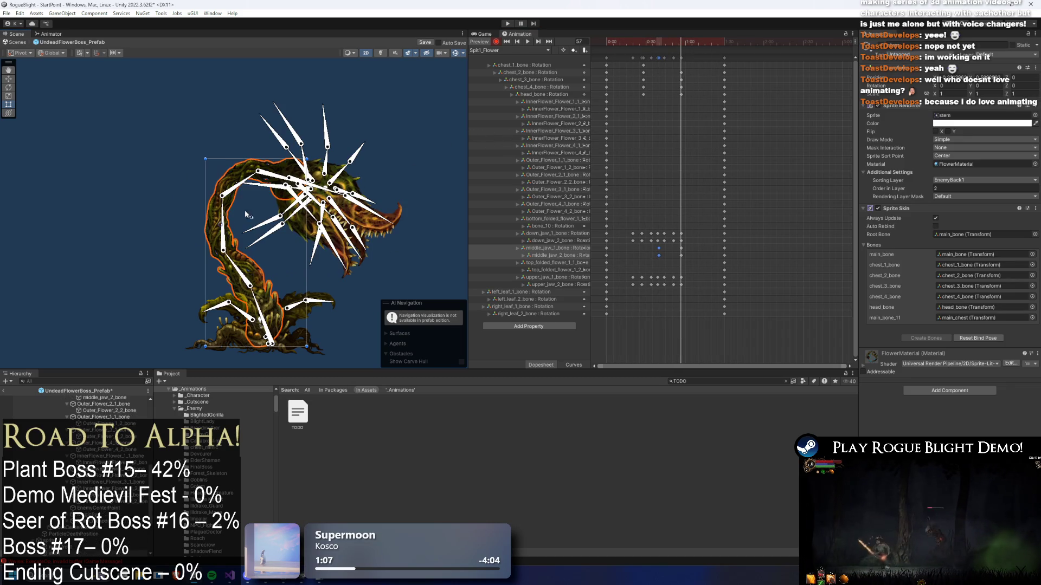
pyautogui.moveTo(226, 220)
pyautogui.mouseDown()
pyautogui.moveTo(227, 261)
pyautogui.moveTo(243, 270)
pyautogui.mouseUp()
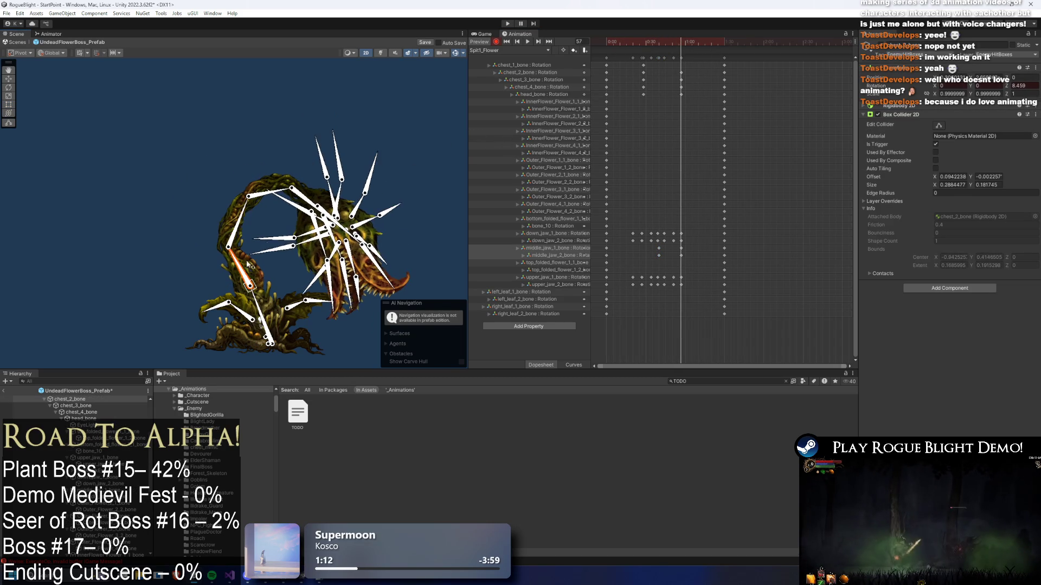
pyautogui.moveTo(308, 200); pyautogui.dragTo(317, 190)
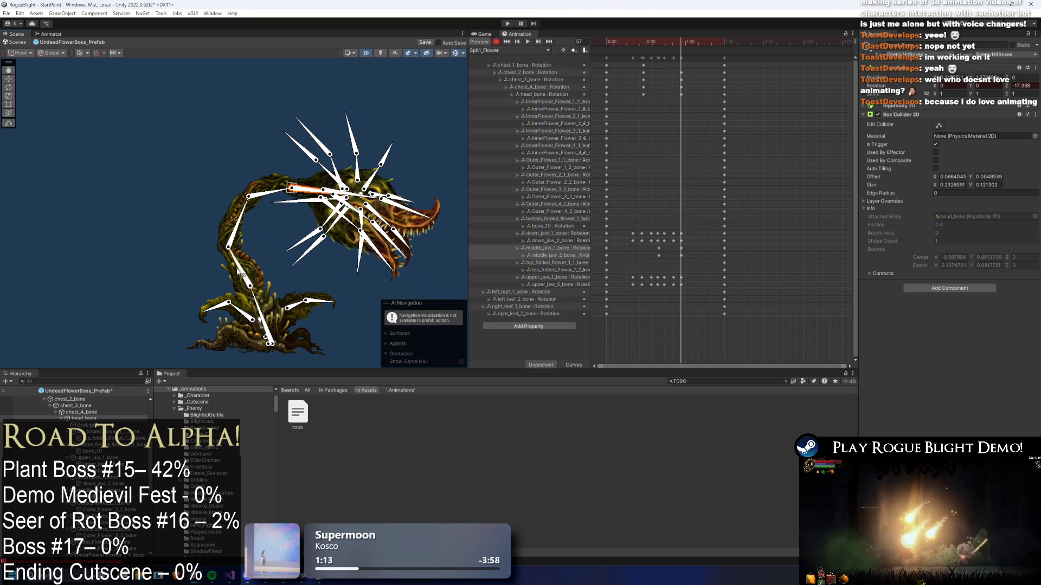
pyautogui.click(255, 298)
pyautogui.moveTo(238, 222)
pyautogui.mouseDown()
pyautogui.moveTo(248, 210)
pyautogui.moveTo(286, 207)
pyautogui.mouseUp()
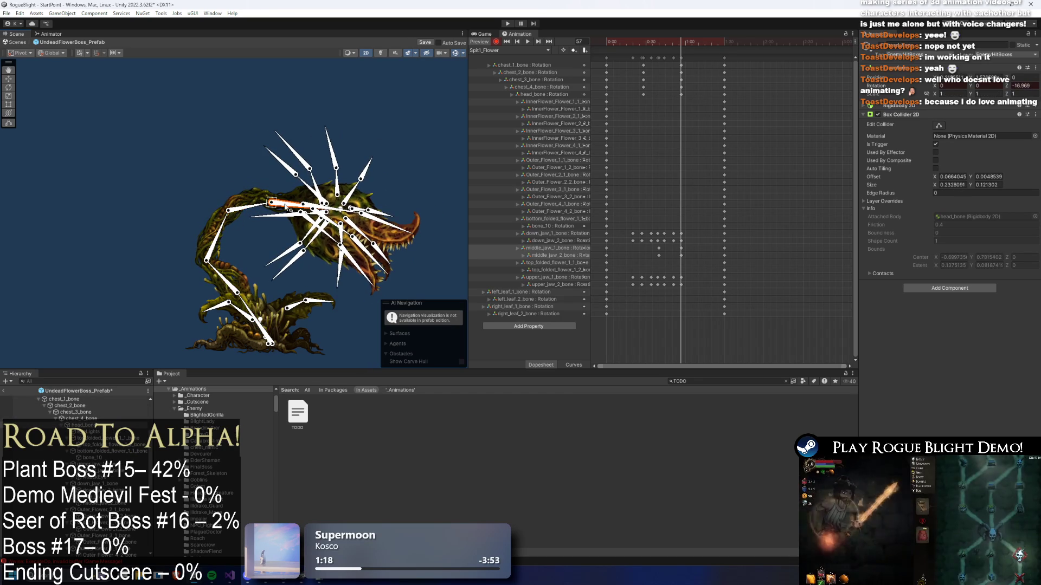
pyautogui.press('space')
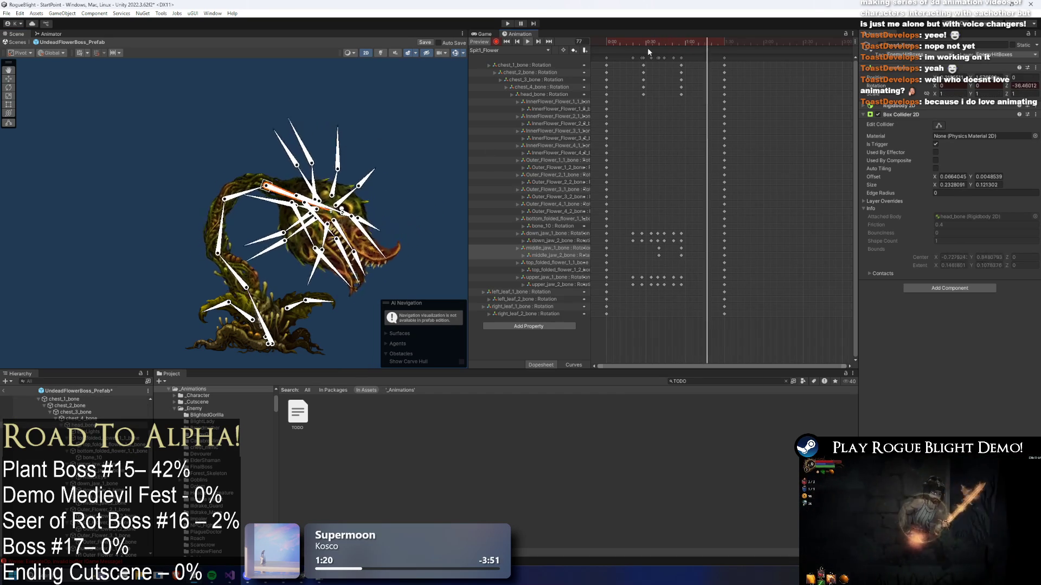
pyautogui.click(404, 138)
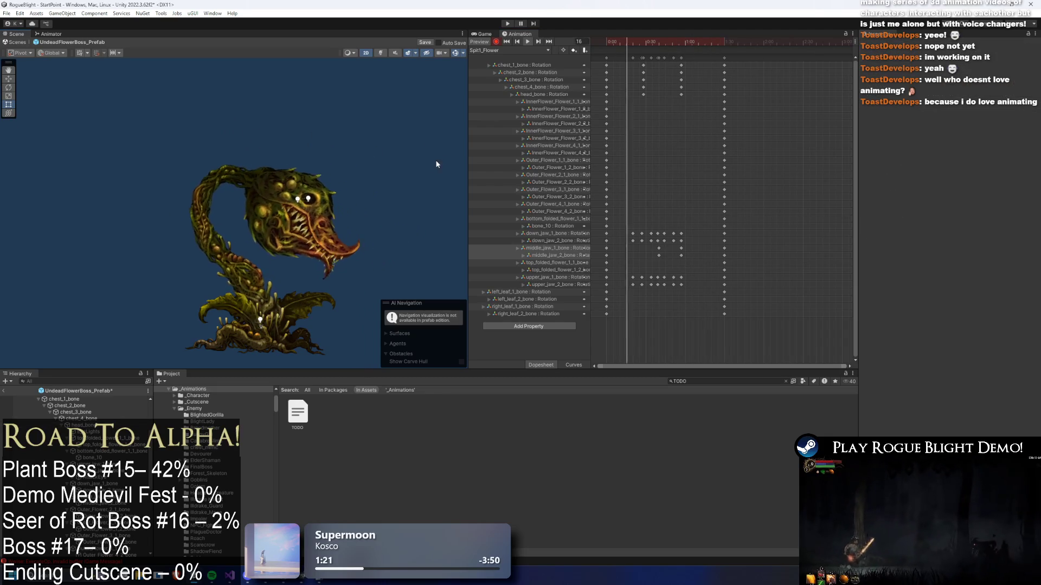
# - Refine the frame 57 pose by tilting head_bone and swinging chest_3_bone, then replay
pyautogui.click(679, 41)
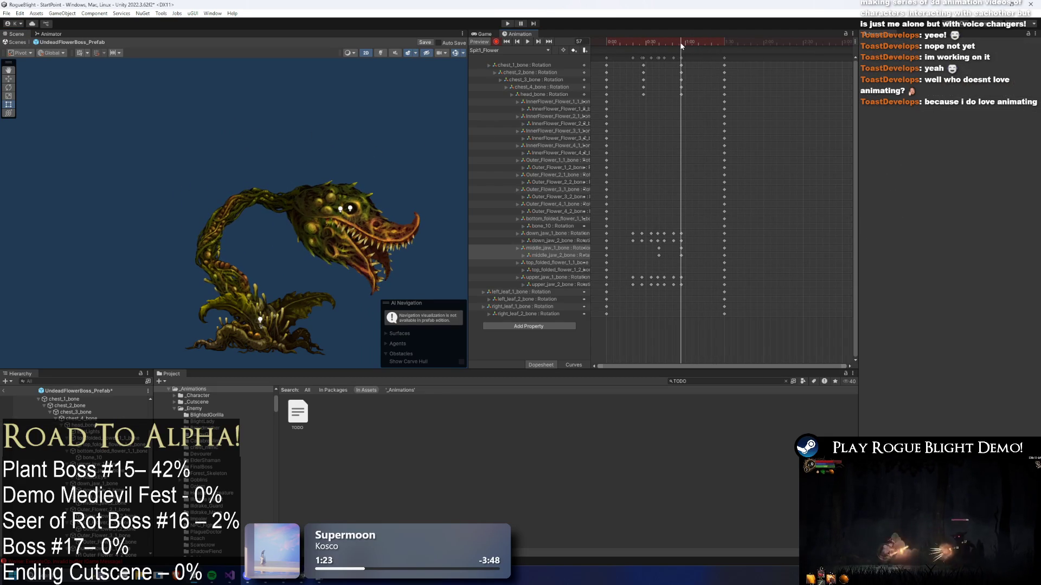
pyautogui.click(279, 205)
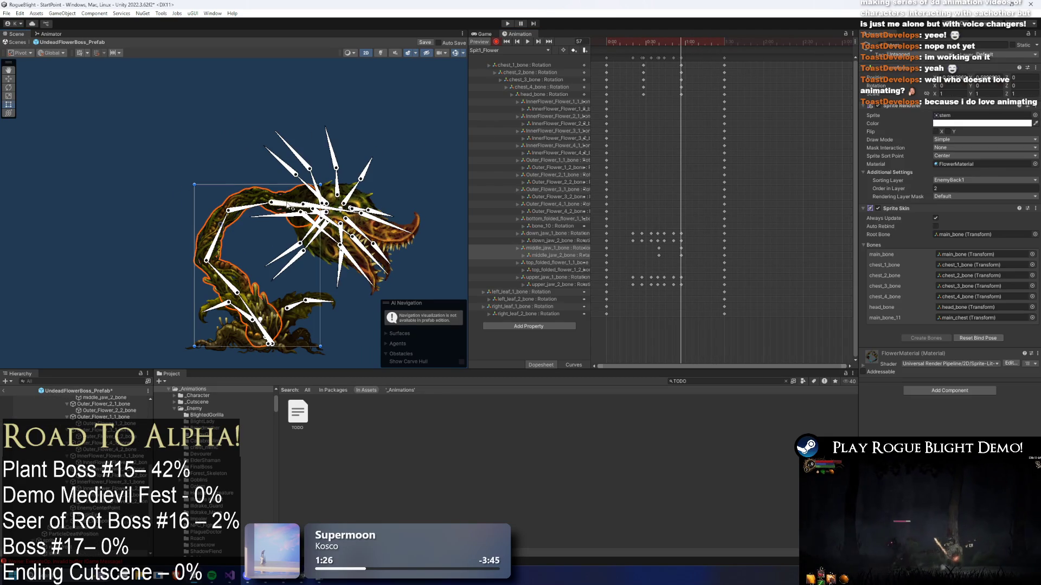
pyautogui.click(288, 206)
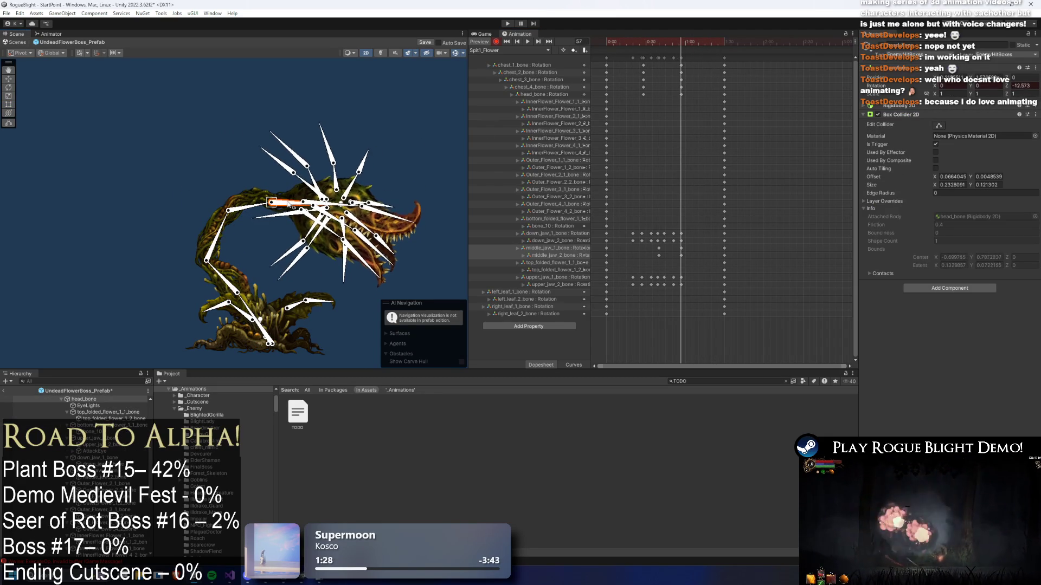
pyautogui.moveTo(291, 206); pyautogui.dragTo(275, 215)
pyautogui.moveTo(218, 268); pyautogui.dragTo(227, 234)
pyautogui.moveTo(288, 200); pyautogui.dragTo(286, 201)
pyautogui.press('space')
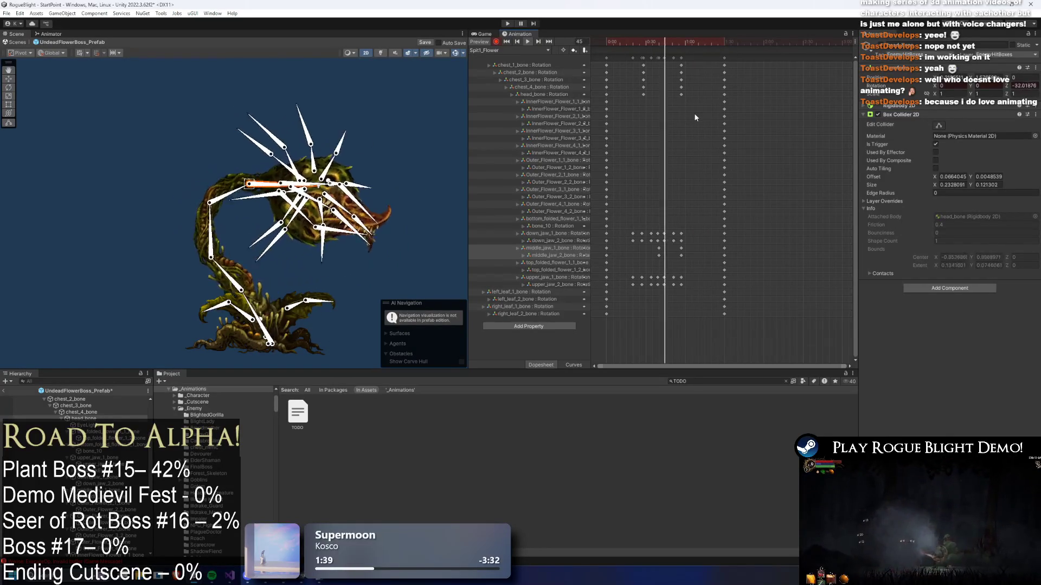
# - Nudge the late key column earlier and stretch the jaw keys to start earlier
pyautogui.moveTo(724, 57); pyautogui.dragTo(720, 59)
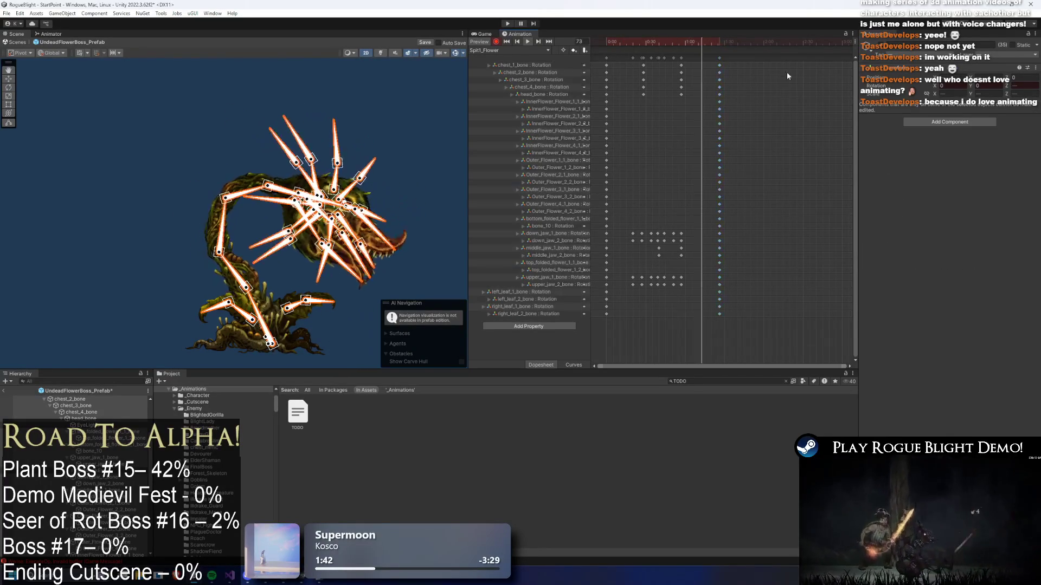
pyautogui.click(372, 124)
pyautogui.moveTo(622, 235); pyautogui.dragTo(675, 289)
pyautogui.moveTo(628, 248); pyautogui.dragTo(611, 249)
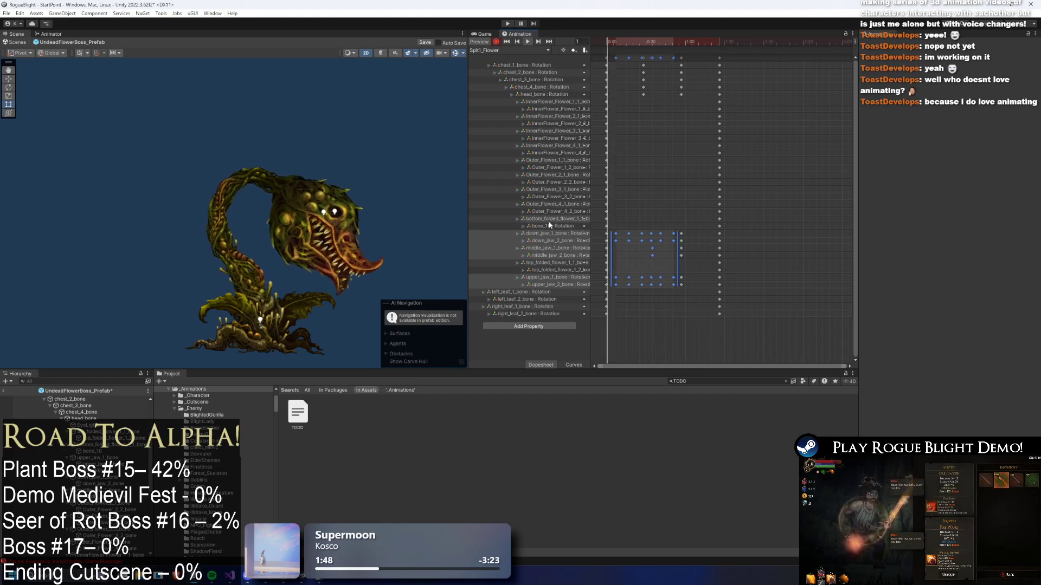
# - Key the chest_3, head, upper and middle jaw bones at frame 69 and move the final keys later
pyautogui.click(682, 57)
pyautogui.hotkey('ctrl', 'c')
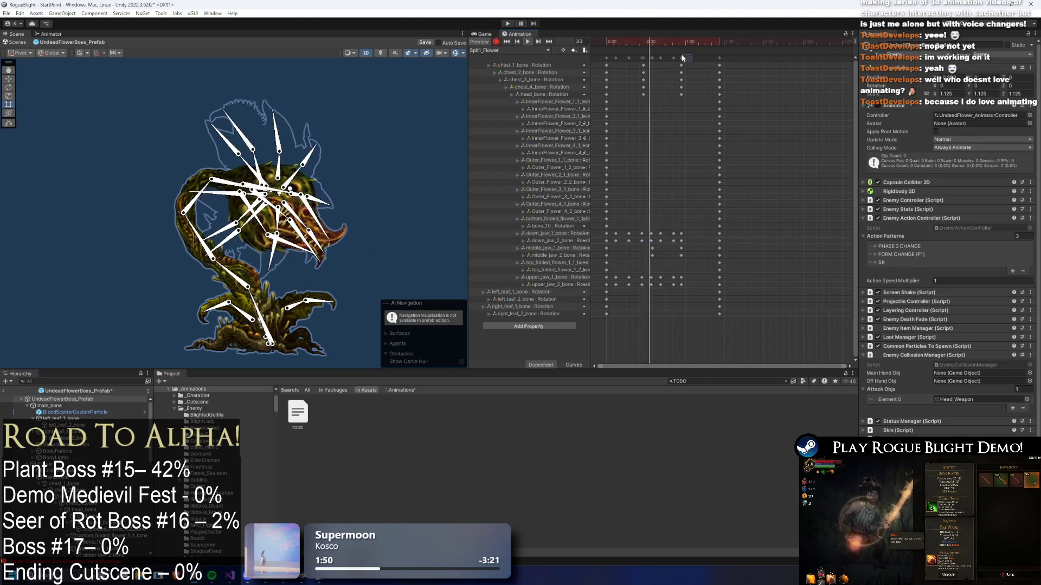
pyautogui.click(697, 42)
pyautogui.hotkey('ctrl', 'v')
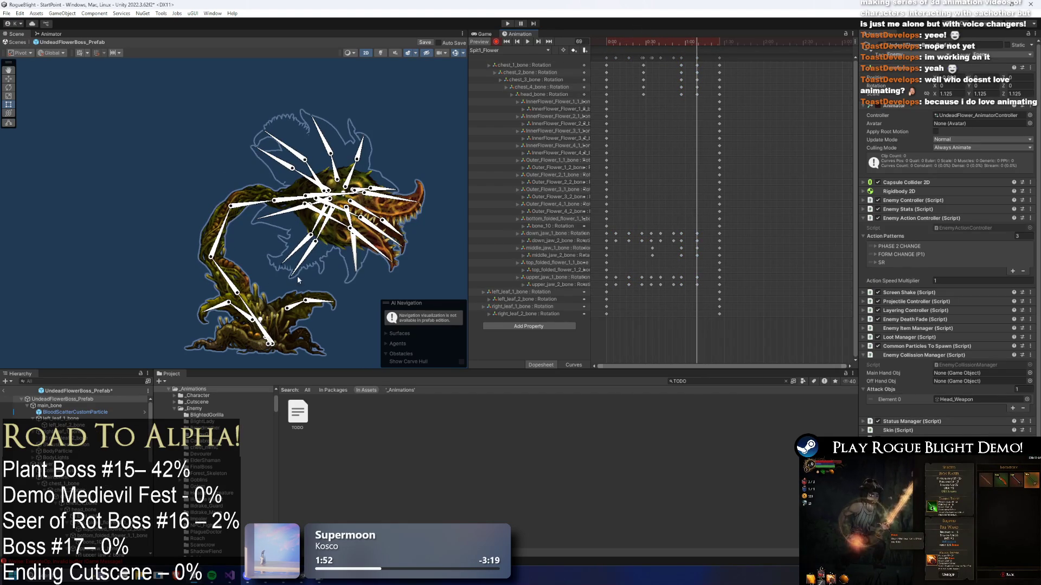
pyautogui.click(295, 198)
pyautogui.click(221, 232)
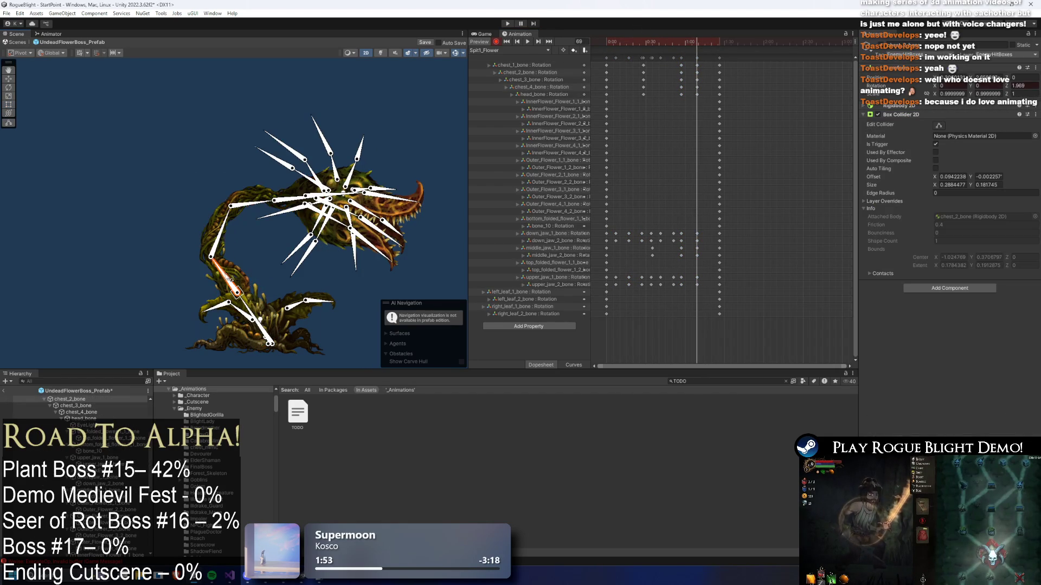
pyautogui.click(277, 203)
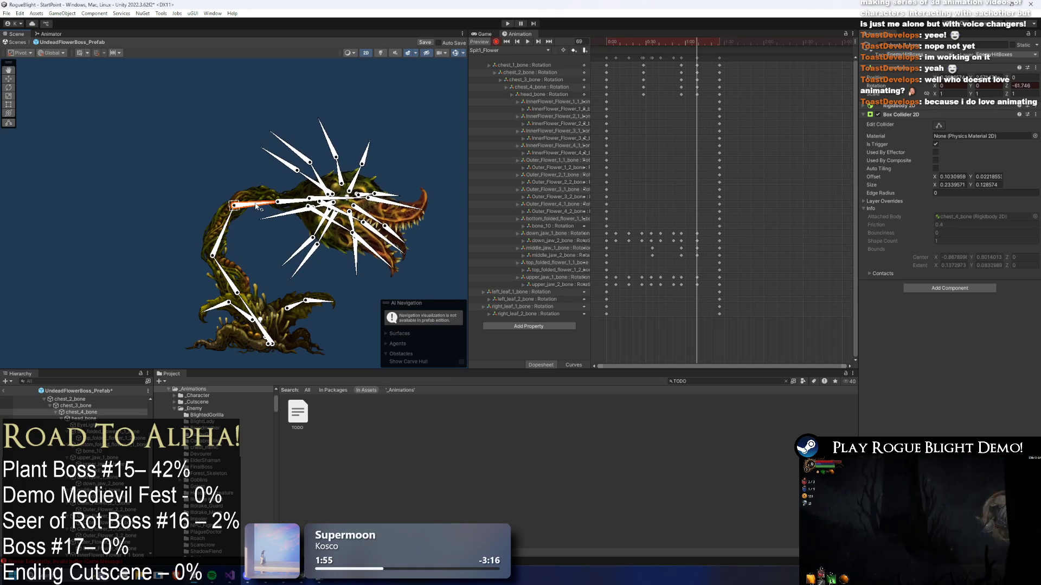
pyautogui.scroll(1, 424, 188)
pyautogui.click(425, 188)
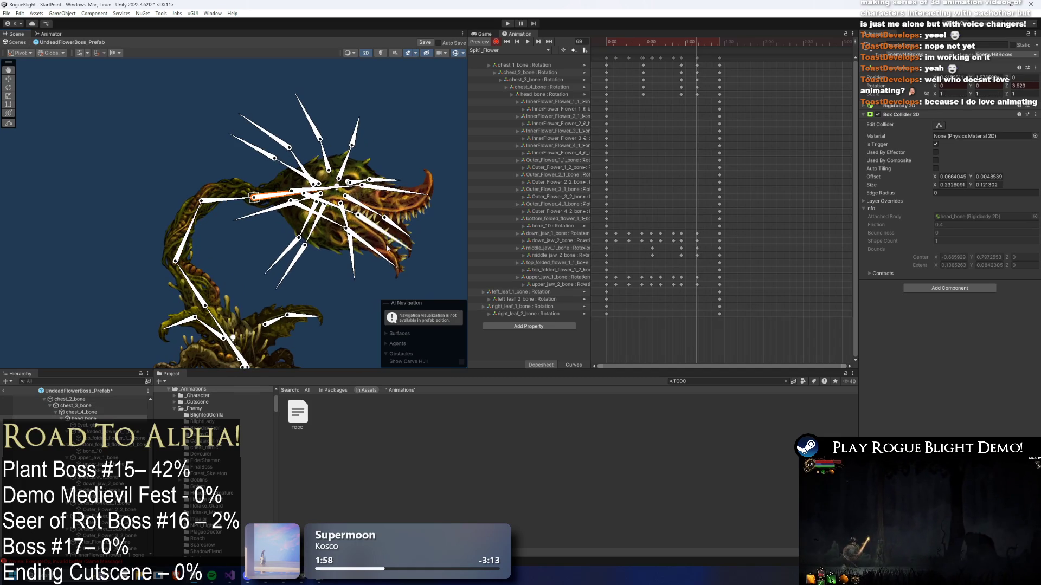
pyautogui.click(395, 240)
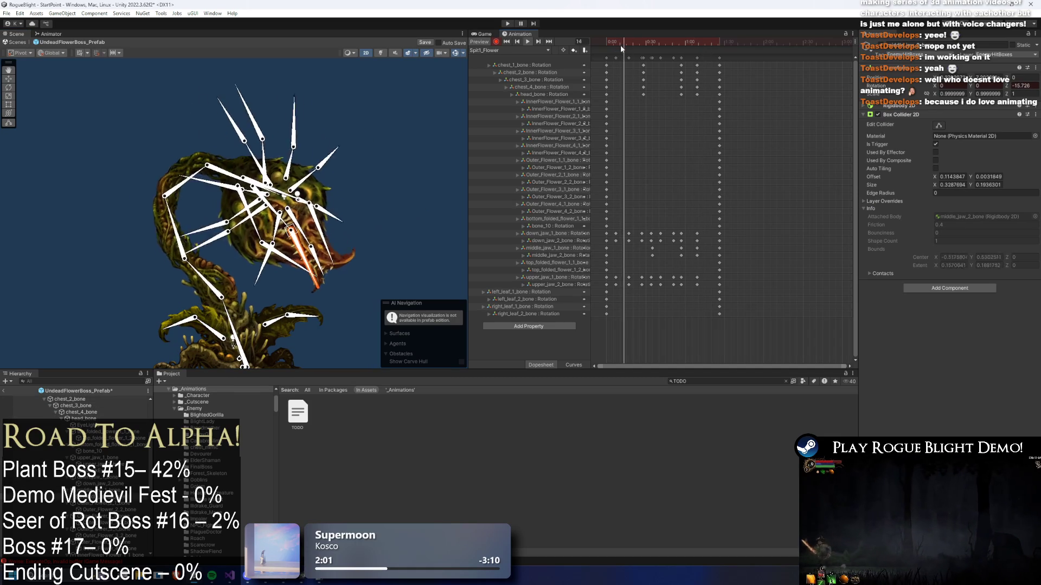
pyautogui.click(407, 233)
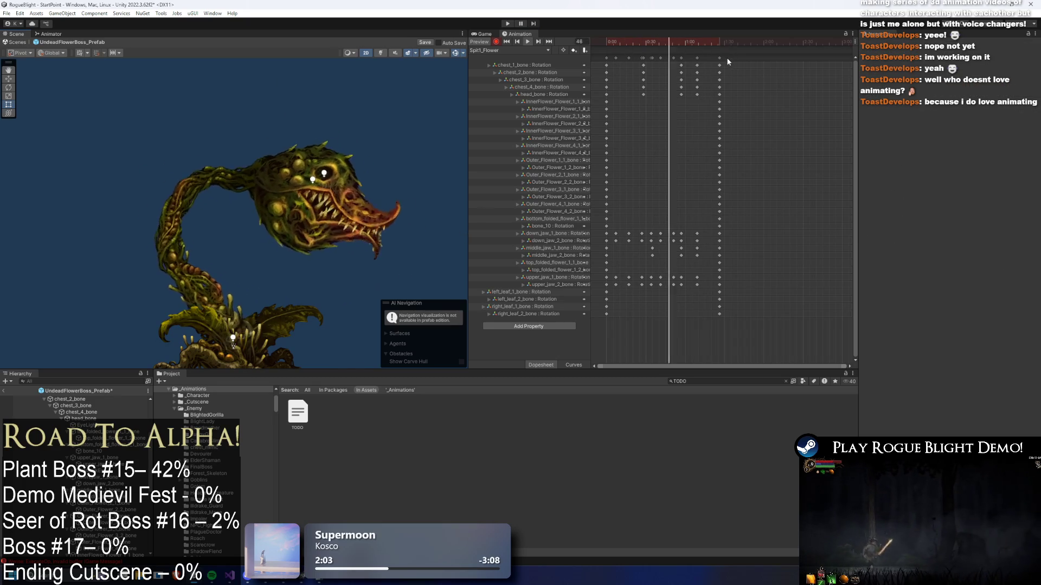
pyautogui.moveTo(721, 55); pyautogui.dragTo(743, 55)
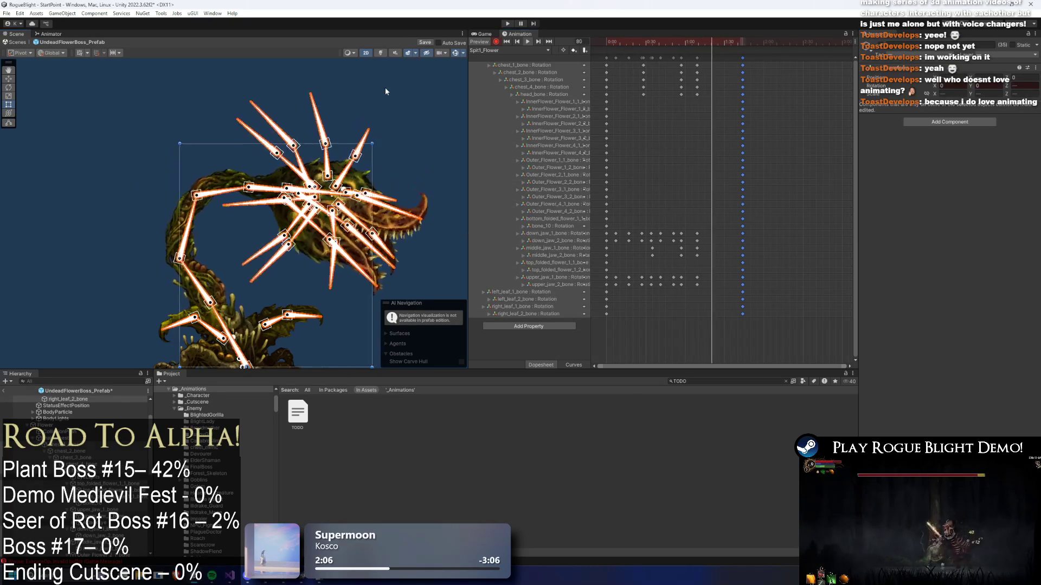
pyautogui.click(421, 109)
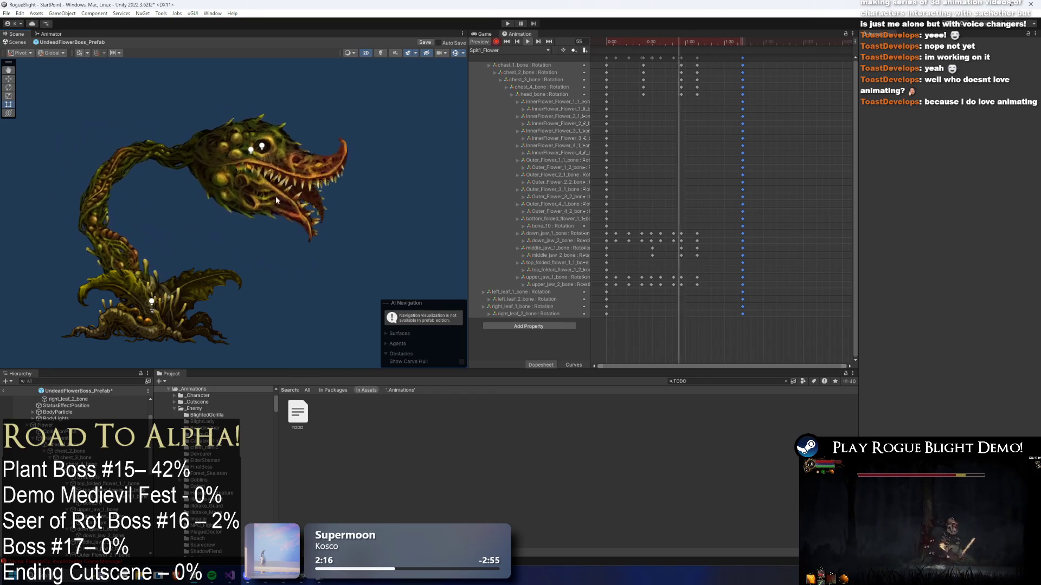
pyautogui.moveTo(265, 193); pyautogui.dragTo(174, 161)
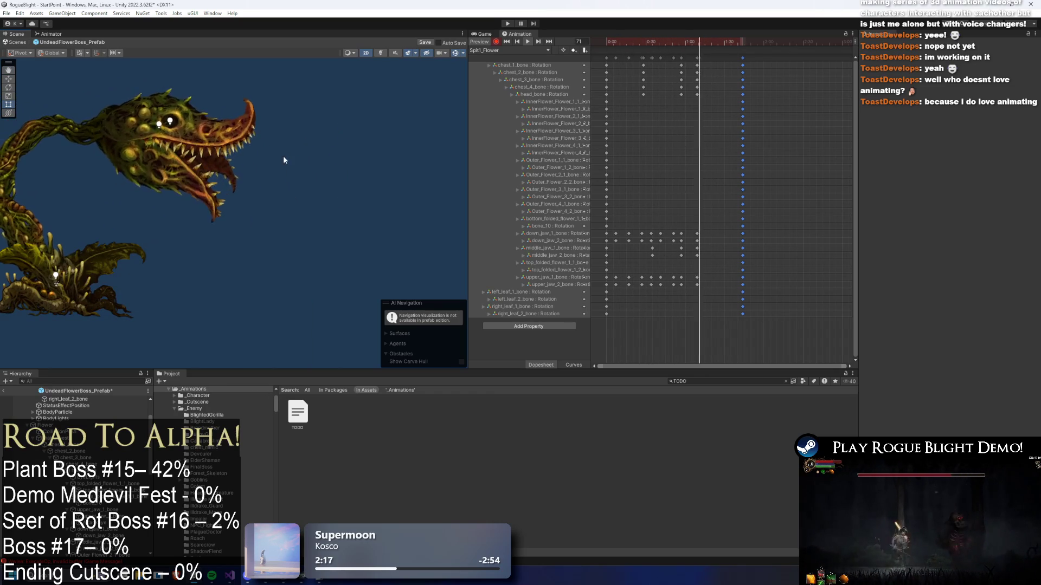
pyautogui.moveTo(629, 58); pyautogui.dragTo(633, 44)
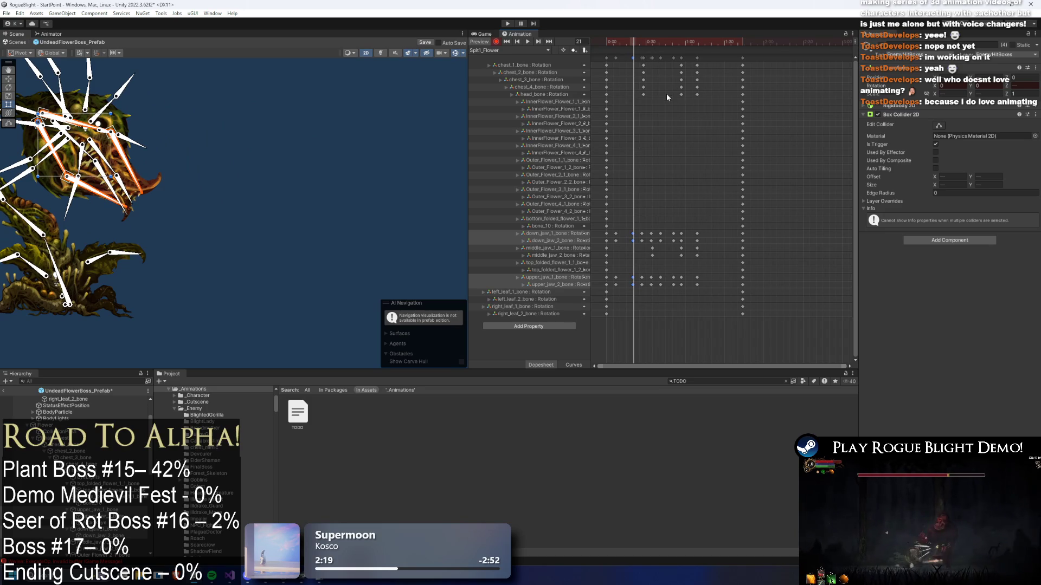
pyautogui.hotkey('ctrl', 'z')
pyautogui.moveTo(637, 44); pyautogui.dragTo(688, 46)
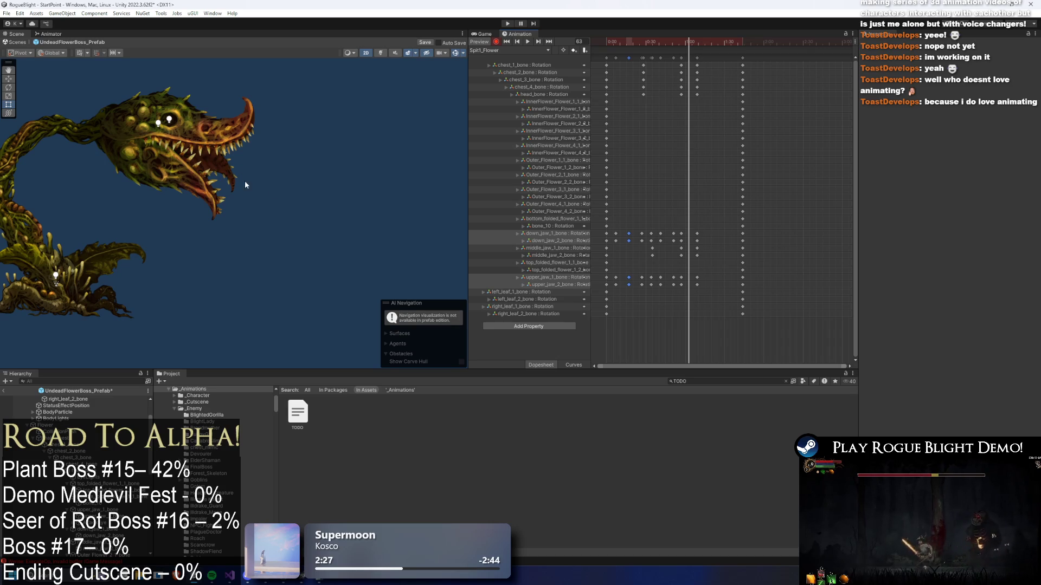
pyautogui.moveTo(689, 46); pyautogui.dragTo(682, 44)
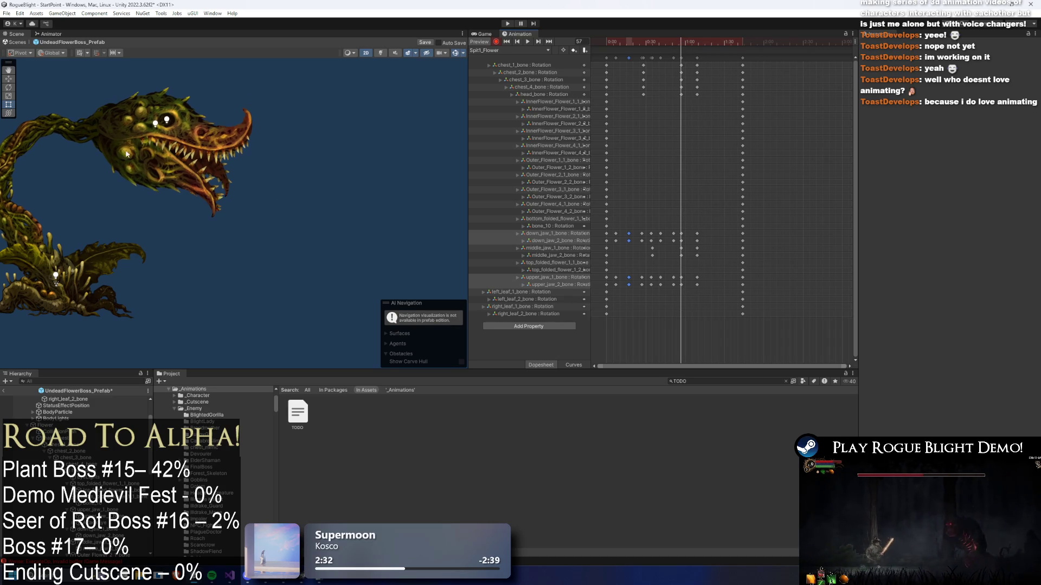
pyautogui.click(138, 135)
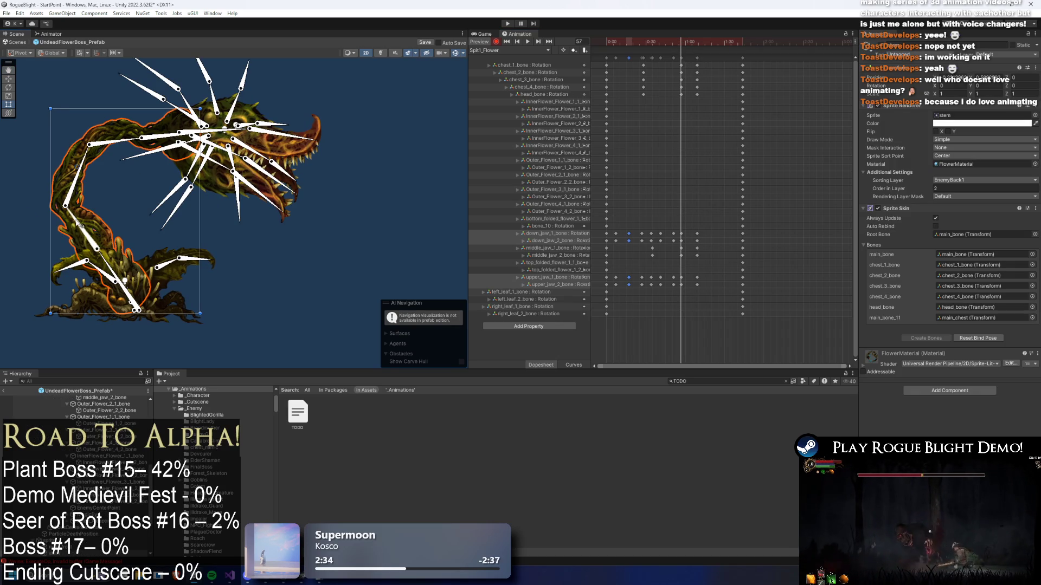
pyautogui.click(87, 177)
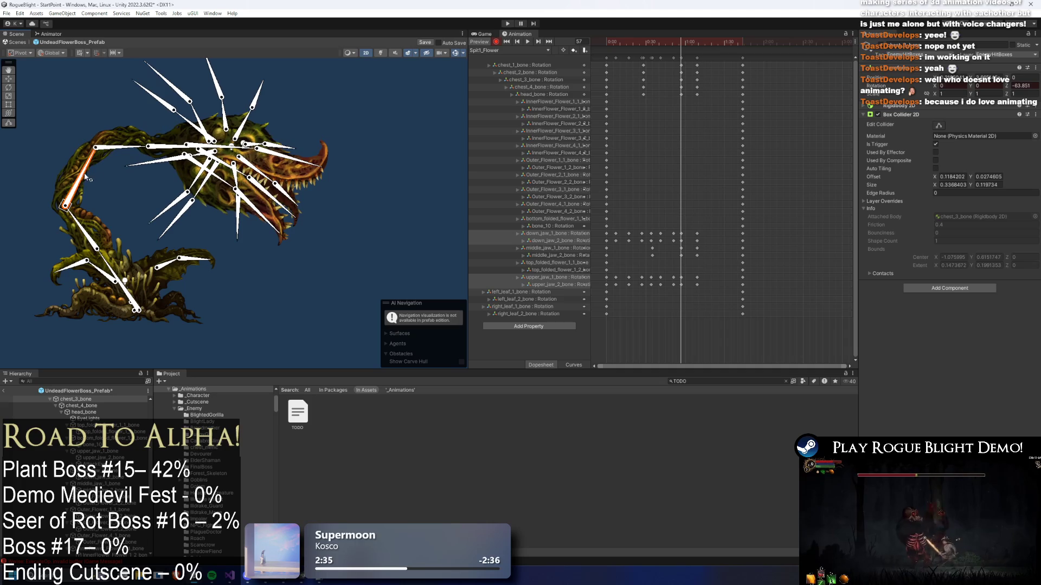
pyautogui.click(133, 145)
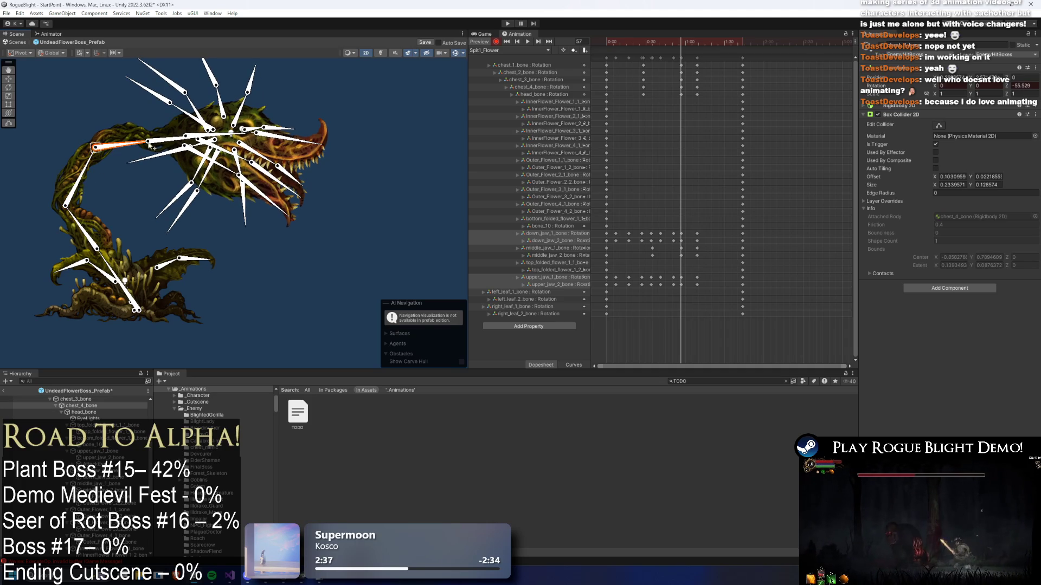
pyautogui.moveTo(165, 143); pyautogui.dragTo(169, 139)
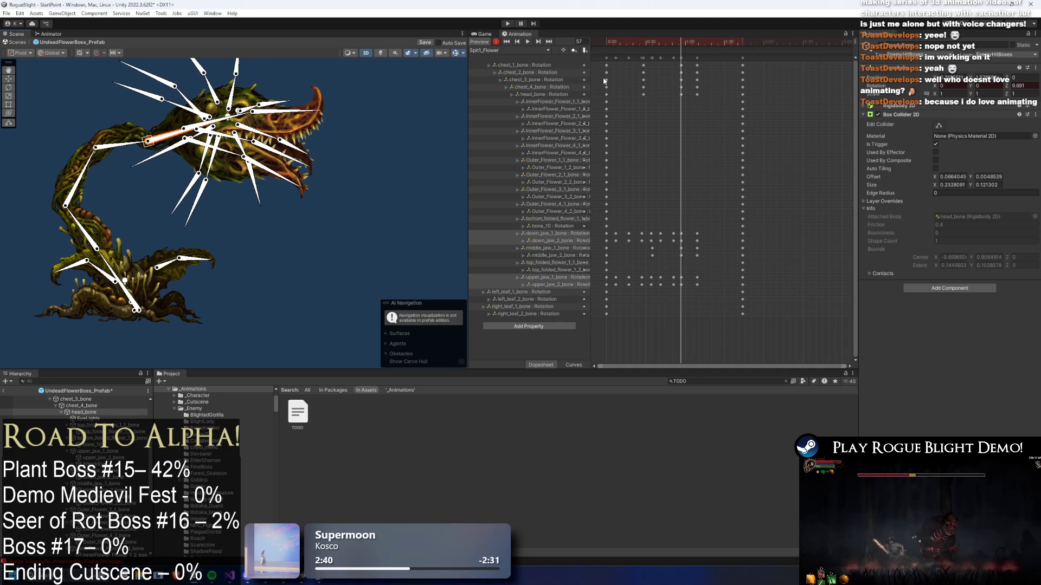
pyautogui.moveTo(688, 99); pyautogui.dragTo(687, 97)
pyautogui.moveTo(658, 34)
pyautogui.mouseDown()
pyautogui.moveTo(727, 39)
pyautogui.moveTo(697, 38)
pyautogui.mouseUp()
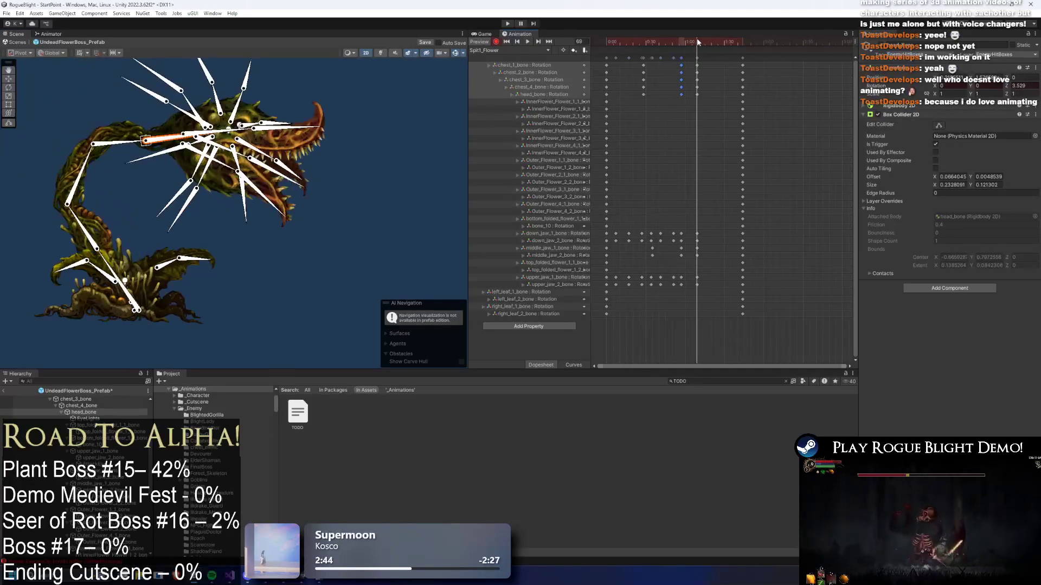
pyautogui.hotkey('ctrl', 'v')
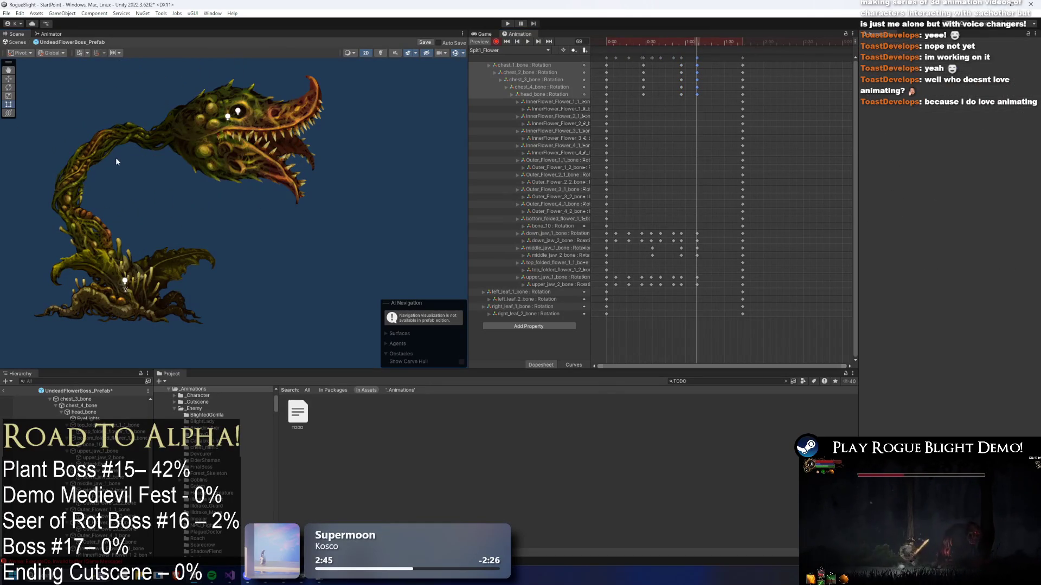
pyautogui.click(80, 163)
pyautogui.click(92, 190)
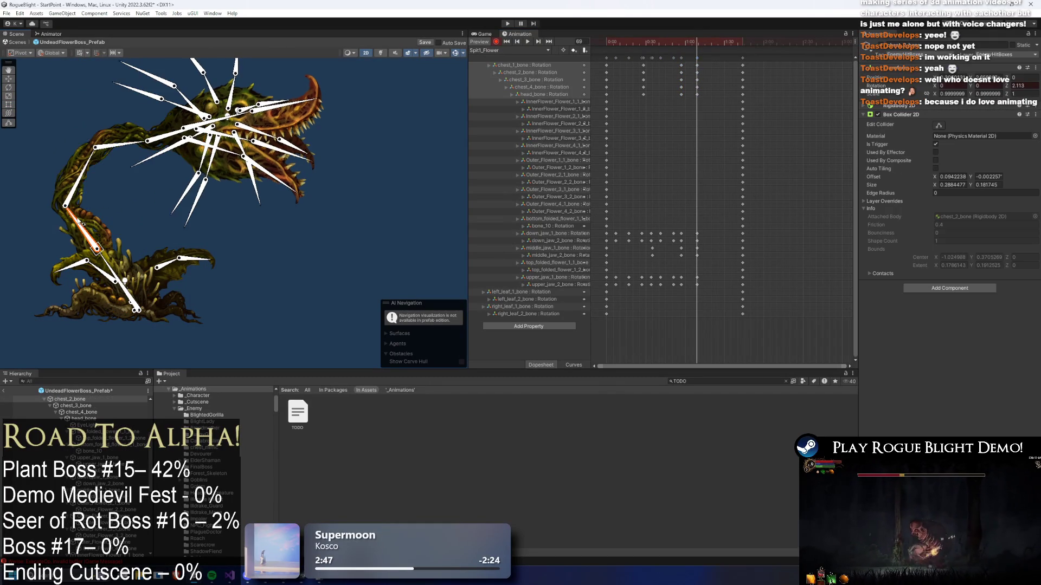
pyautogui.click(93, 177)
pyautogui.moveTo(139, 153); pyautogui.dragTo(144, 154)
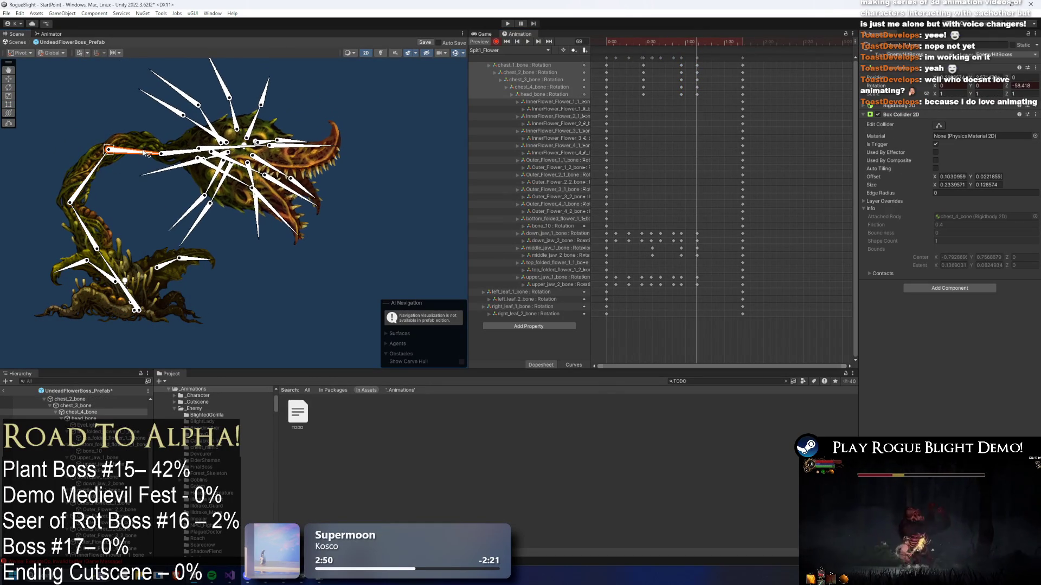
pyautogui.click(185, 153)
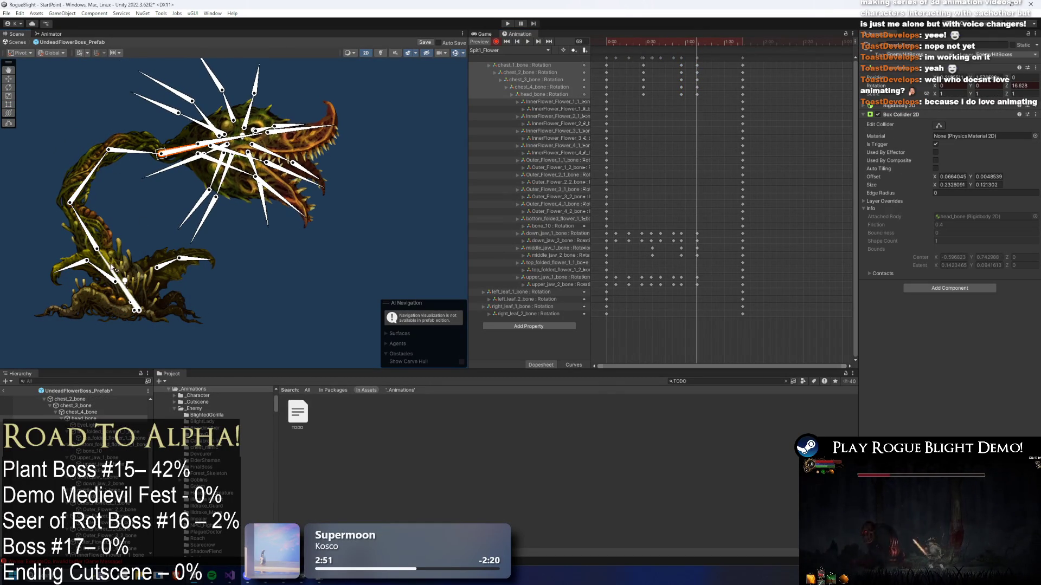
pyautogui.click(96, 222)
pyautogui.moveTo(153, 149); pyautogui.dragTo(175, 133)
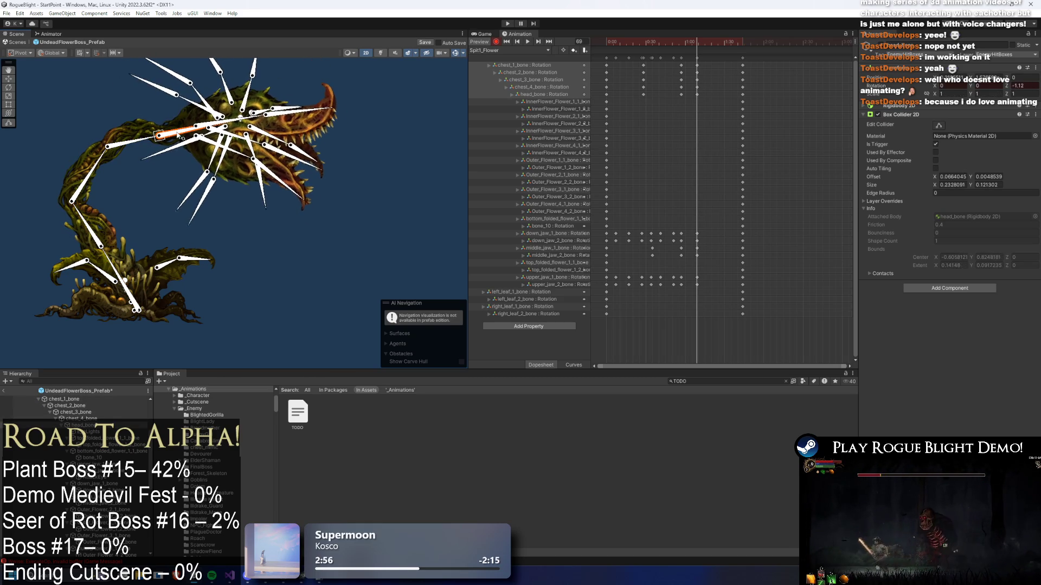
pyautogui.click(527, 41)
pyautogui.click(460, 109)
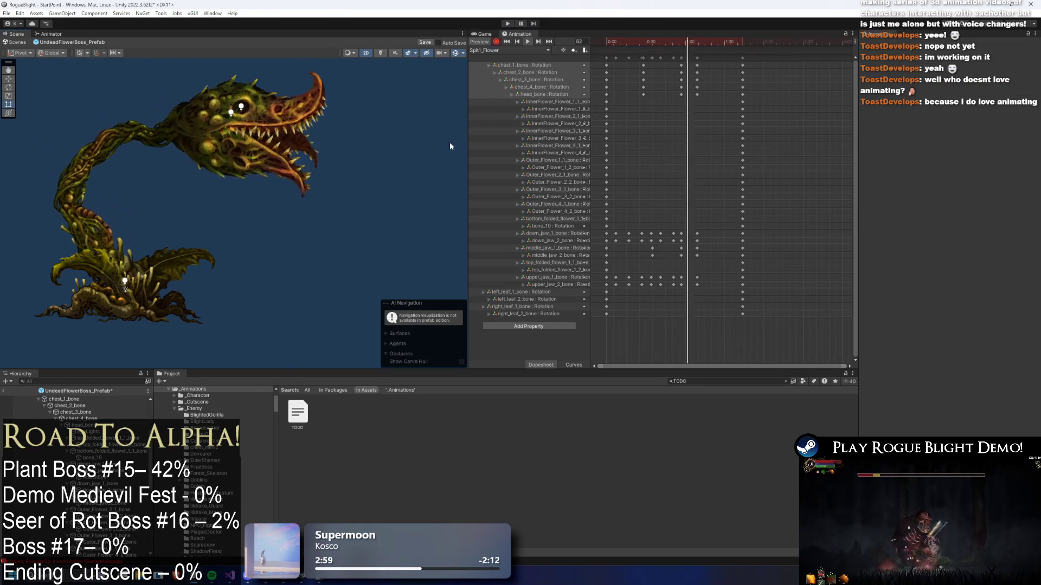
pyautogui.moveTo(701, 69)
pyautogui.mouseDown()
pyautogui.moveTo(645, 84)
pyautogui.moveTo(639, 96)
pyautogui.moveTo(706, 92)
pyautogui.moveTo(629, 95)
pyautogui.mouseUp()
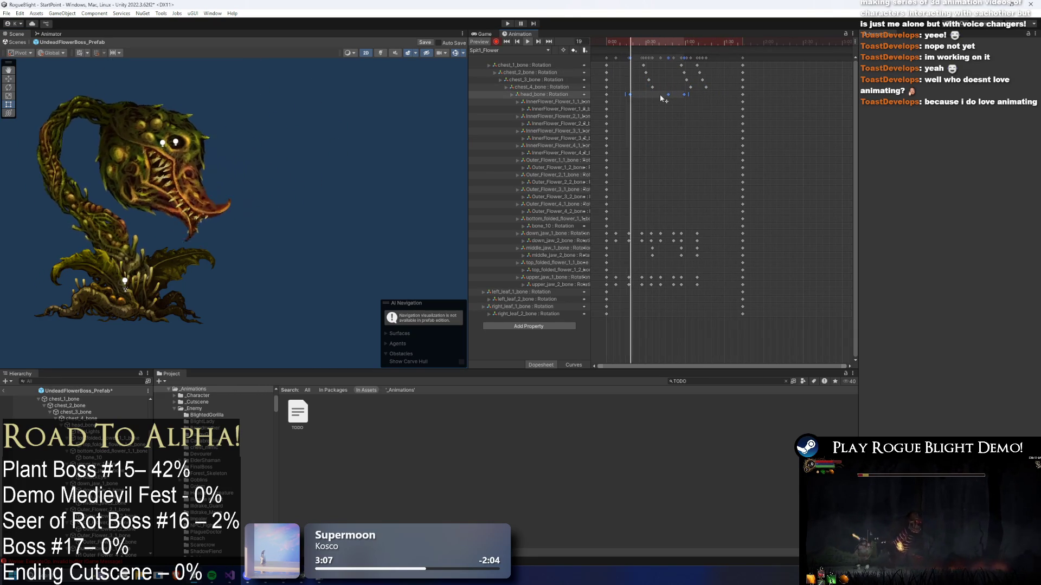
pyautogui.moveTo(650, 92); pyautogui.dragTo(662, 94)
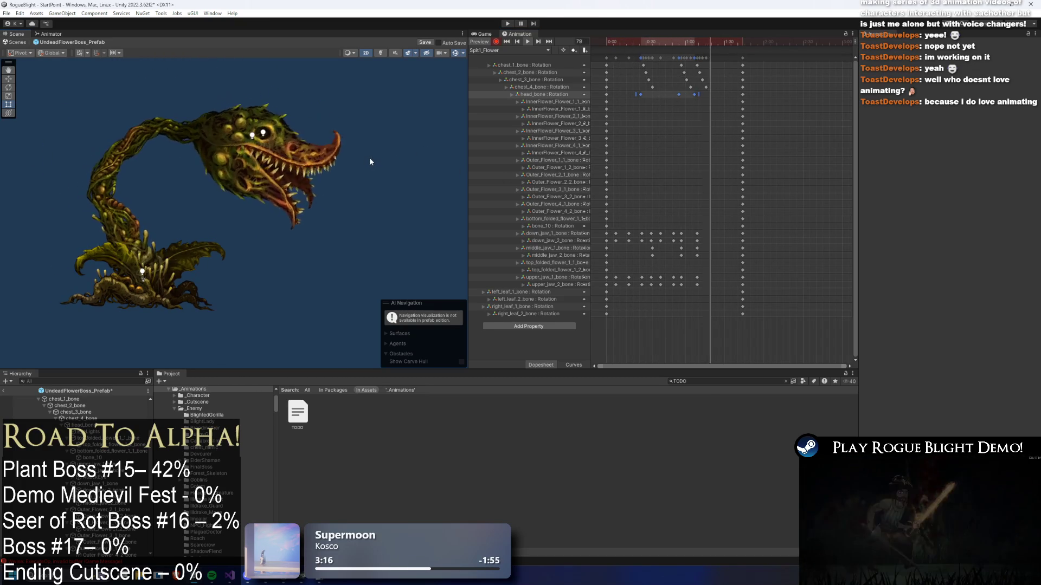
# - At frame 19, rotate the left leaf bone upward and the right leaf bone the other way
pyautogui.click(631, 43)
pyautogui.click(133, 260)
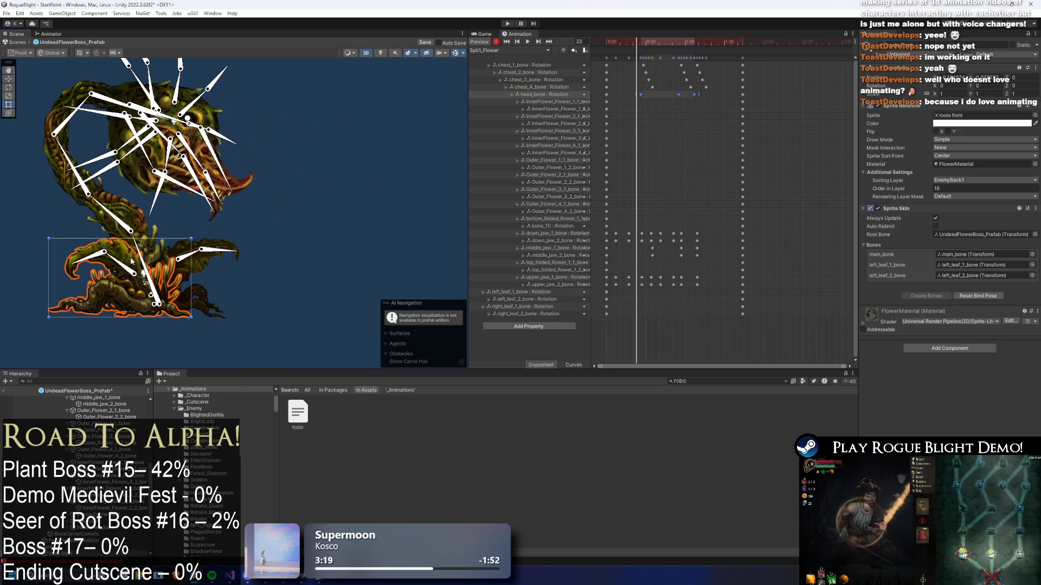
pyautogui.click(114, 271)
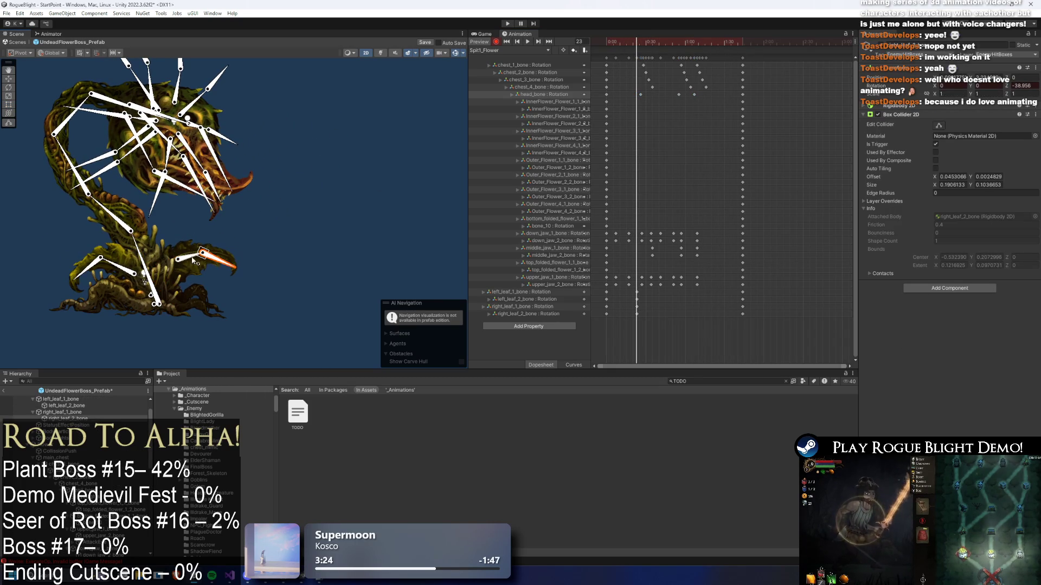
pyautogui.moveTo(631, 297)
pyautogui.mouseDown()
pyautogui.moveTo(640, 318)
pyautogui.moveTo(629, 318)
pyautogui.mouseUp()
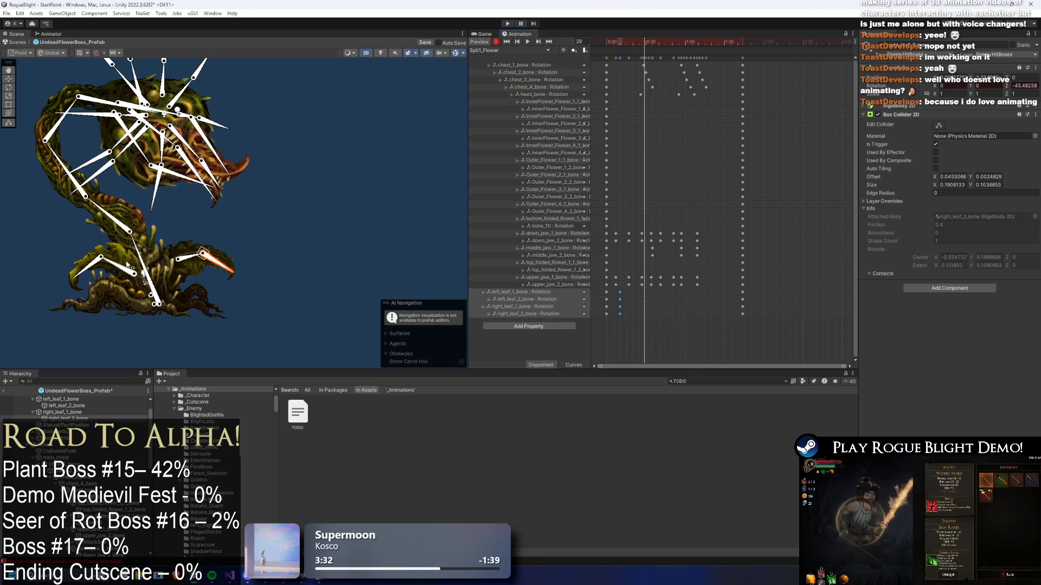
pyautogui.click(632, 42)
pyautogui.scroll(2, 97, 272)
pyautogui.click(109, 262)
pyautogui.moveTo(101, 259); pyautogui.dragTo(89, 259)
pyautogui.click(204, 253)
pyautogui.moveTo(204, 253); pyautogui.dragTo(250, 252)
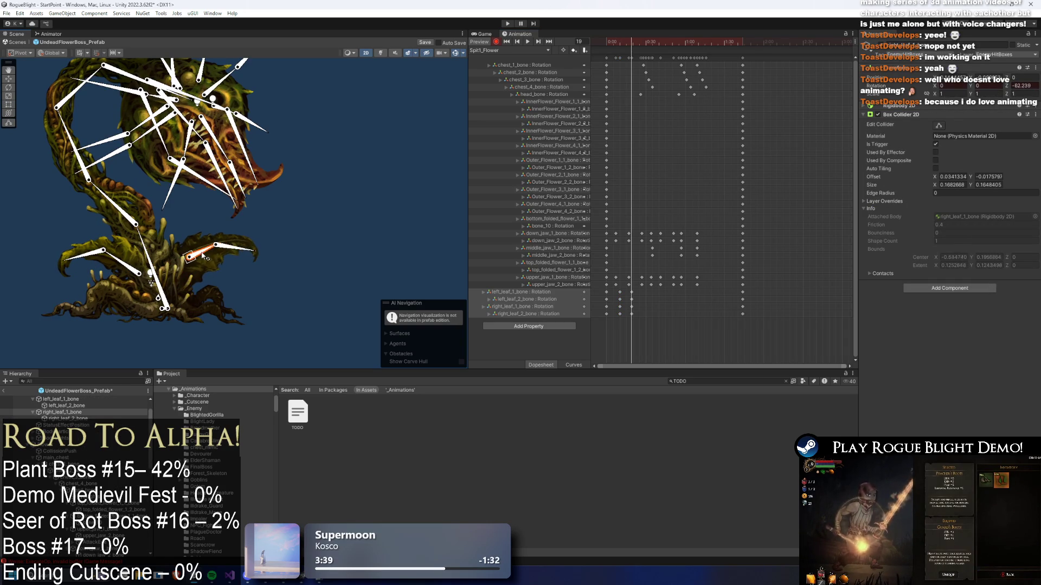
pyautogui.click(75, 255)
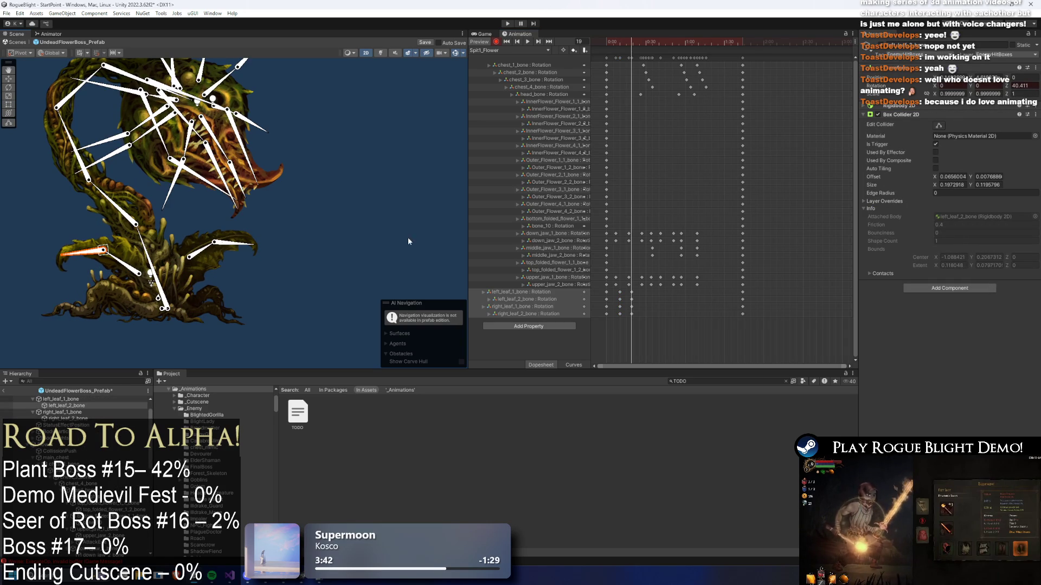
# - Paste the leaf keyframes at frames 27, 36, 51 and 60 to repeat the sway
pyautogui.moveTo(635, 42); pyautogui.dragTo(642, 41)
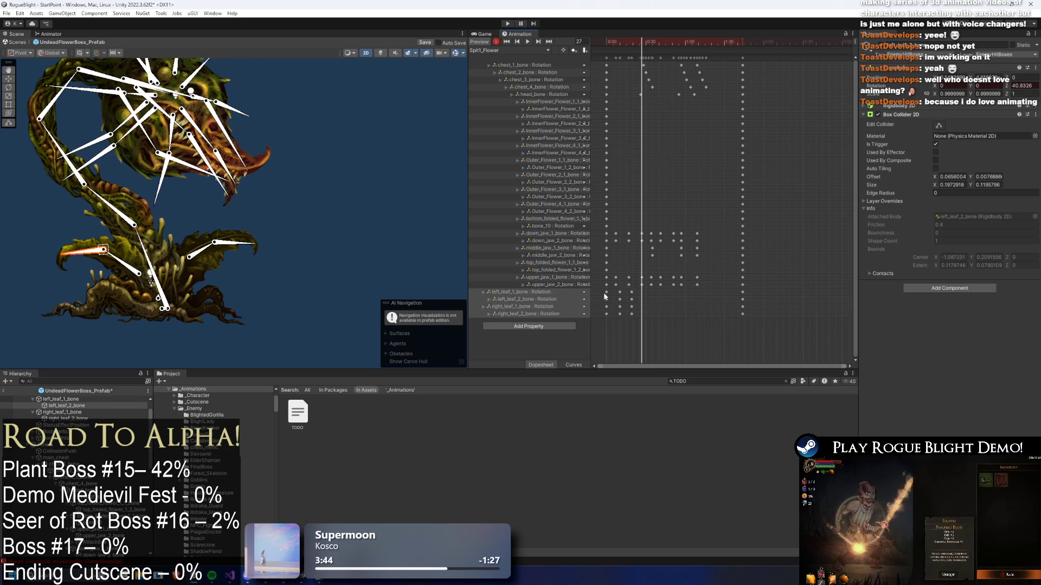
pyautogui.hotkey('ctrl', 'v')
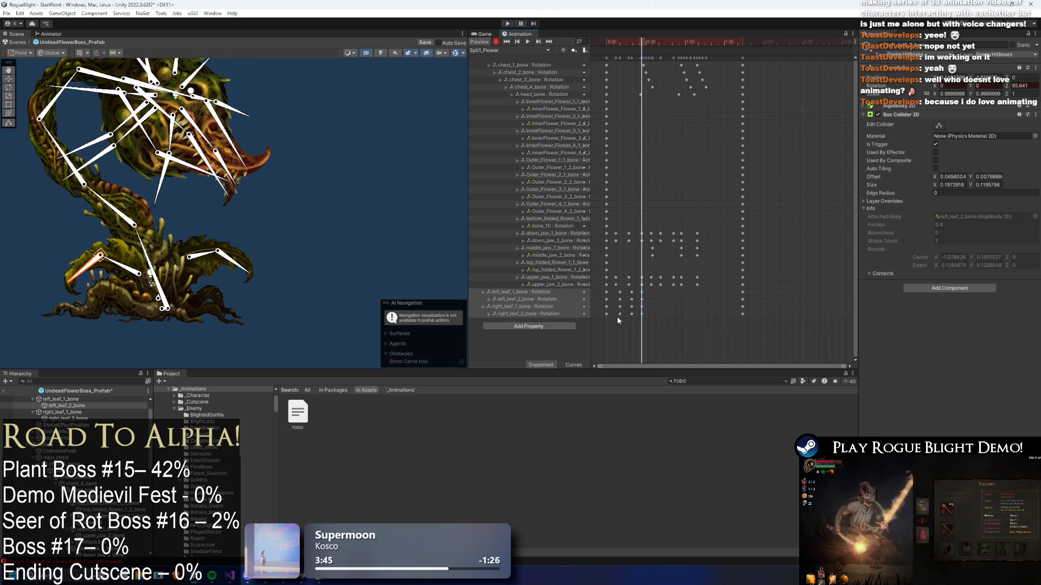
pyautogui.moveTo(649, 40); pyautogui.dragTo(653, 36)
pyautogui.moveTo(647, 290)
pyautogui.mouseDown()
pyautogui.moveTo(637, 313)
pyautogui.moveTo(640, 295)
pyautogui.moveTo(655, 296)
pyautogui.mouseUp()
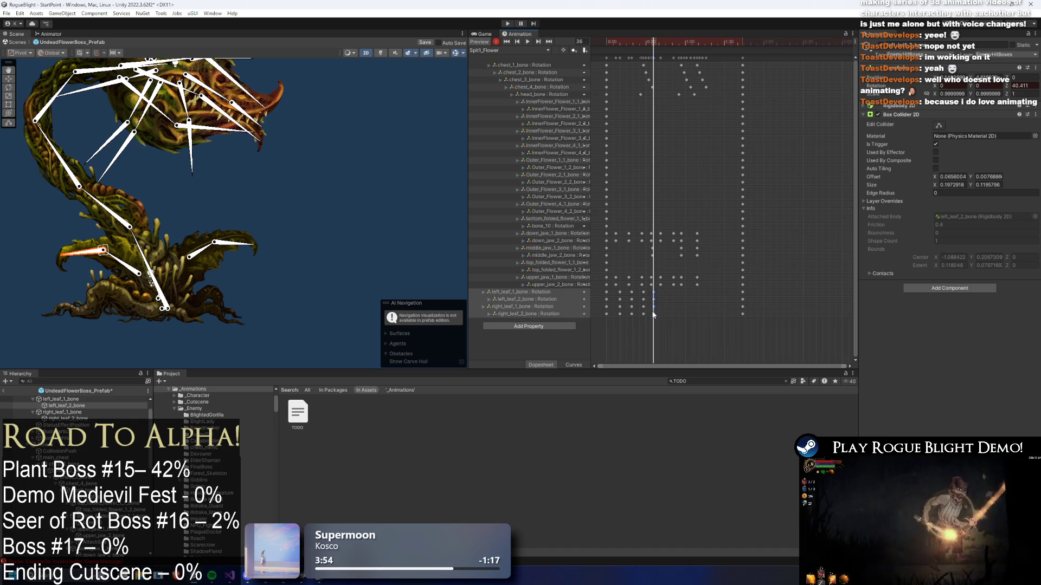
pyautogui.moveTo(649, 42); pyautogui.dragTo(665, 45)
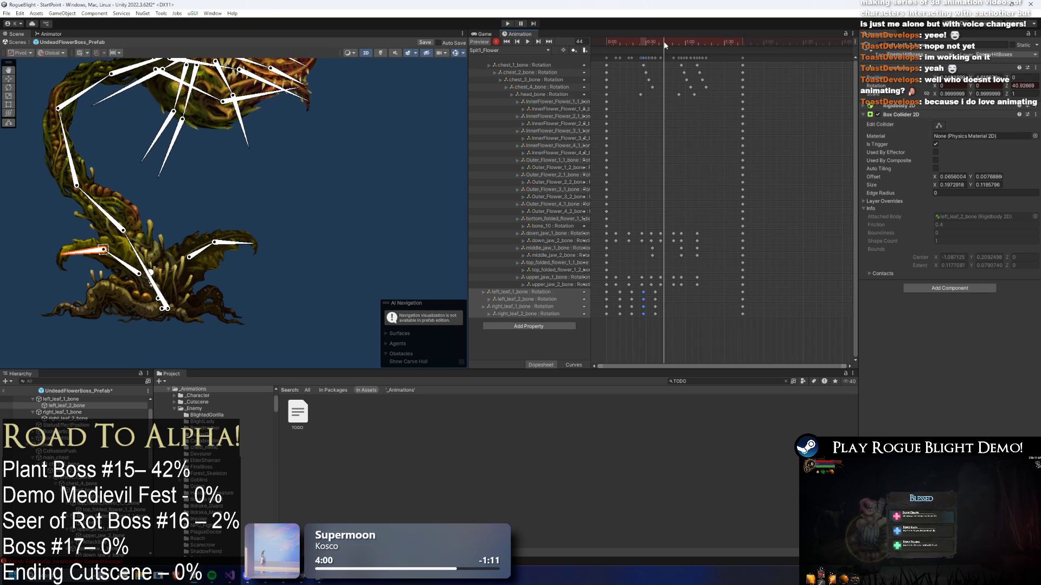
pyautogui.hotkey('ctrl', 'v')
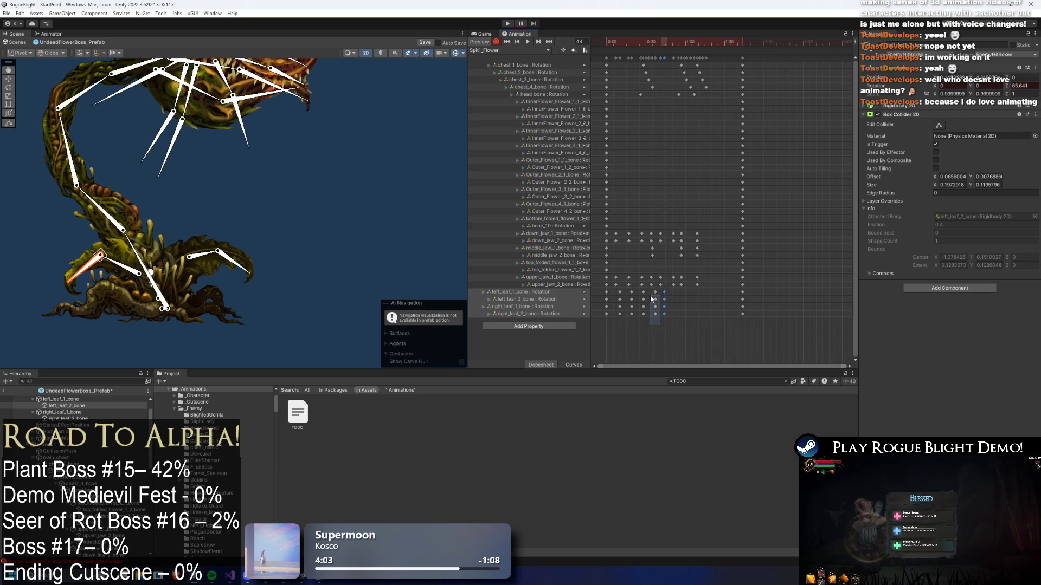
pyautogui.moveTo(674, 42); pyautogui.dragTo(675, 44)
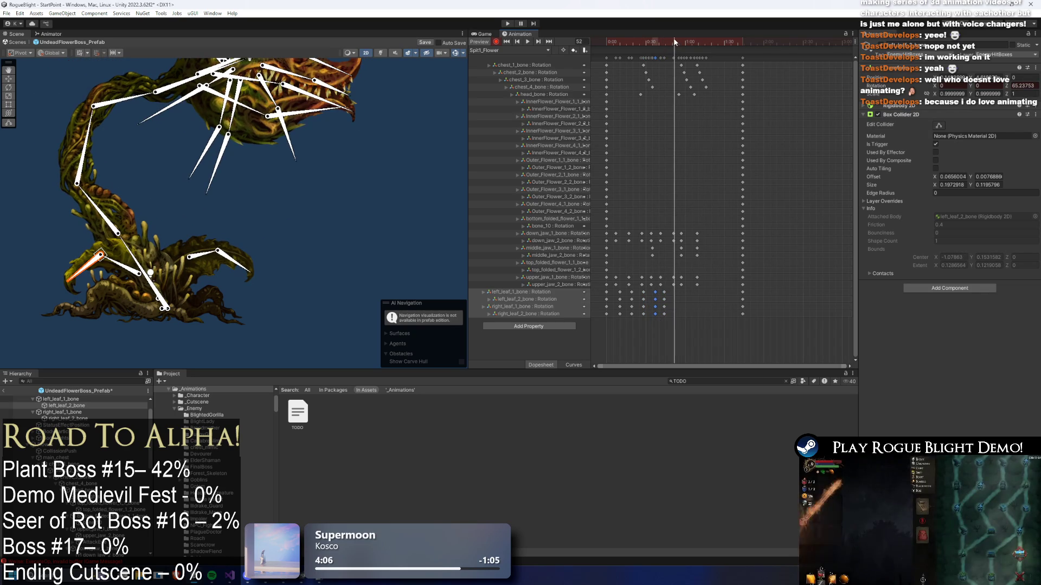
pyautogui.click(674, 38)
pyautogui.hotkey('ctrl', 'v')
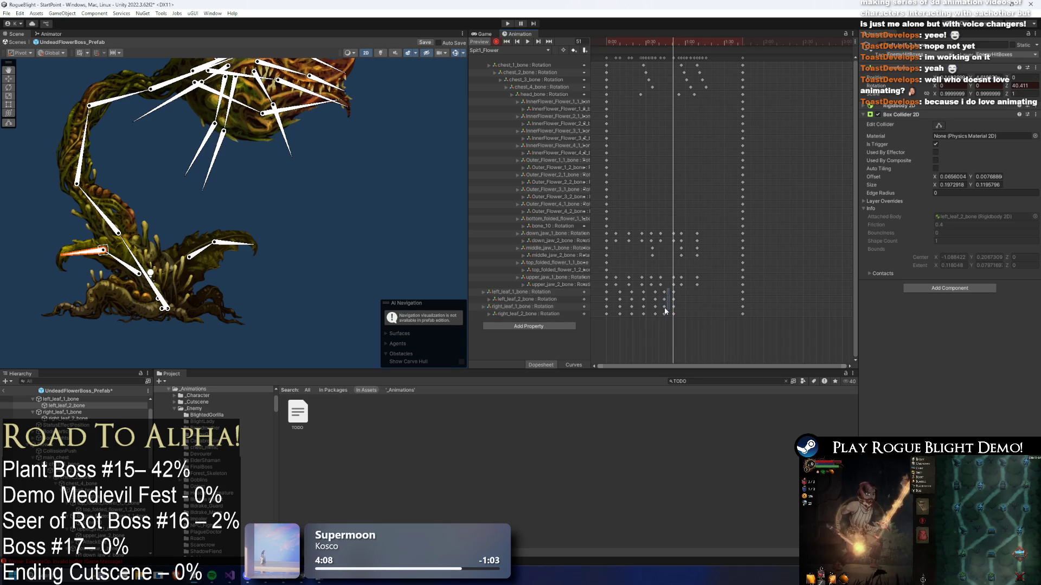
pyautogui.moveTo(686, 41); pyautogui.dragTo(686, 39)
pyautogui.hotkey('ctrl', 'v')
# - Preview the sway, delete the extra leaf keyframes at frame 69, and review all leaf keys
pyautogui.click(527, 42)
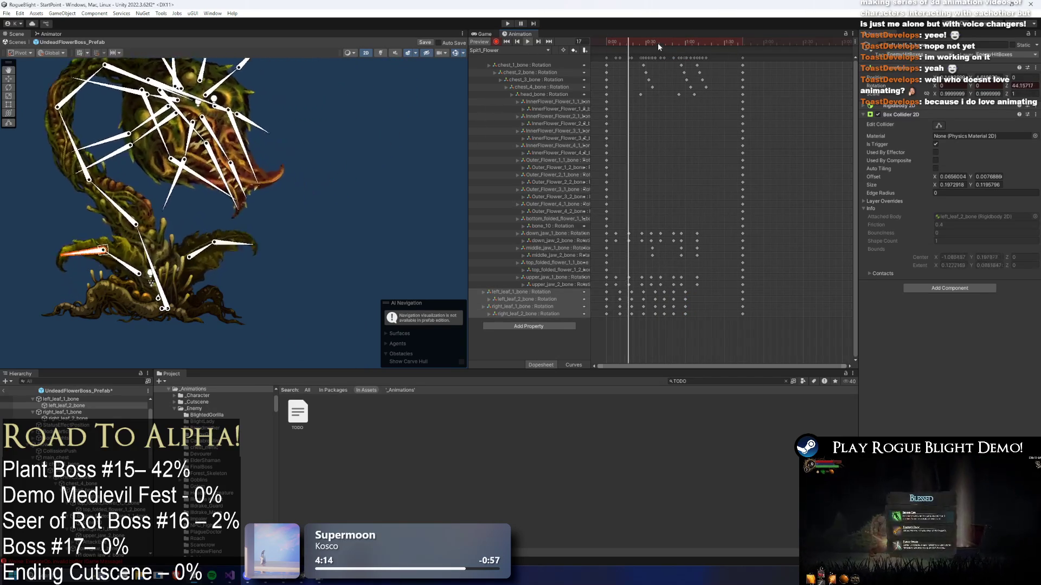
pyautogui.click(696, 42)
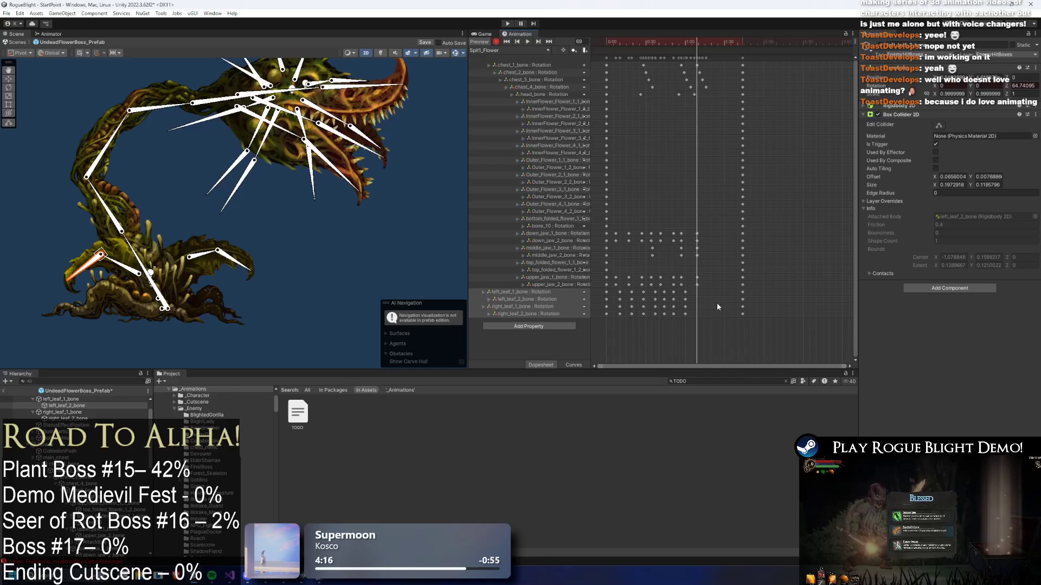
pyautogui.press('Delete')
pyautogui.moveTo(698, 42); pyautogui.dragTo(700, 41)
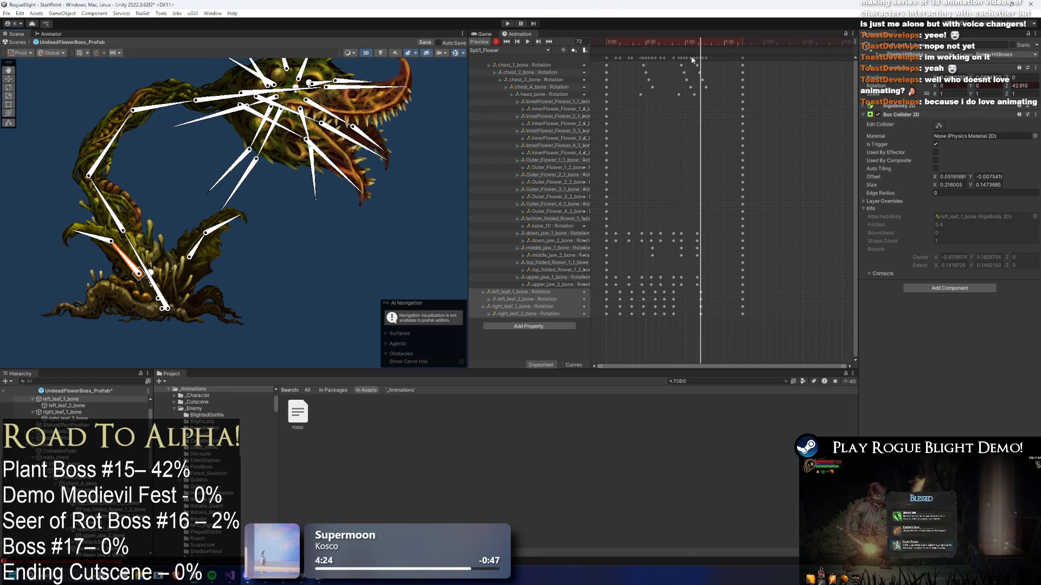
pyautogui.press('space')
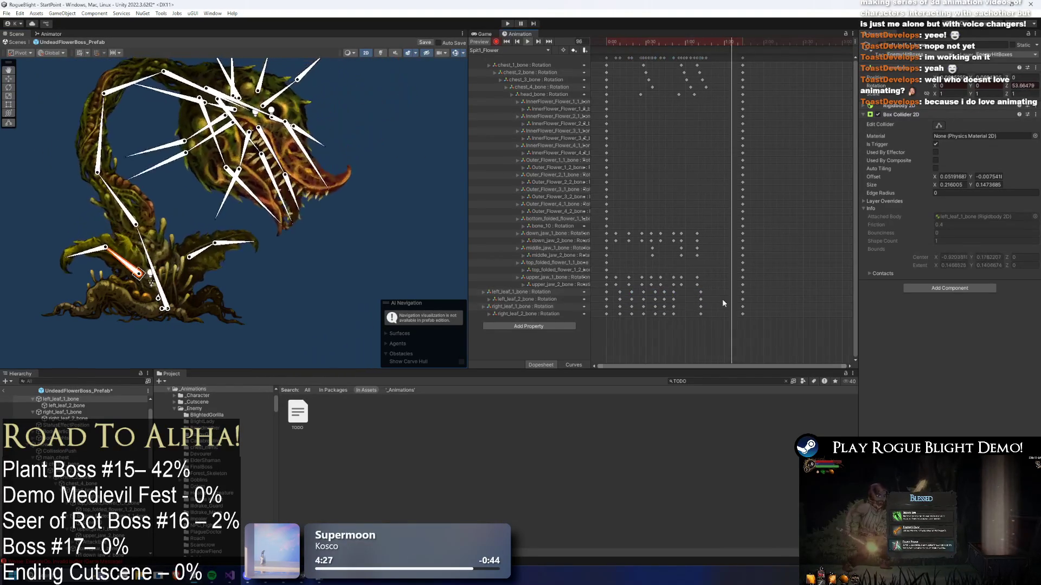
pyautogui.moveTo(613, 311)
pyautogui.mouseDown()
pyautogui.moveTo(705, 296)
pyautogui.moveTo(687, 314)
pyautogui.mouseUp()
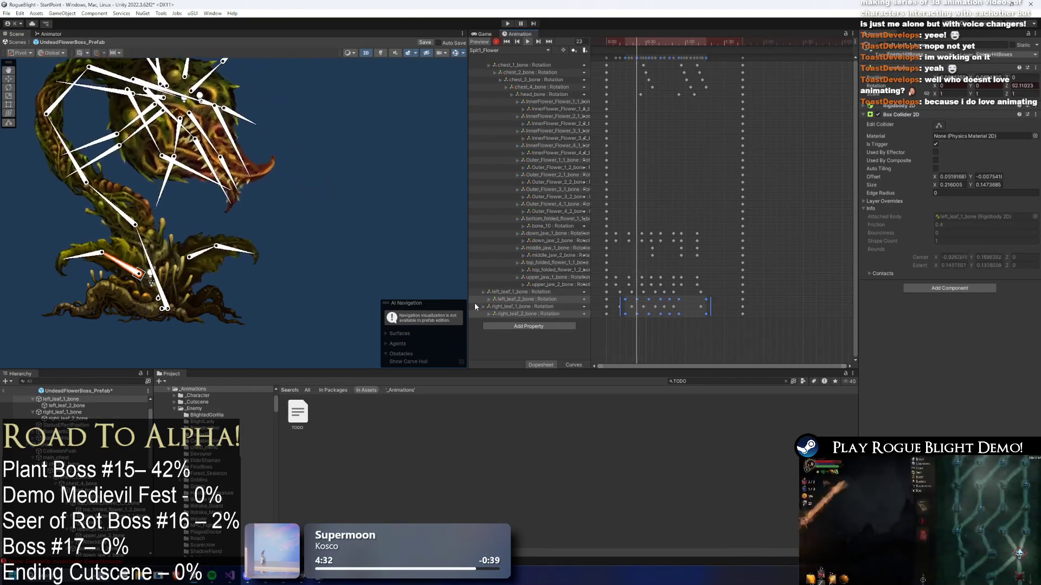
pyautogui.click(297, 256)
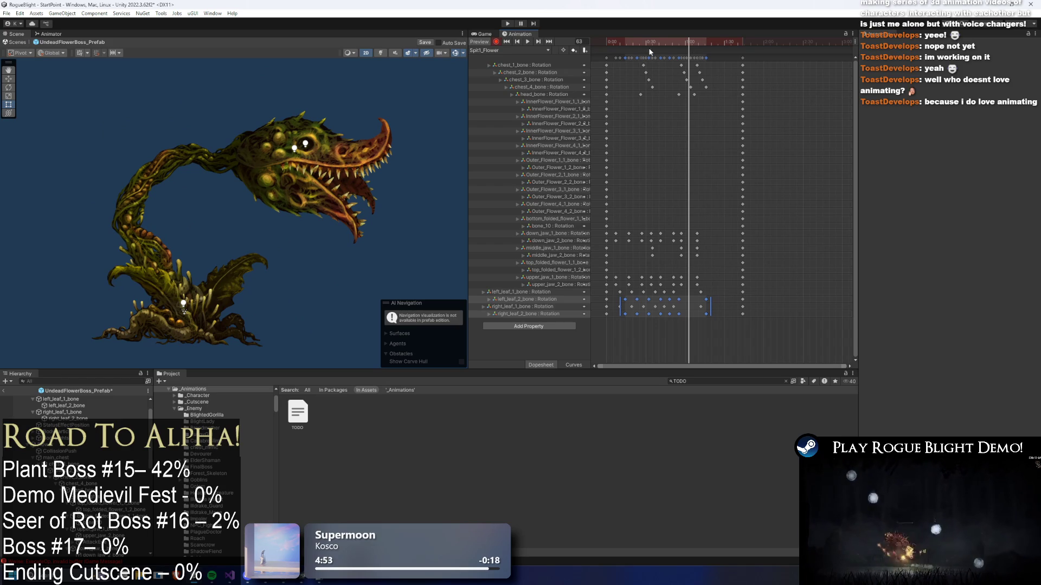
# - Scrub the timeline between frames 51 and 84 to review the leaf sway
pyautogui.moveTo(689, 43); pyautogui.dragTo(716, 45)
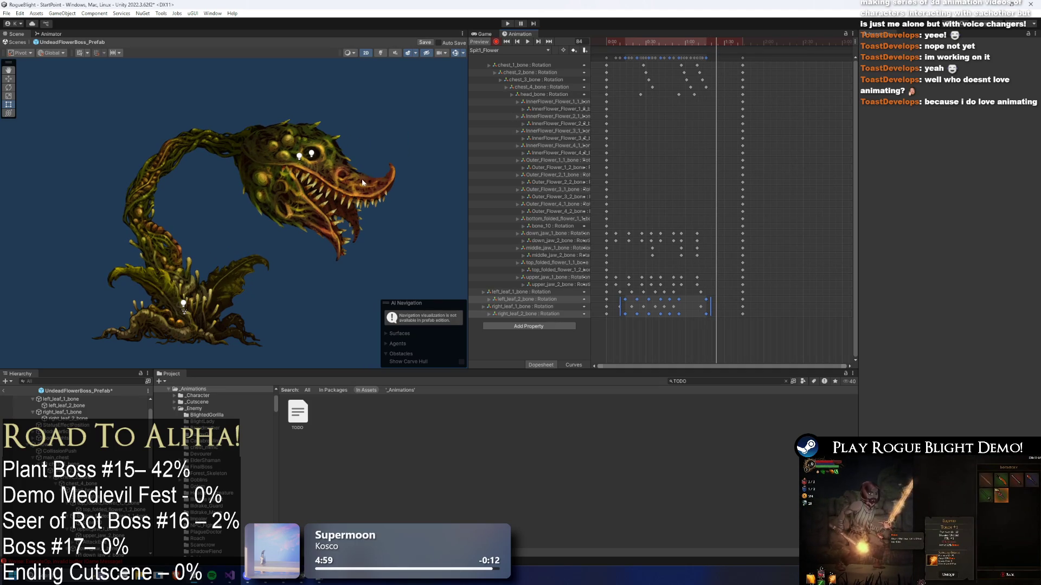
pyautogui.click(697, 42)
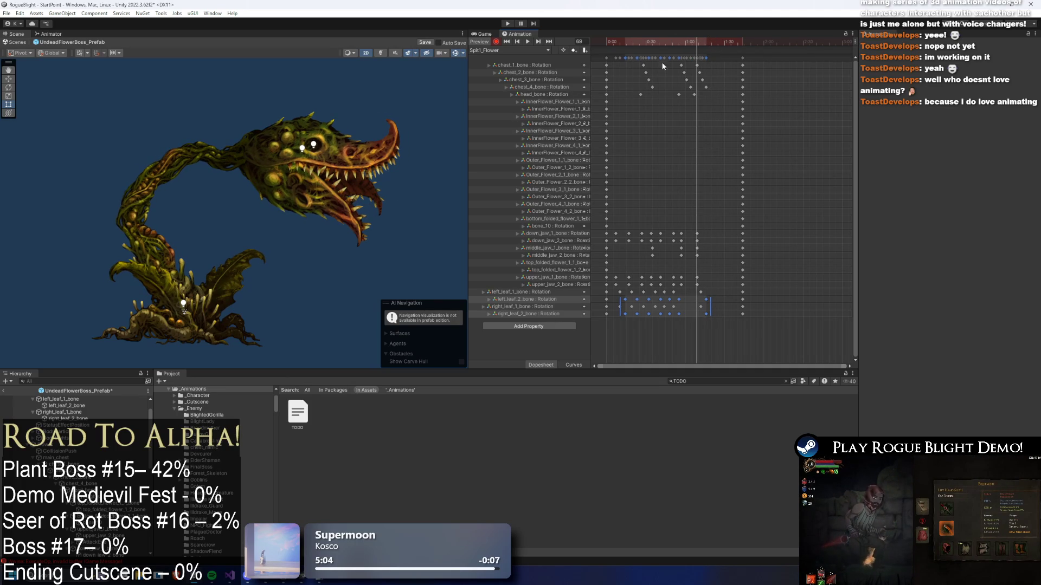
pyautogui.click(673, 38)
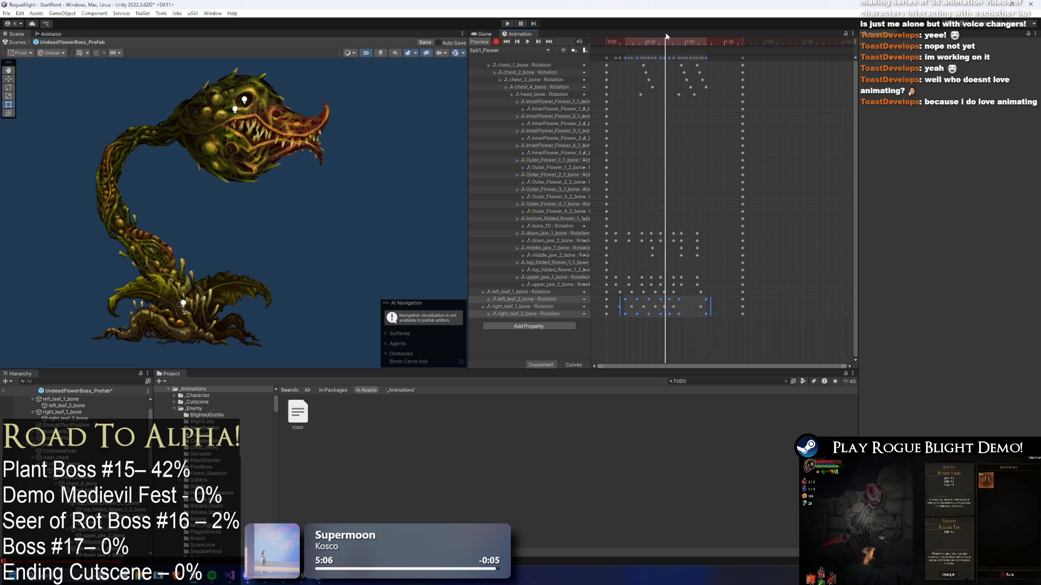
pyautogui.moveTo(674, 36)
pyautogui.mouseDown()
pyautogui.moveTo(725, 46)
pyautogui.moveTo(697, 43)
pyautogui.mouseUp()
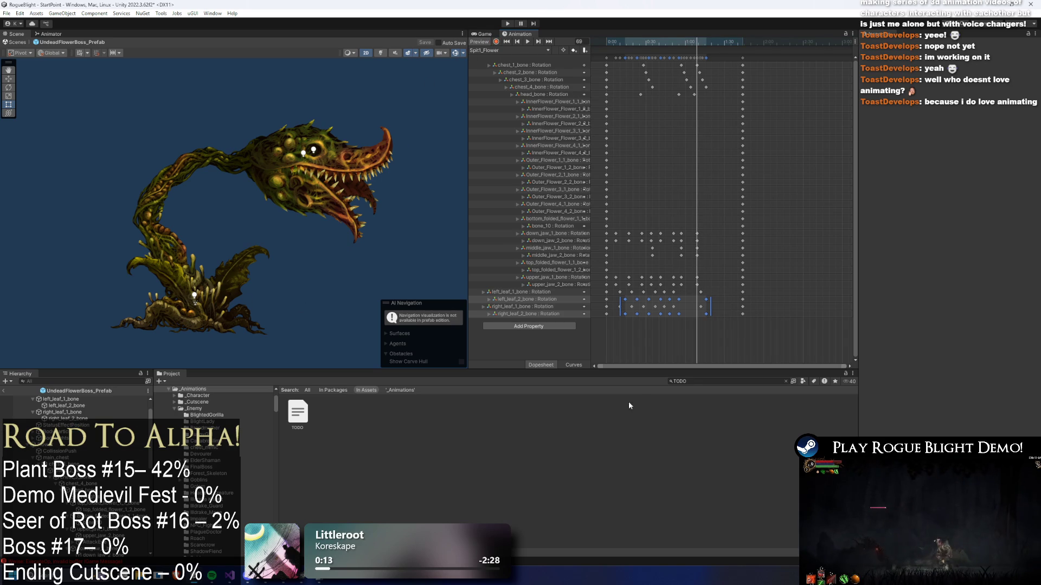
# - Find the Spit1_Flower clip, then browse the flower clips from Switch_MAGIC_TO_ATTACK_FORM to stun_long_Around_Flower
pyautogui.write('pl')
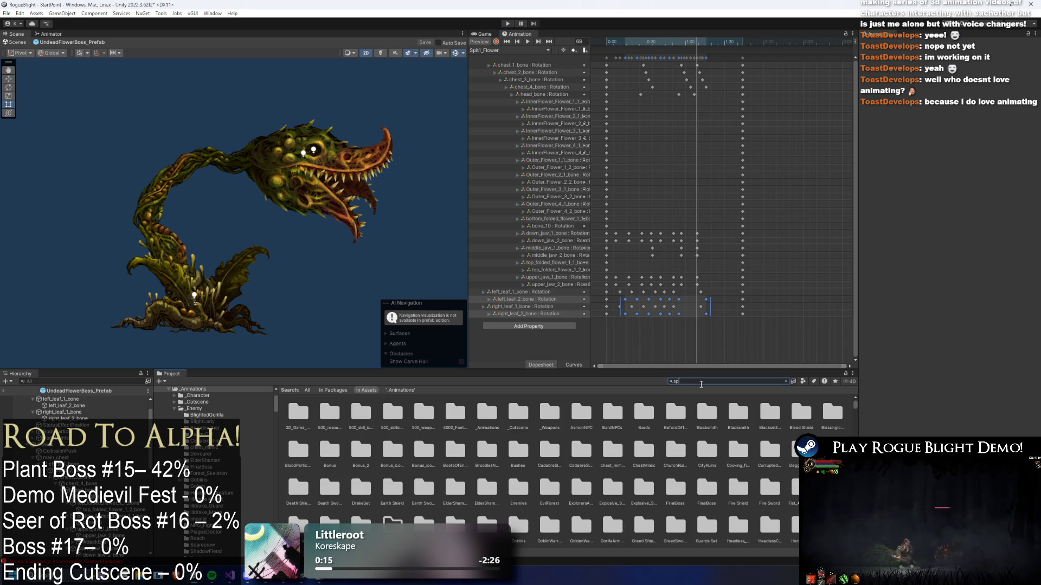
pyautogui.write(' f')
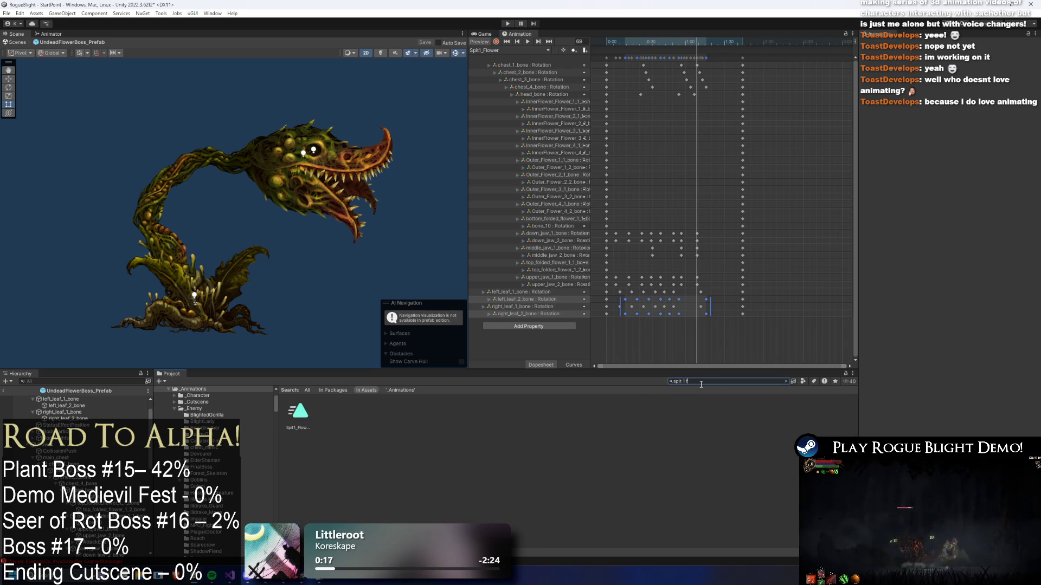
pyautogui.press('Down')
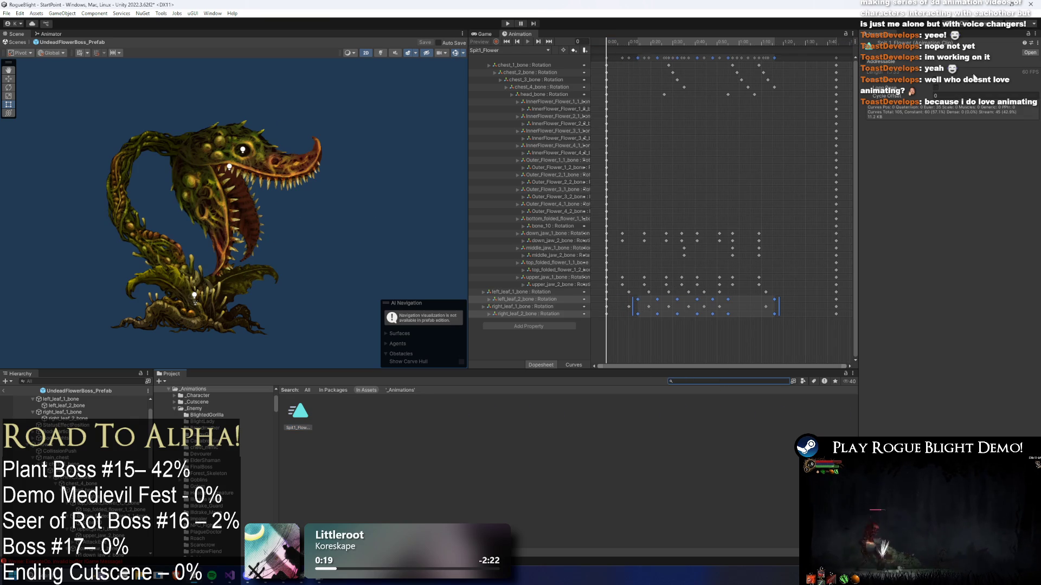
pyautogui.press('Escape')
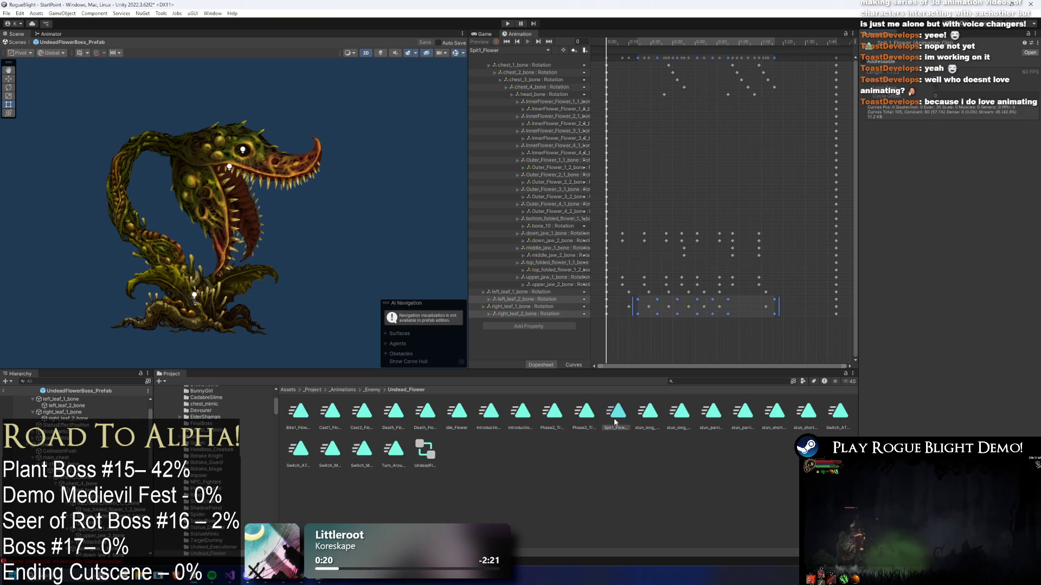
pyautogui.press('Right')
pyautogui.press('Right')
pyautogui.press('Right')
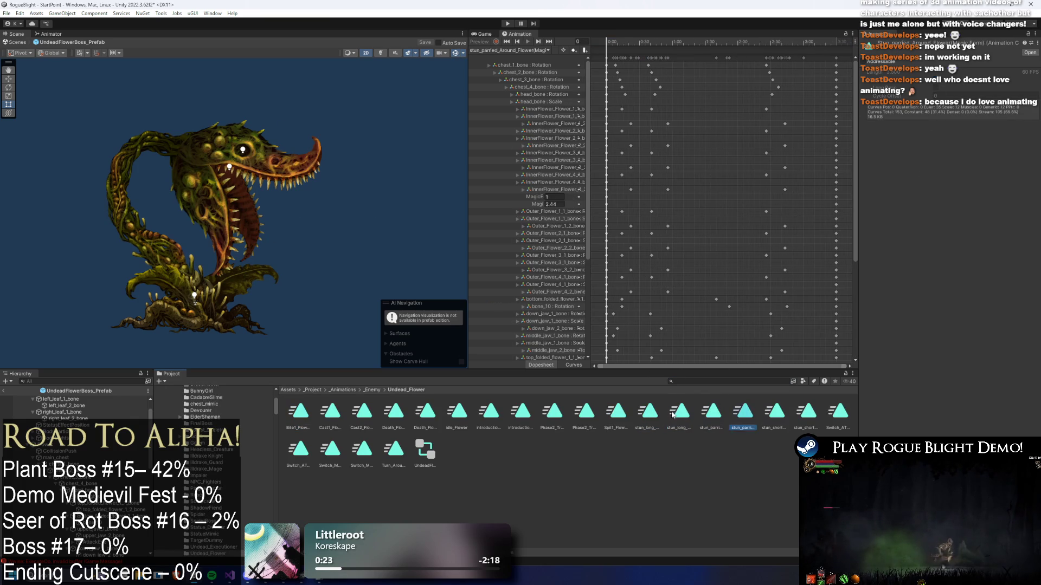
pyautogui.press('Right')
pyautogui.press('Right')
pyautogui.press('Right')
pyautogui.press('Up')
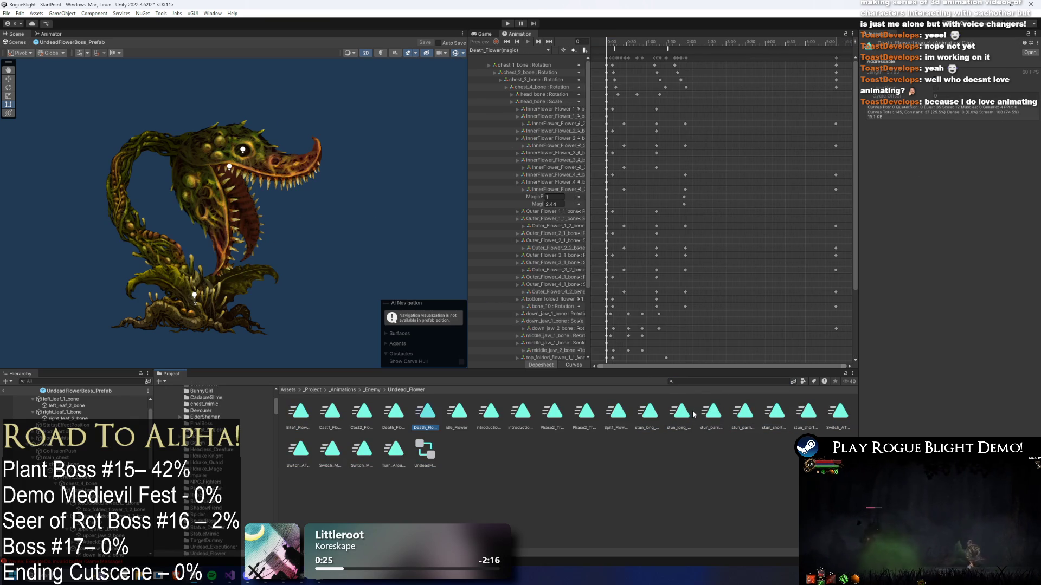
pyautogui.press('Right')
pyautogui.press('Right')
pyautogui.press('Right')
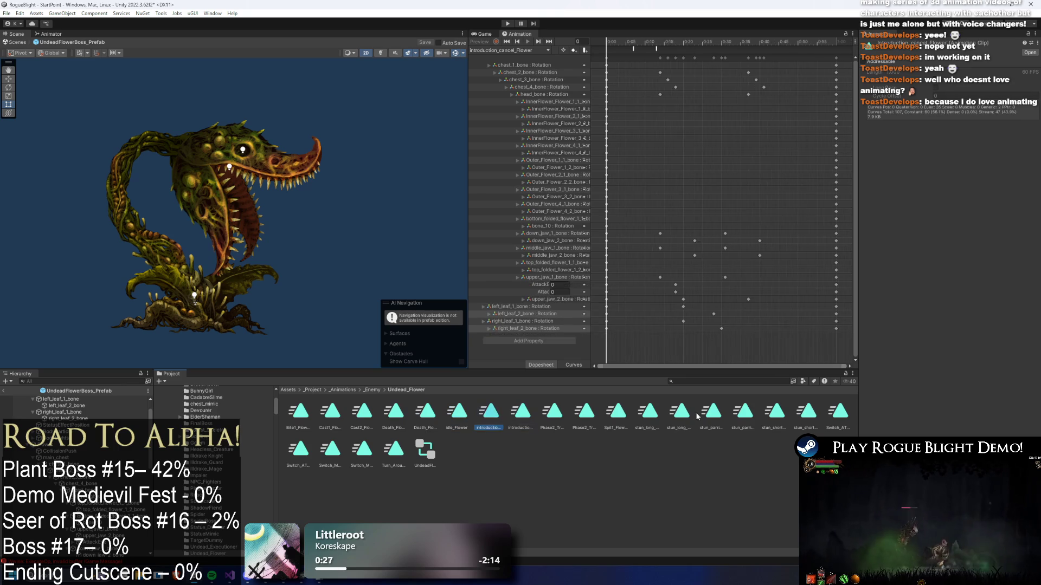
pyautogui.press('Right')
pyautogui.press('Right')
pyautogui.press('Right')
# - Assign Spit1_Flower as the AttSR Bile 1 state's motion, check Mag SR - Magic Cast 1, and start Play Mode
pyautogui.click(706, 413)
pyautogui.click(49, 34)
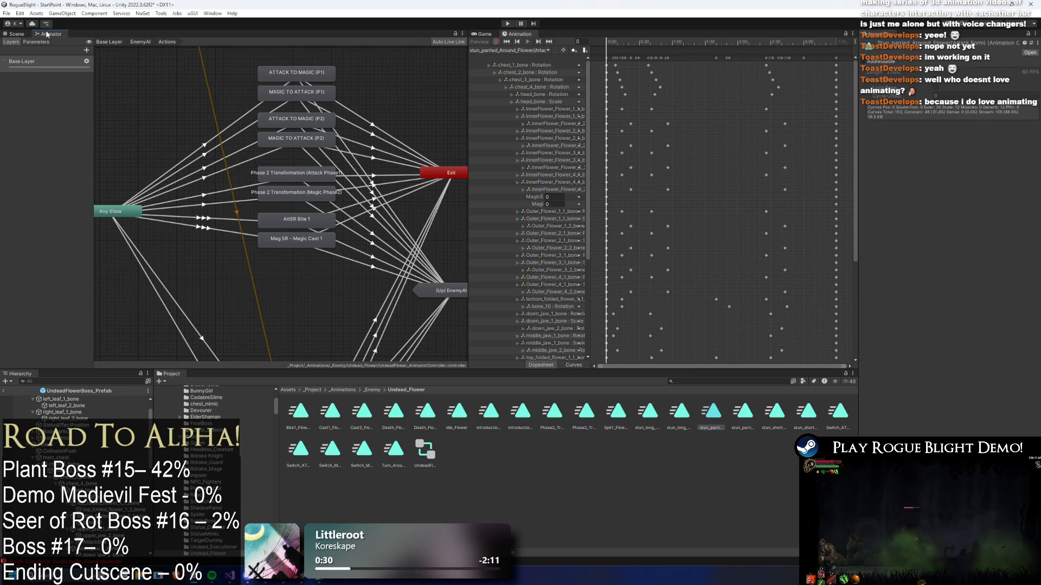
pyautogui.click(295, 217)
pyautogui.click(296, 223)
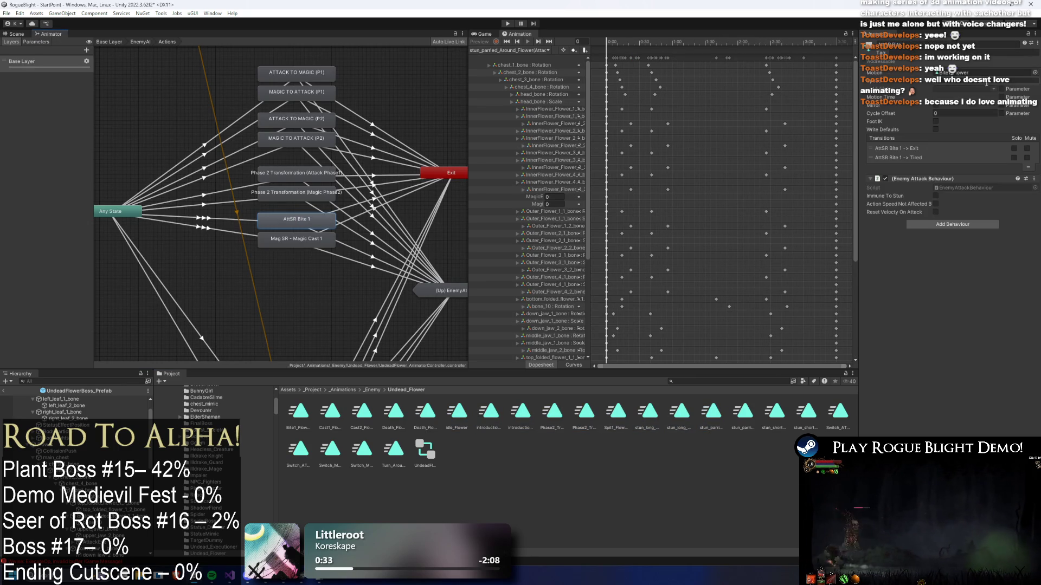
pyautogui.click(1036, 74)
pyautogui.write('spit 1 flower')
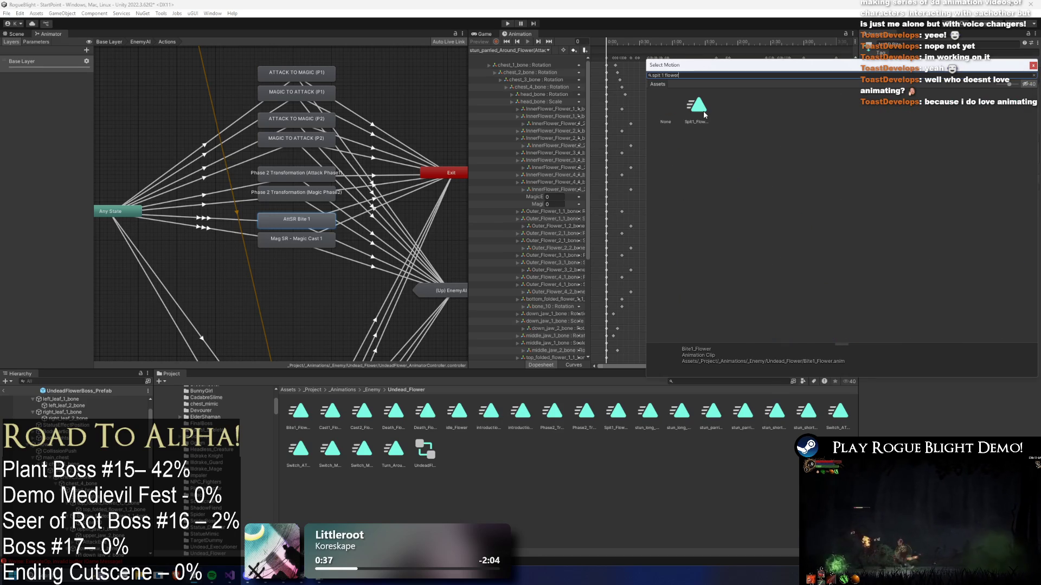
pyautogui.doubleClick(704, 114)
pyautogui.click(307, 245)
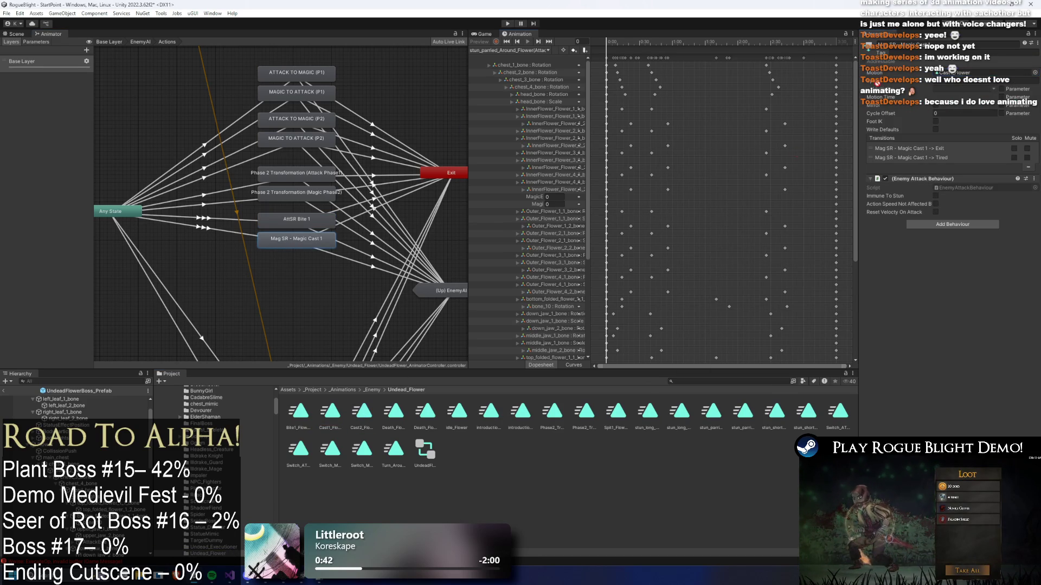
pyautogui.click(507, 24)
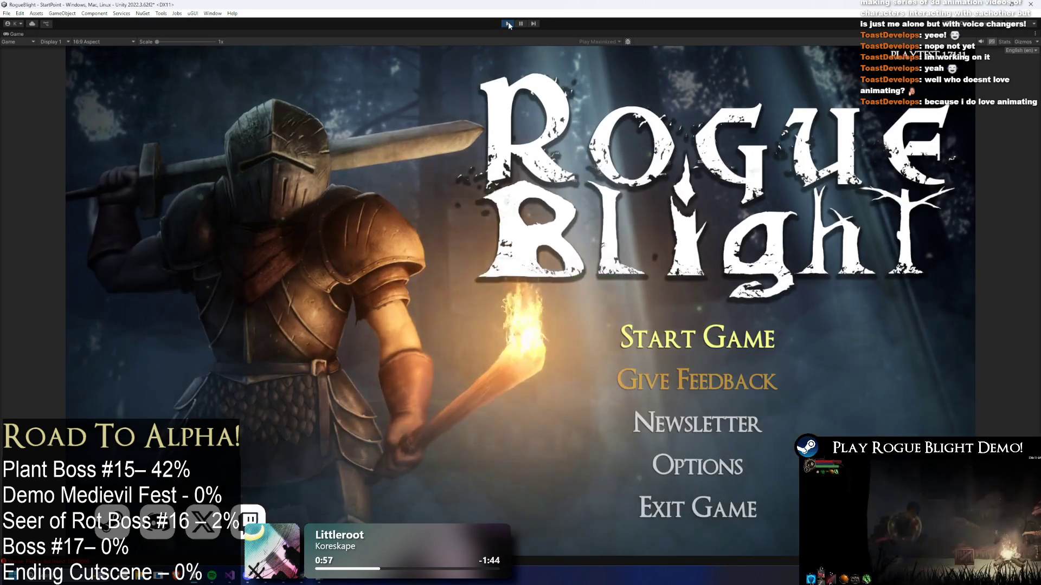
# - Start a game on save slot 1, run right toward the plant boss, then exit Play Mode
pyautogui.click(655, 334)
pyautogui.click(690, 292)
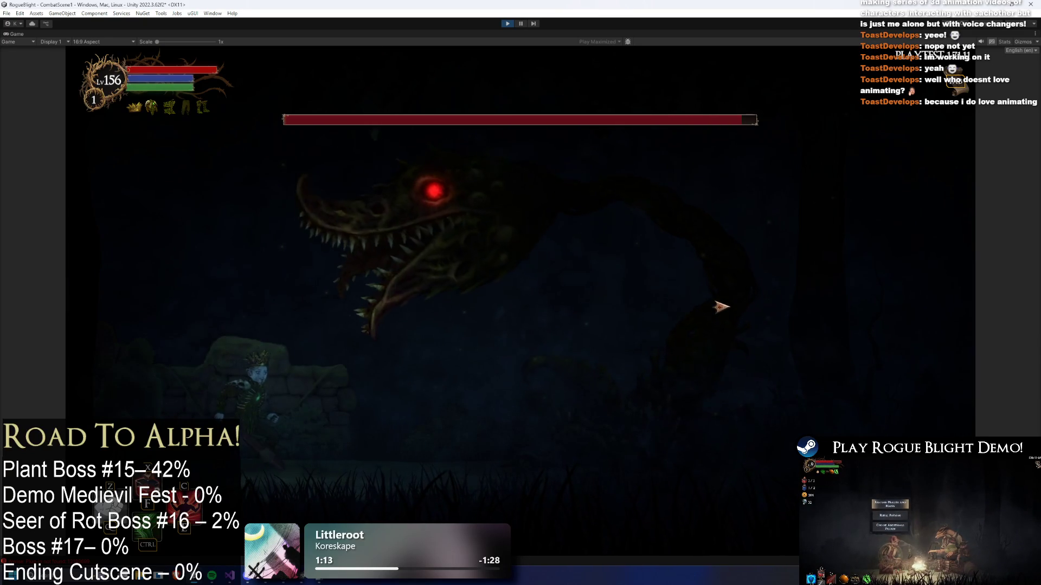
pyautogui.press('d')
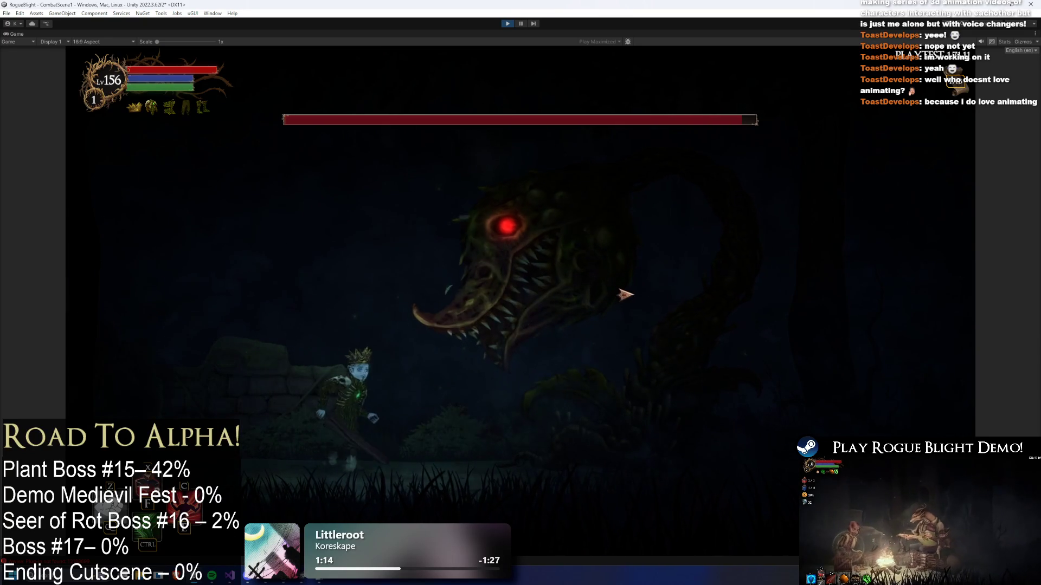
pyautogui.press('d')
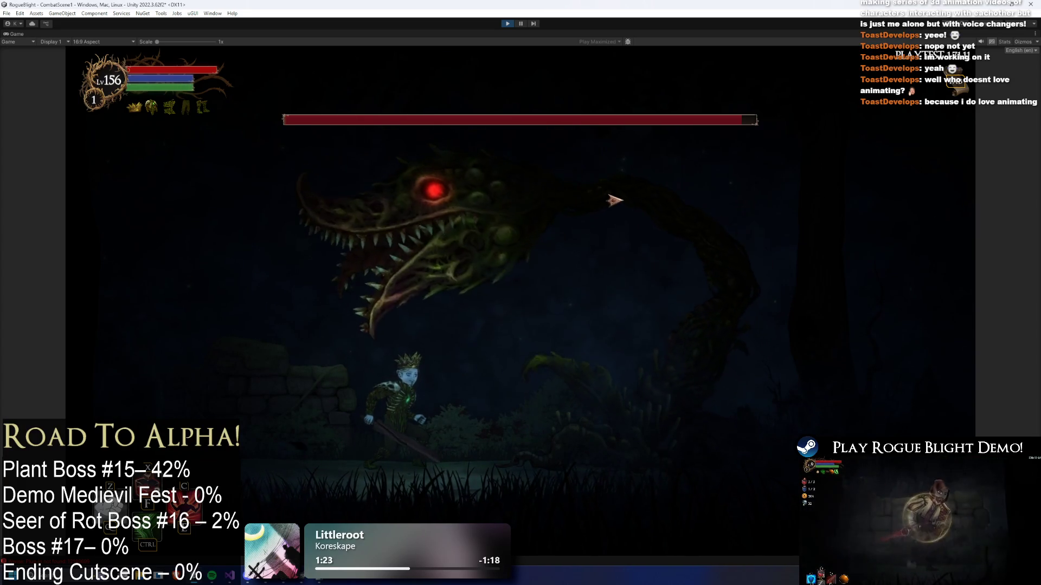
pyautogui.hotkey('ctrl', 'p')
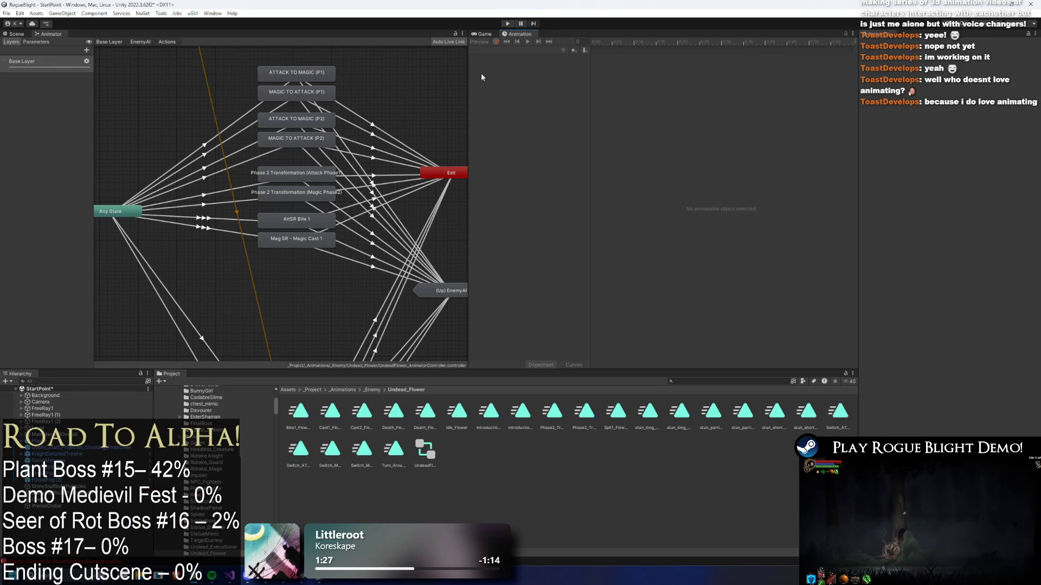
# - Search 'prefab' and open the undead flower boss prefab in the Scene view
pyautogui.click(689, 379)
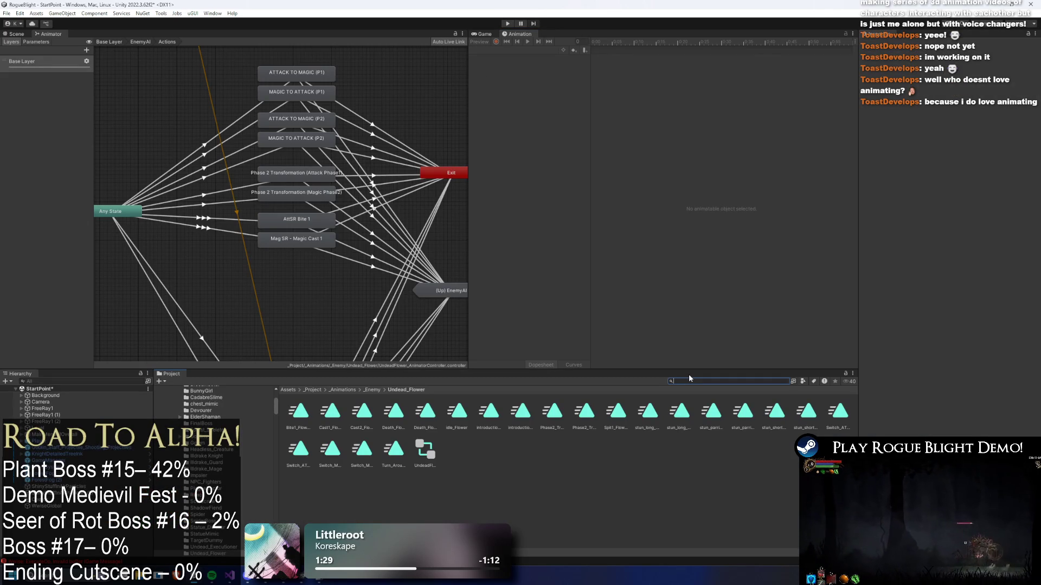
pyautogui.write('undead flowerprefab')
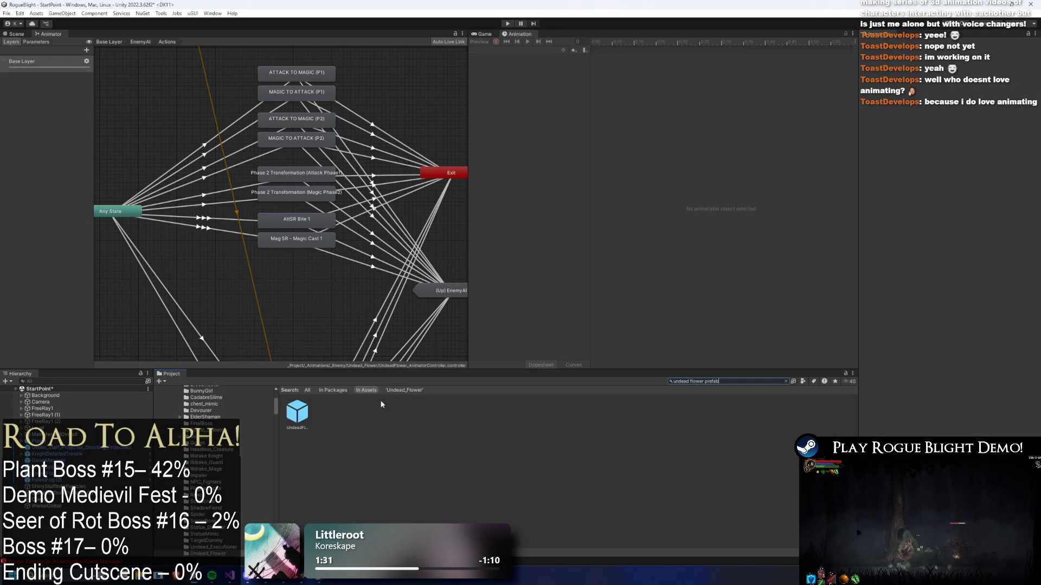
pyautogui.click(297, 413)
pyautogui.doubleClick(299, 416)
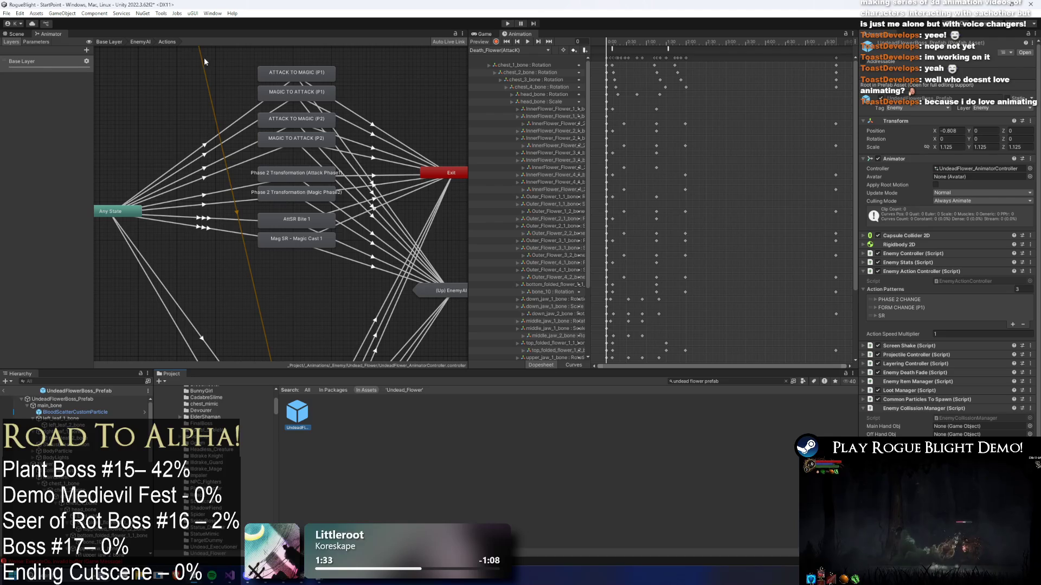
pyautogui.click(24, 36)
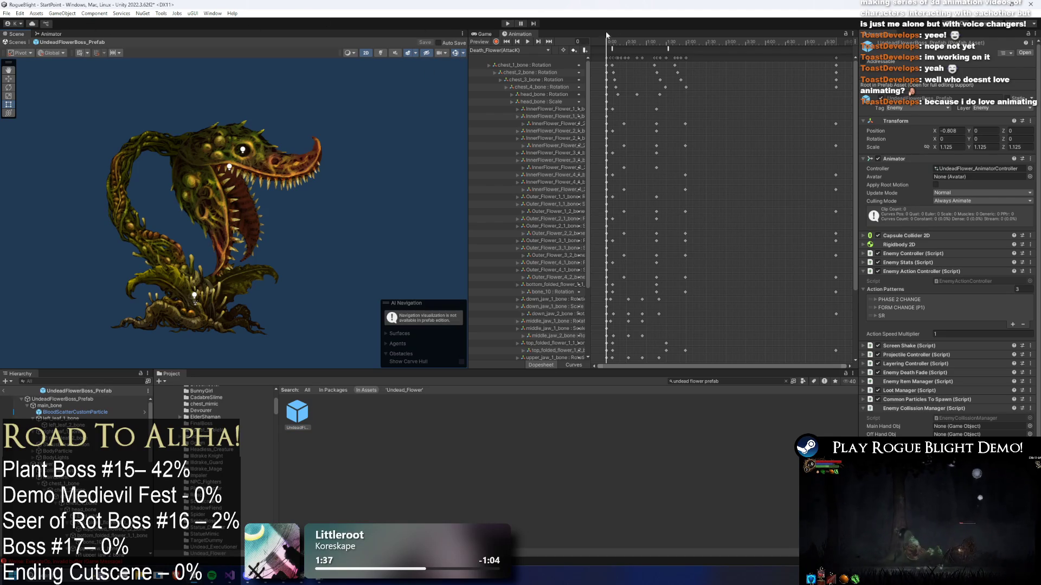
# - Load the Cast2_Flower clip in the Animation window and scrub back to frame 84
pyautogui.click(501, 51)
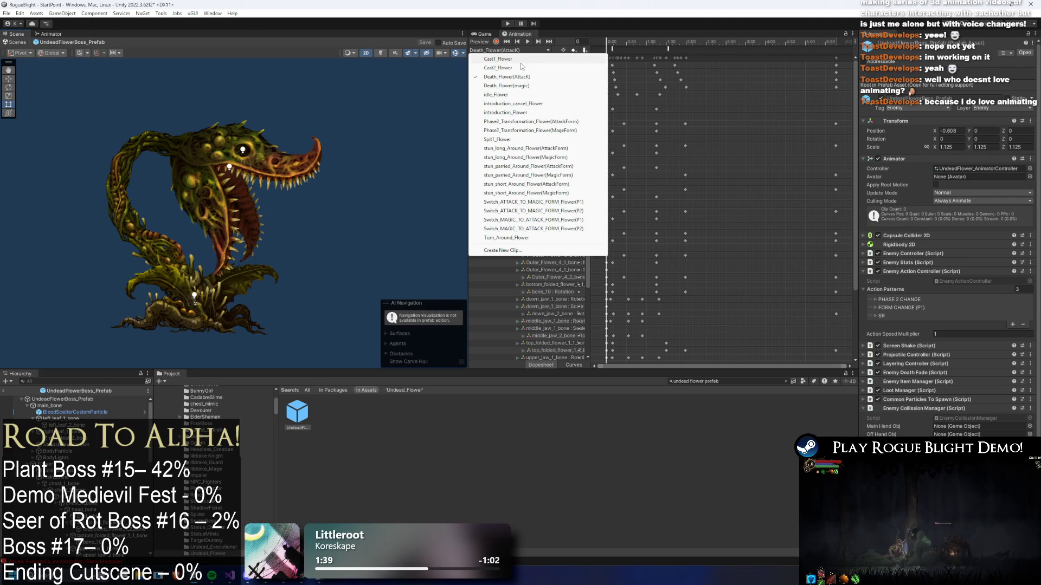
pyautogui.click(498, 68)
pyautogui.click(527, 42)
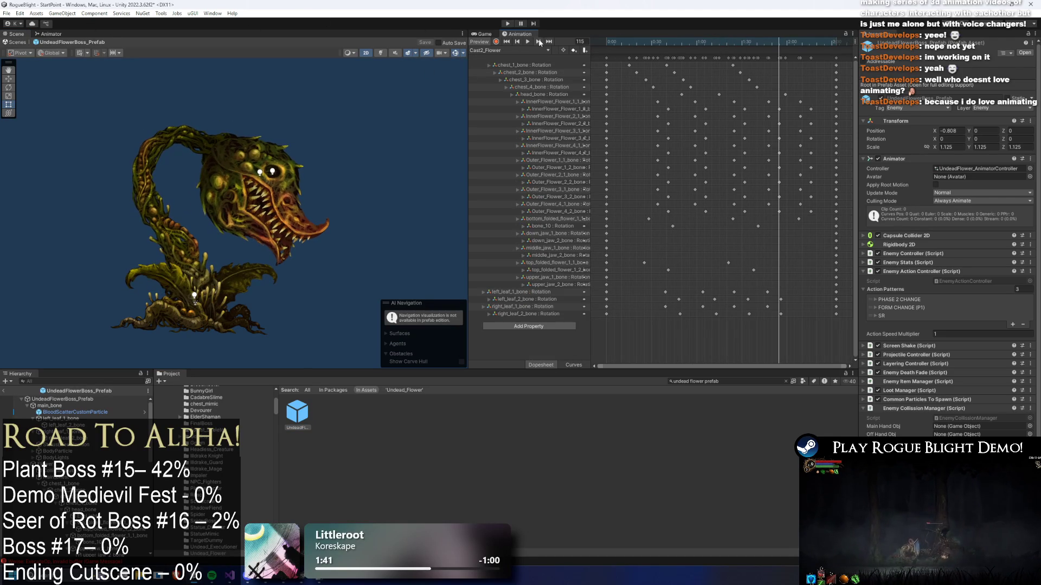
pyautogui.moveTo(729, 42)
pyautogui.mouseDown()
pyautogui.moveTo(808, 33)
pyautogui.moveTo(649, 30)
pyautogui.moveTo(744, 27)
pyautogui.moveTo(733, 24)
pyautogui.mouseUp()
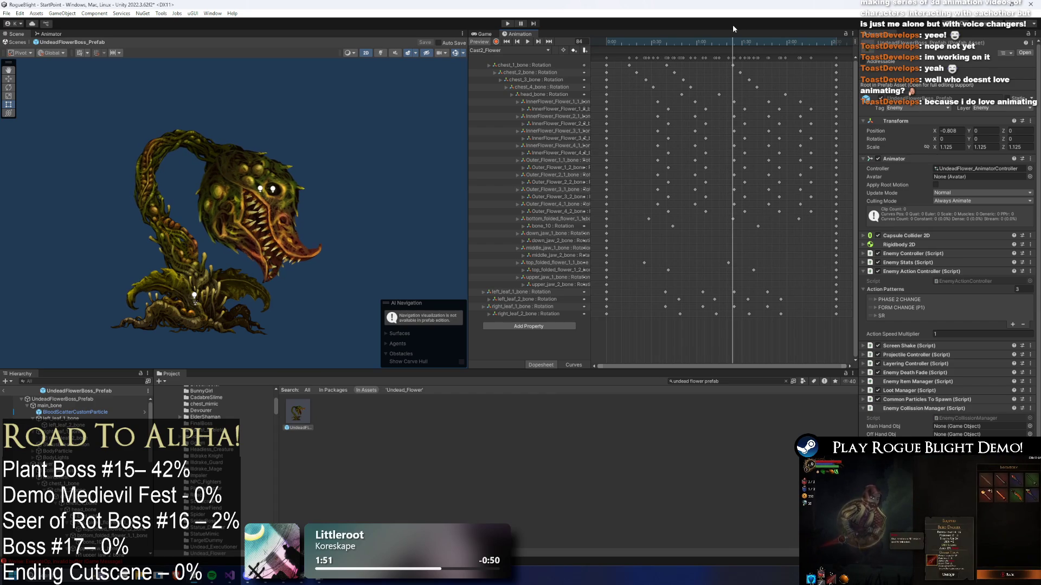
# - With recording on, inspect Cast2_Flower's stem and head bones at frames 119 and 102, then play it
pyautogui.click(496, 42)
pyautogui.click(211, 154)
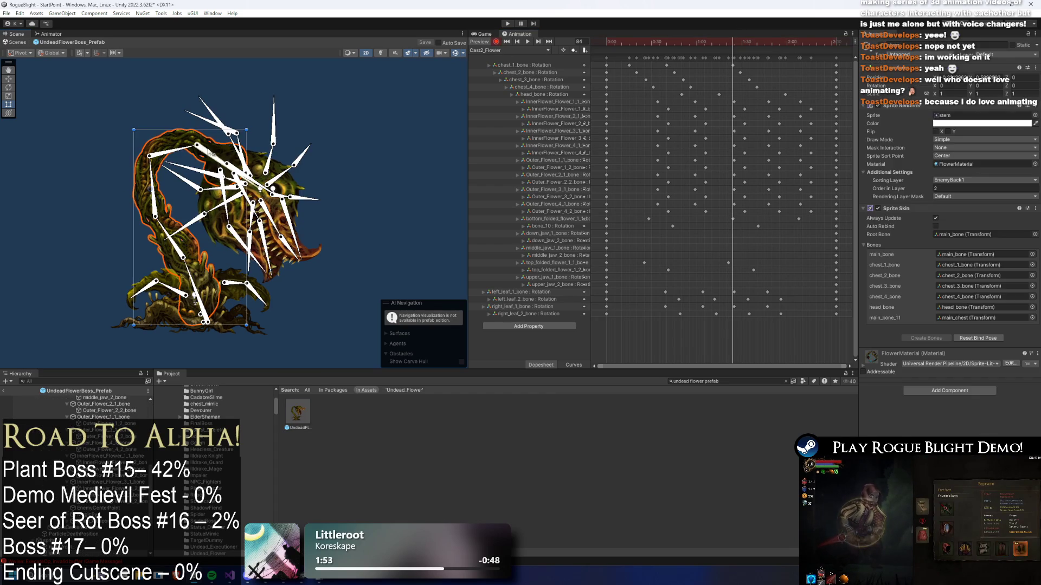
pyautogui.click(216, 150)
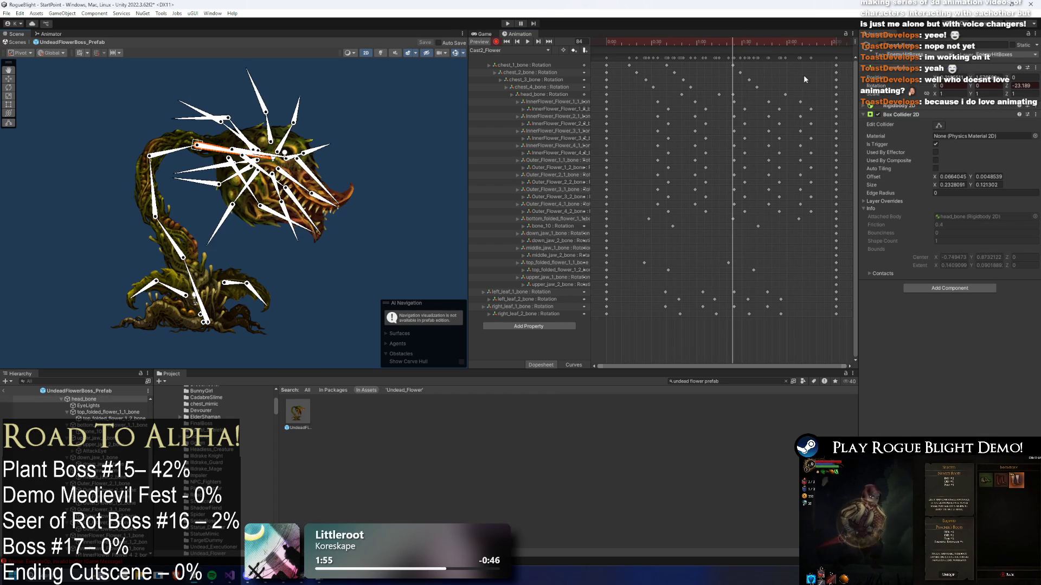
pyautogui.hotkey('ctrl', 'z')
pyautogui.moveTo(754, 44); pyautogui.dragTo(786, 46)
pyautogui.scroll(5, 224, 151)
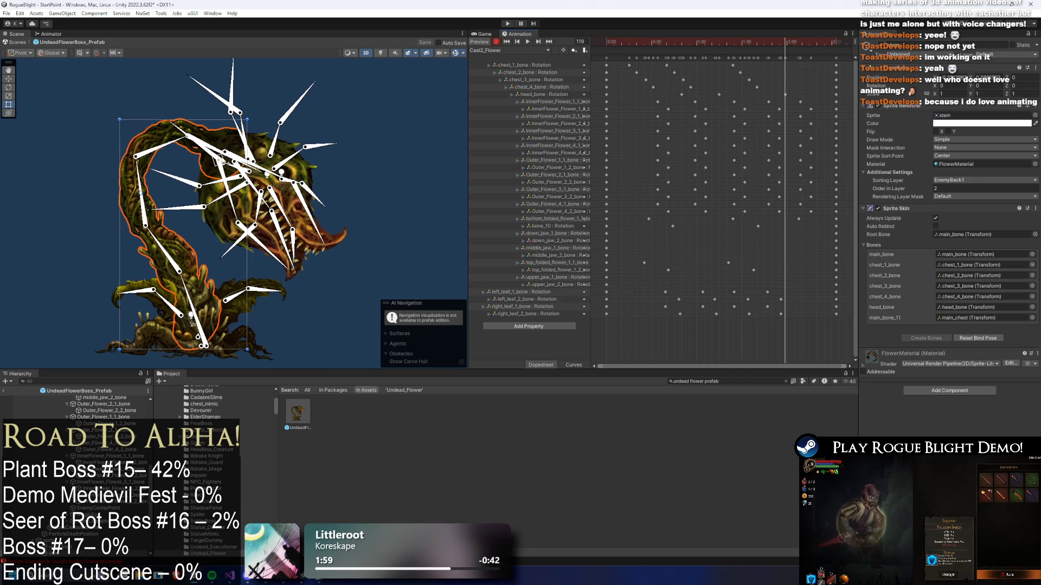
pyautogui.click(246, 146)
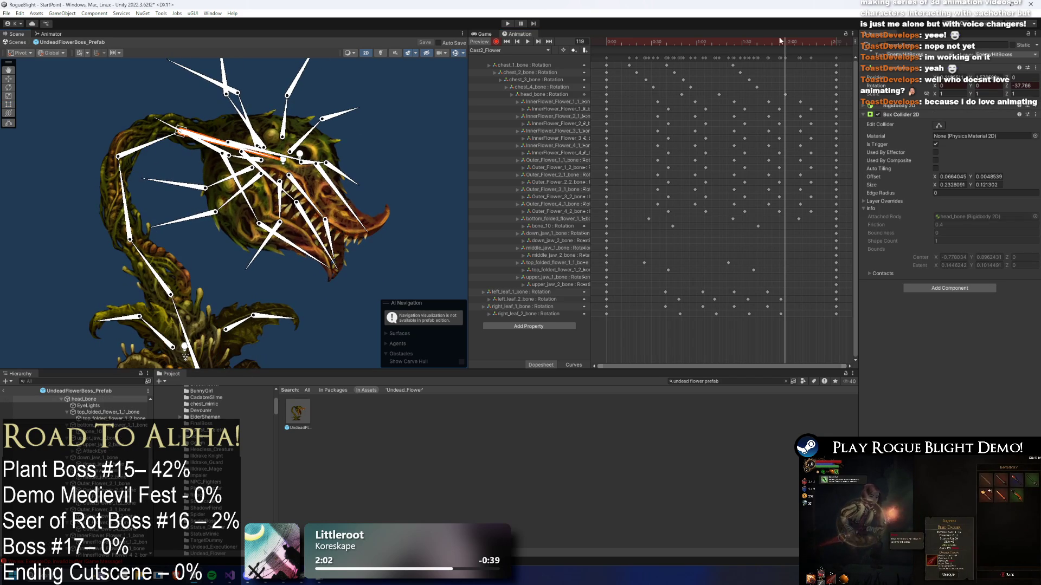
pyautogui.click(760, 42)
pyautogui.moveTo(158, 139); pyautogui.dragTo(154, 139)
pyautogui.hotkey('ctrl', 'z')
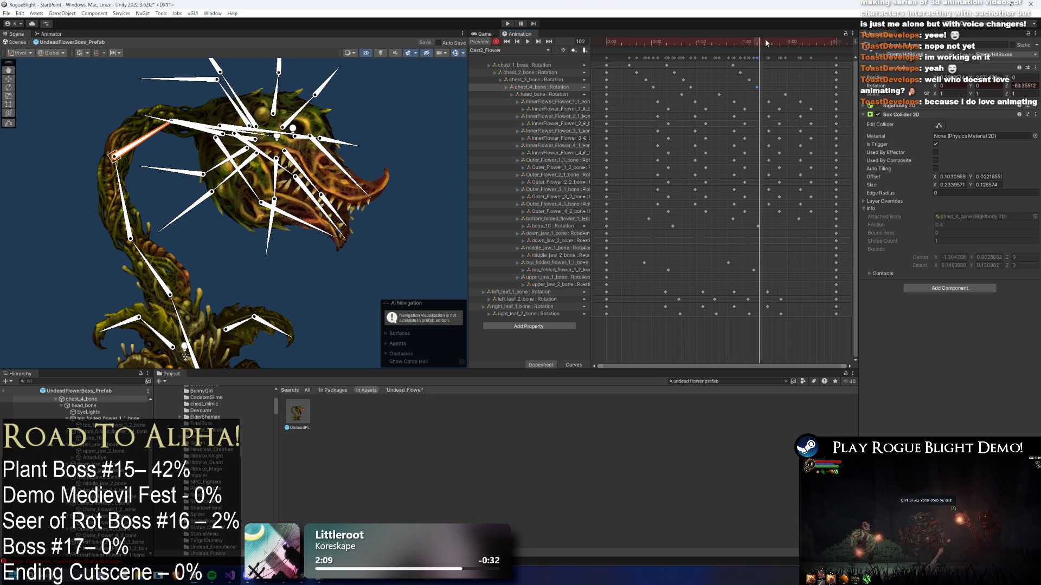
pyautogui.press('space')
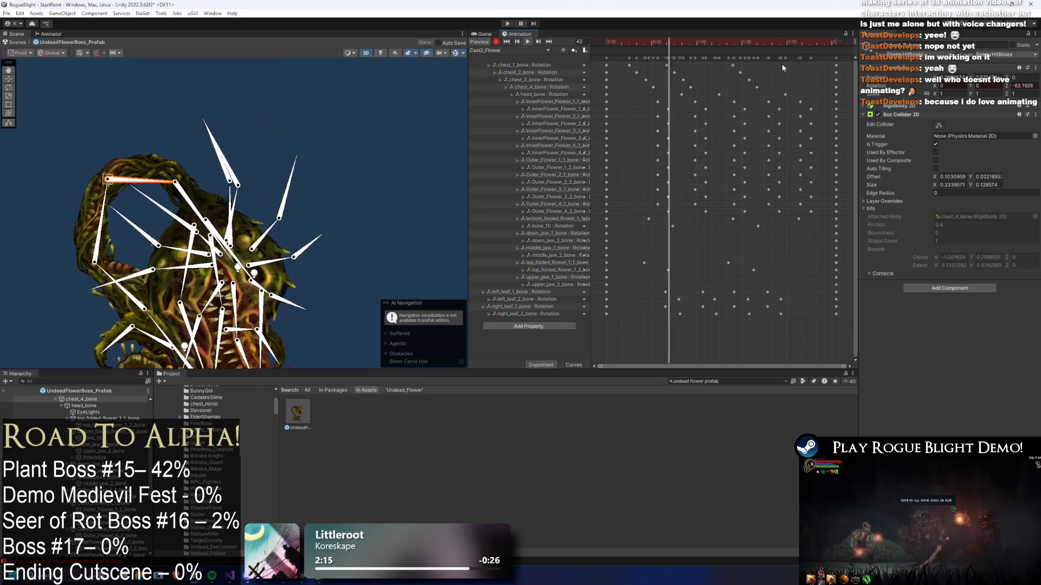
# - In Cast1_Flower, drag the final key column earlier to shorten the clip, then load Spit1_Flower
pyautogui.click(510, 50)
pyautogui.click(499, 64)
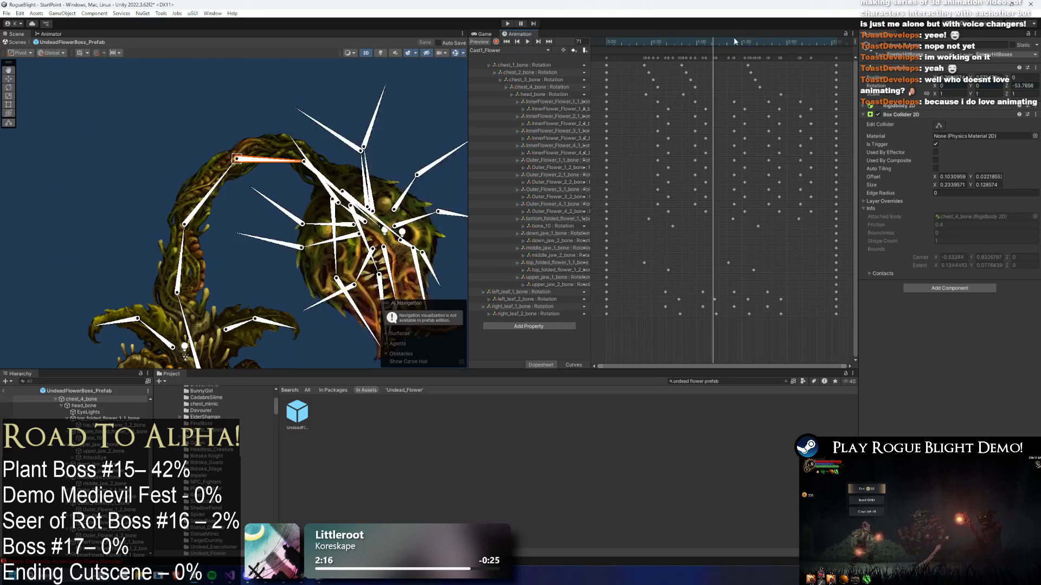
pyautogui.moveTo(720, 42); pyautogui.dragTo(826, 53)
pyautogui.scroll(-3, 791, 65)
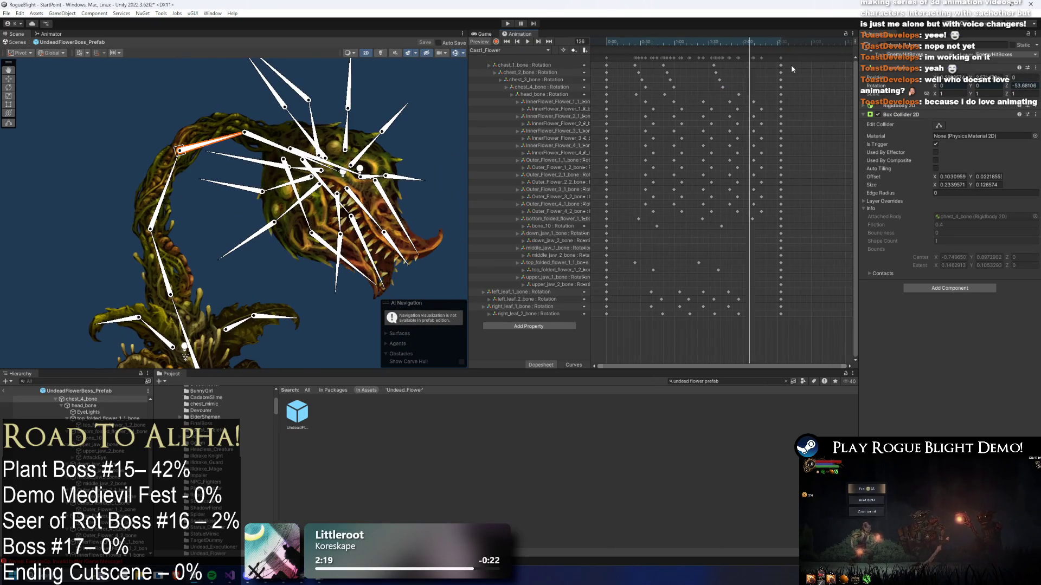
pyautogui.click(769, 58)
pyautogui.moveTo(738, 42); pyautogui.dragTo(781, 58)
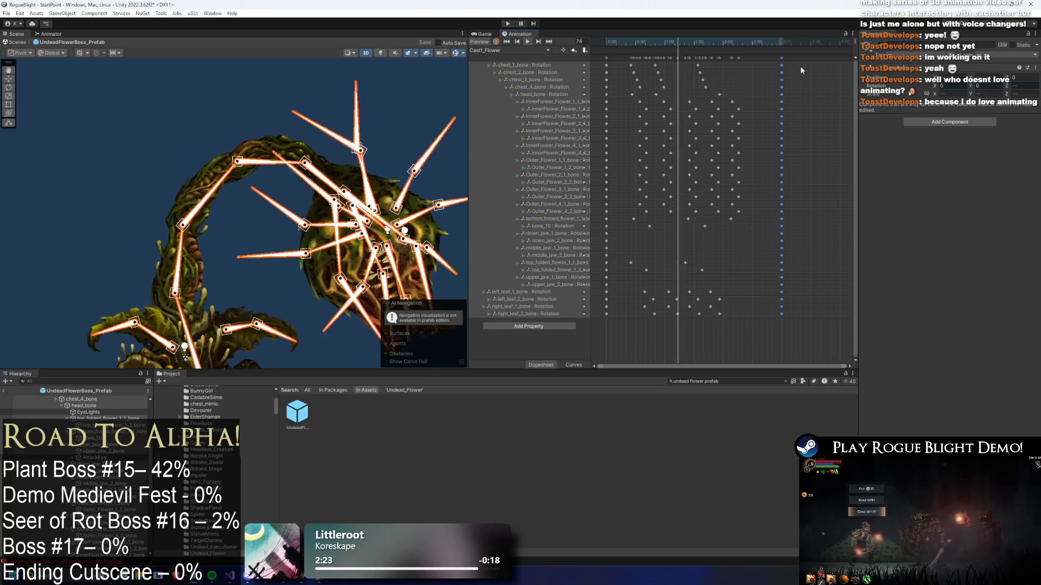
pyautogui.moveTo(778, 61); pyautogui.dragTo(752, 61)
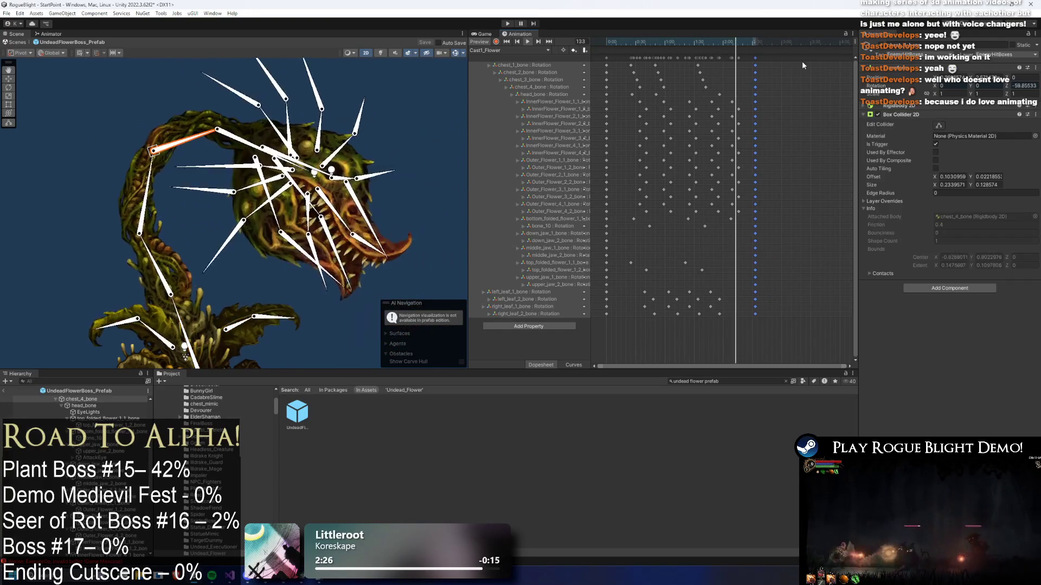
pyautogui.click(486, 50)
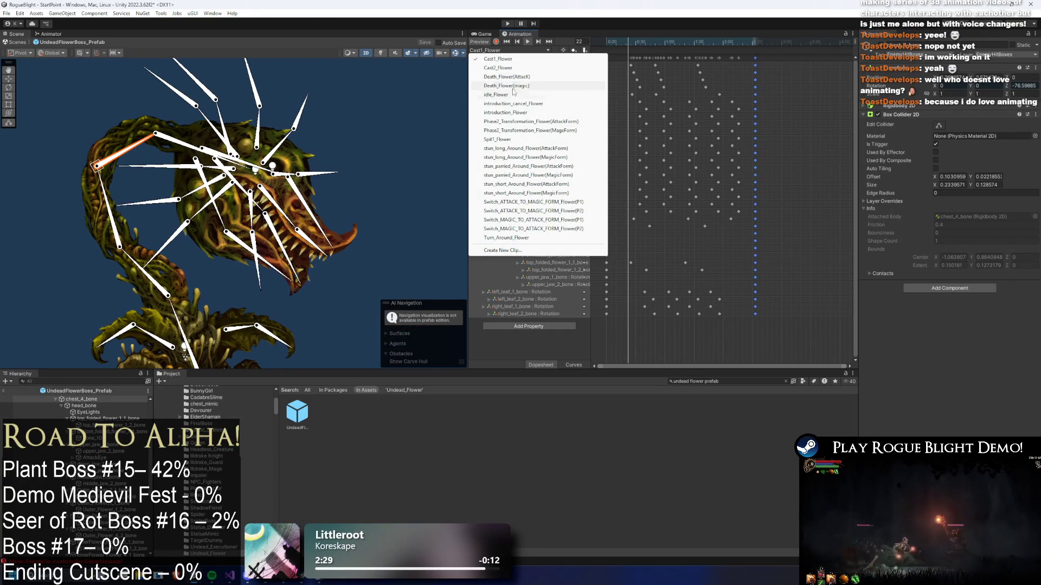
pyautogui.click(517, 139)
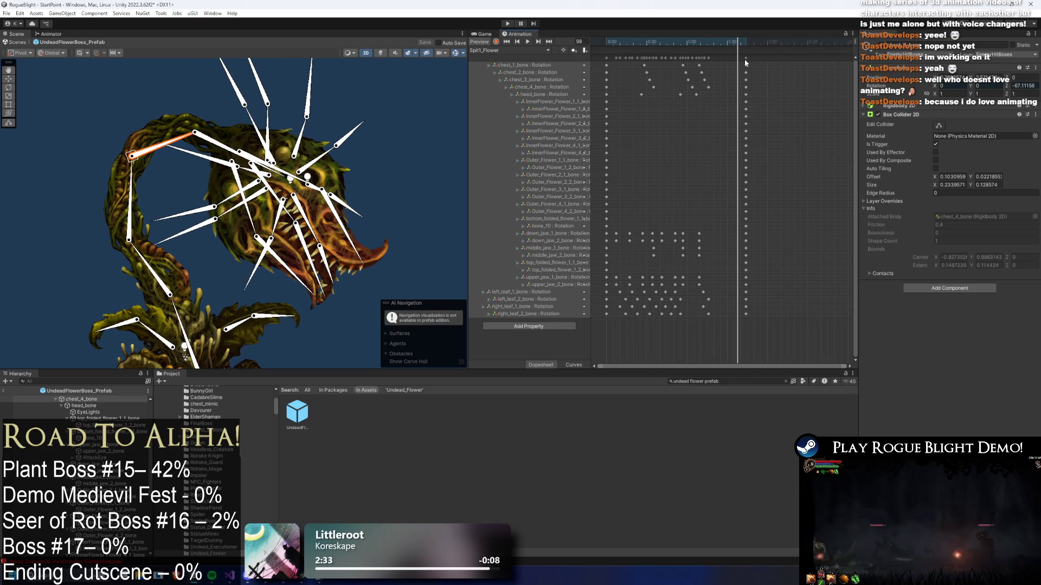
# - Preview Spit1_Flower and drag the chest_3_bone rotation keys earlier in the clip
pyautogui.click(757, 58)
pyautogui.press('space')
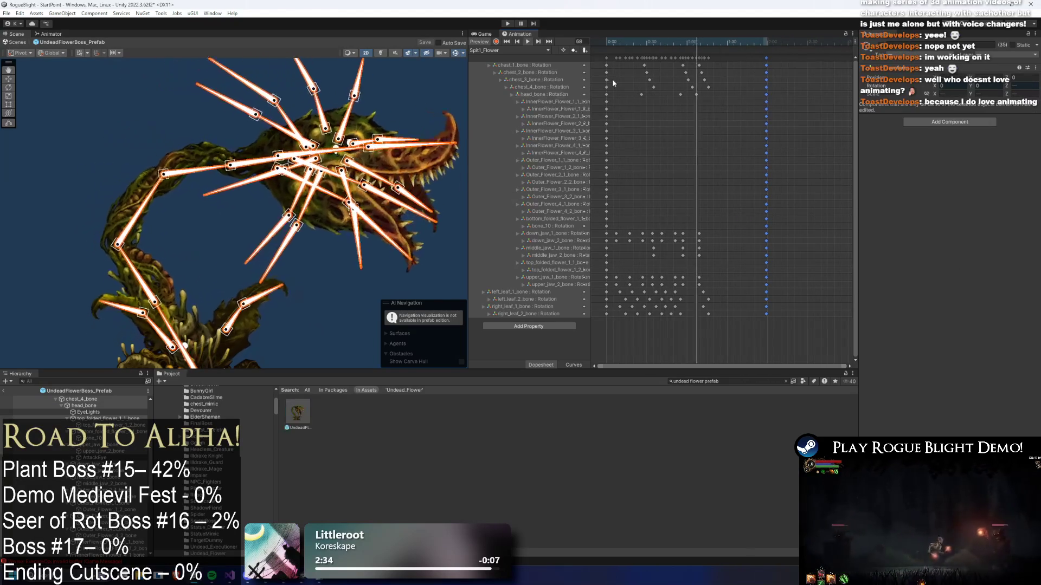
pyautogui.click(175, 138)
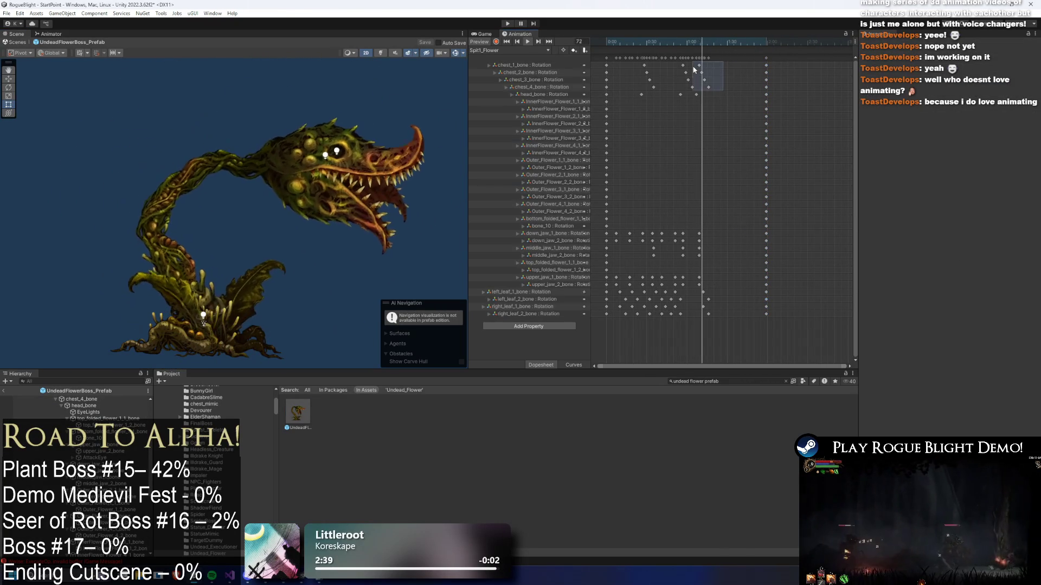
pyautogui.moveTo(720, 62); pyautogui.dragTo(703, 88)
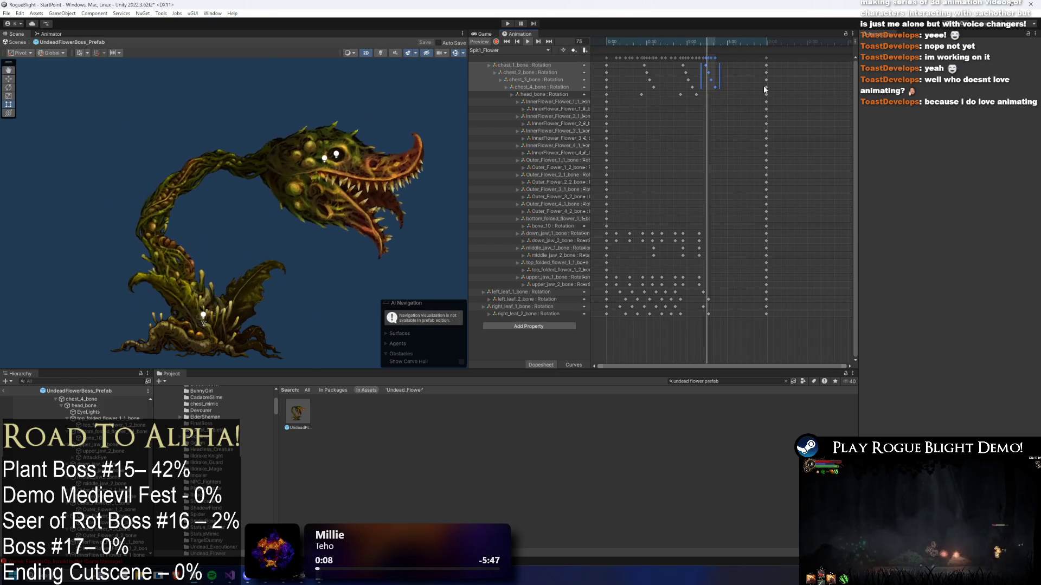
pyautogui.click(766, 57)
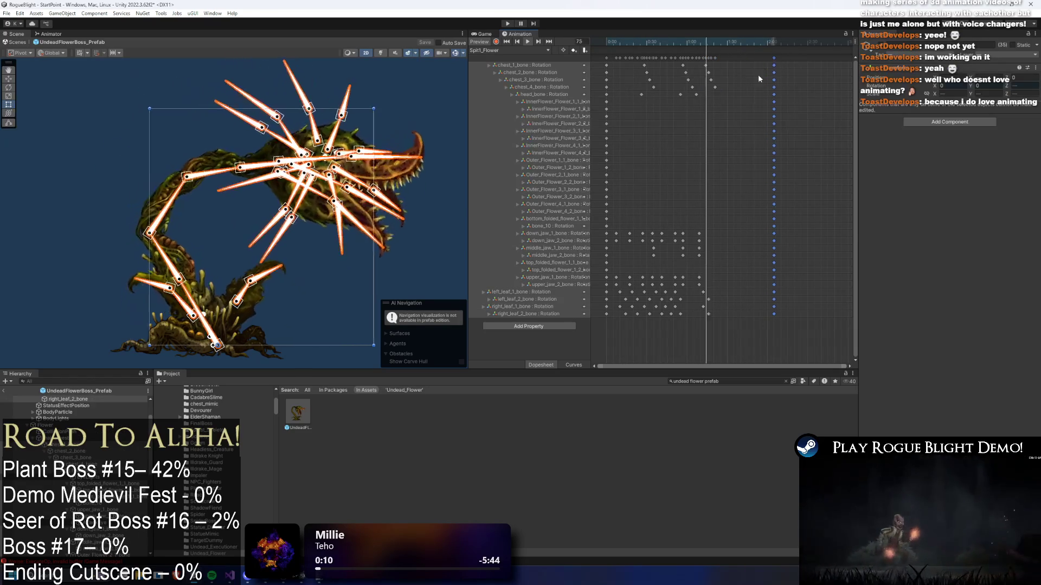
pyautogui.moveTo(736, 82); pyautogui.dragTo(684, 76)
pyautogui.moveTo(711, 80); pyautogui.dragTo(724, 80)
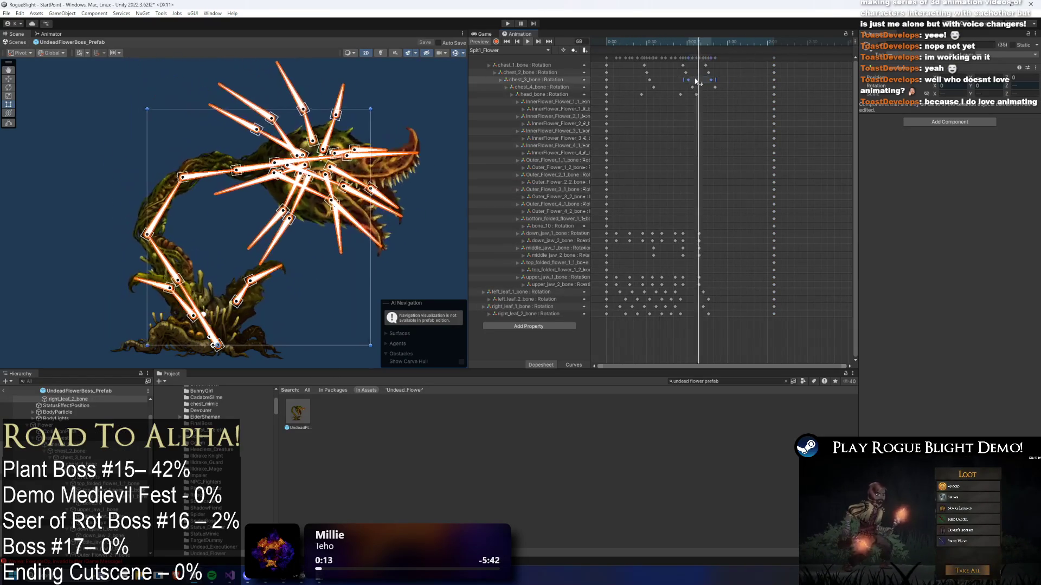
pyautogui.click(407, 103)
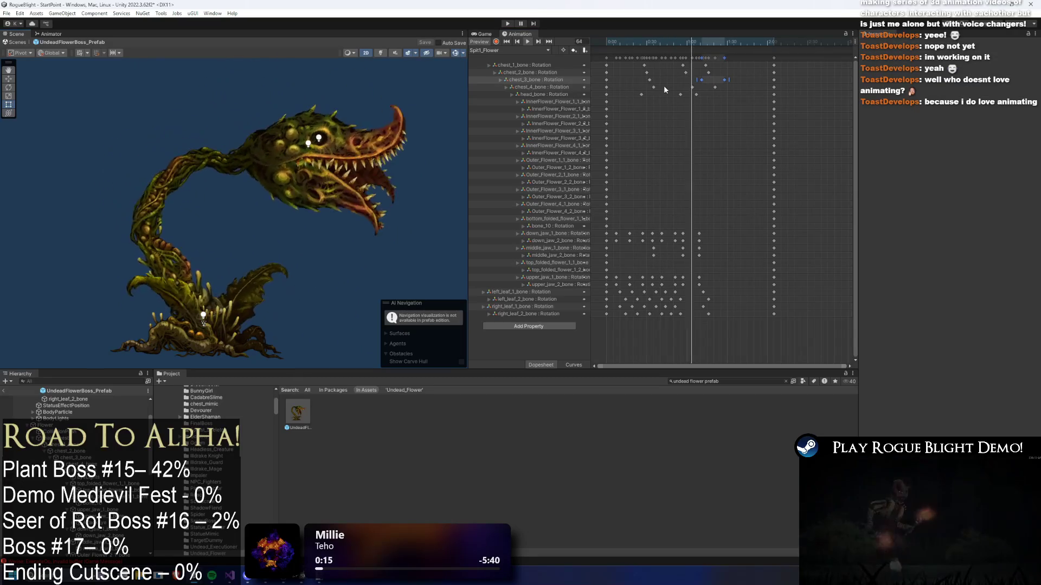
pyautogui.moveTo(724, 81); pyautogui.dragTo(704, 80)
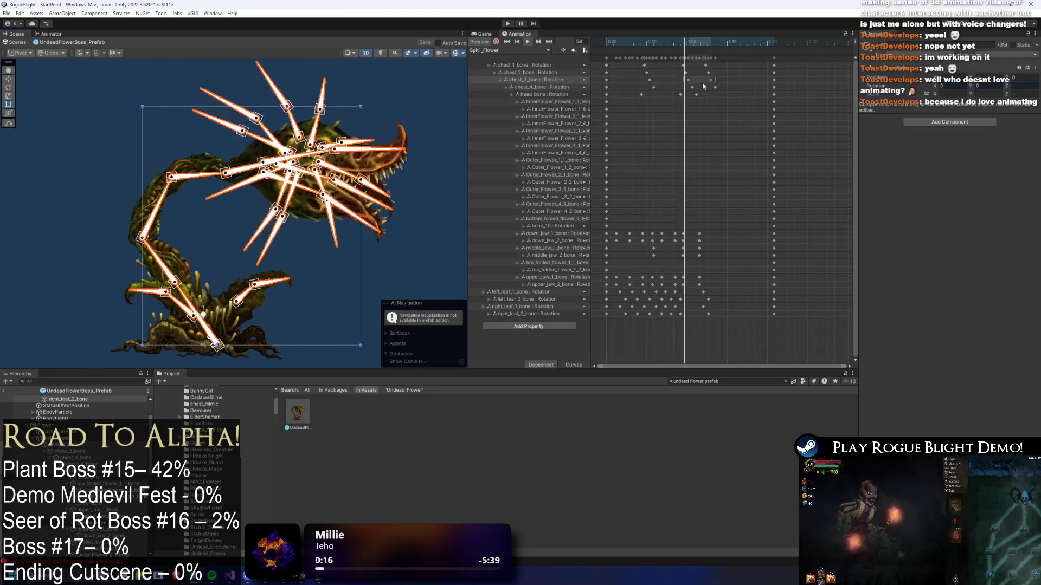
pyautogui.click(739, 83)
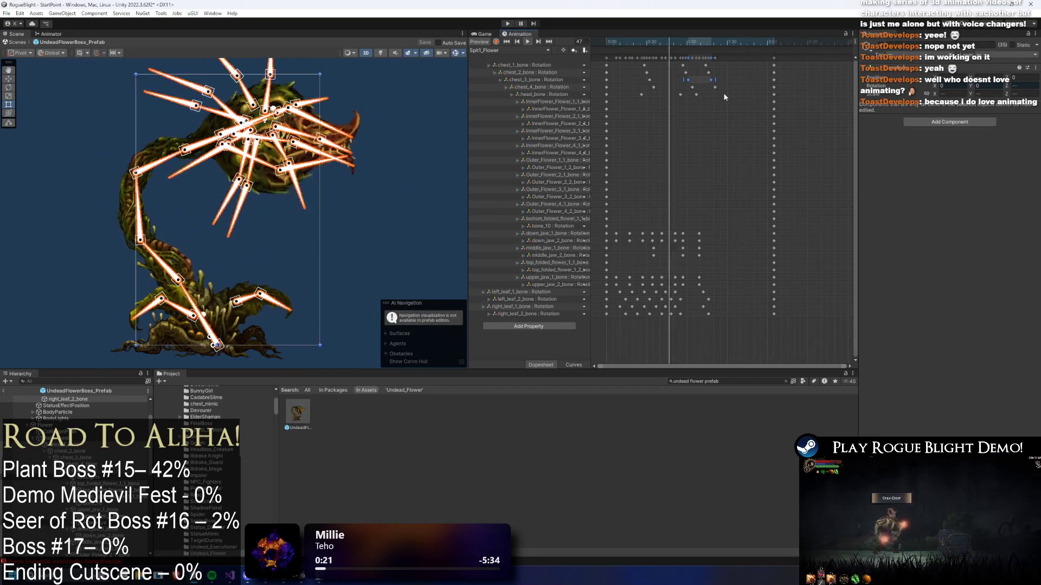
# - Select the chest_4_bone keys, deselect everything, and launch Play Mode to test
pyautogui.moveTo(684, 83); pyautogui.dragTo(721, 87)
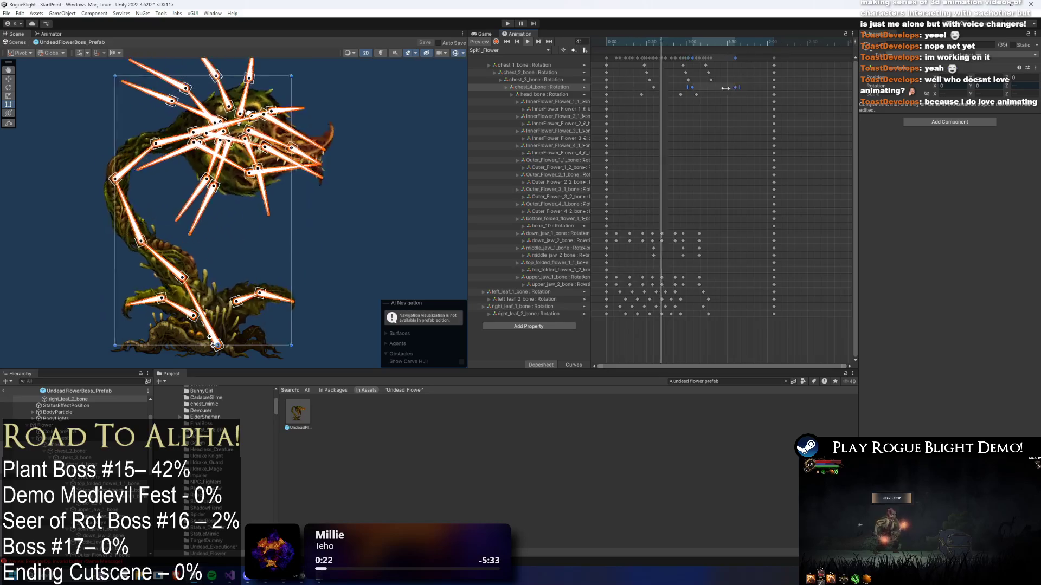
pyautogui.click(361, 244)
pyautogui.click(403, 278)
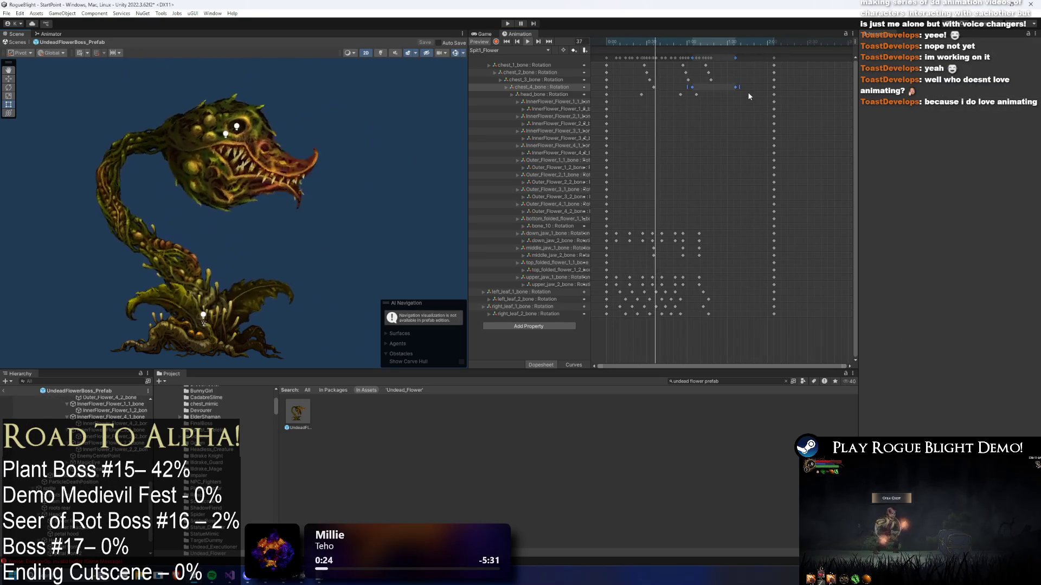
pyautogui.moveTo(721, 84)
pyautogui.mouseDown()
pyautogui.moveTo(728, 91)
pyautogui.moveTo(713, 90)
pyautogui.moveTo(723, 85)
pyautogui.mouseUp()
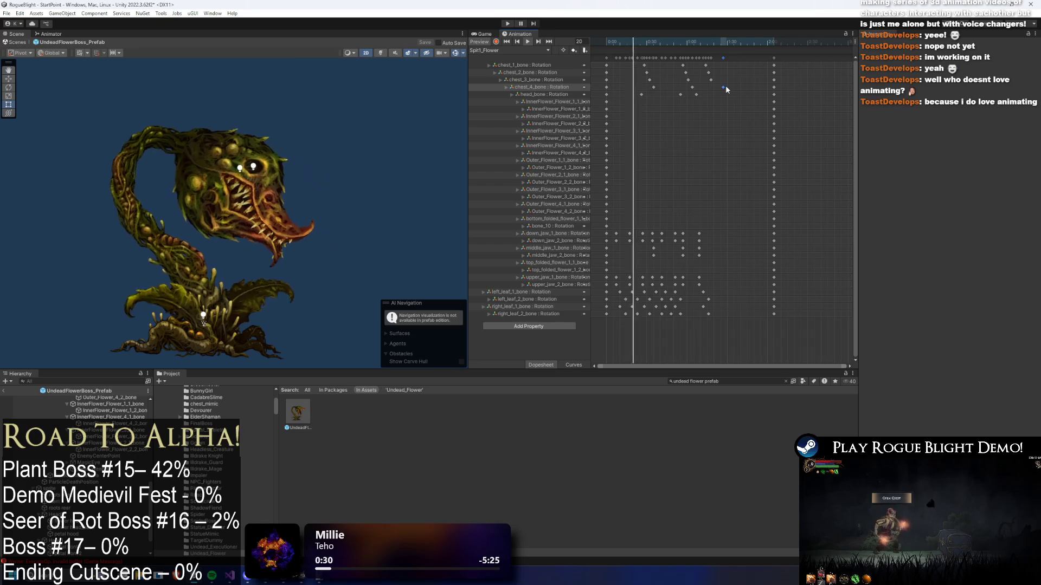
pyautogui.click(802, 108)
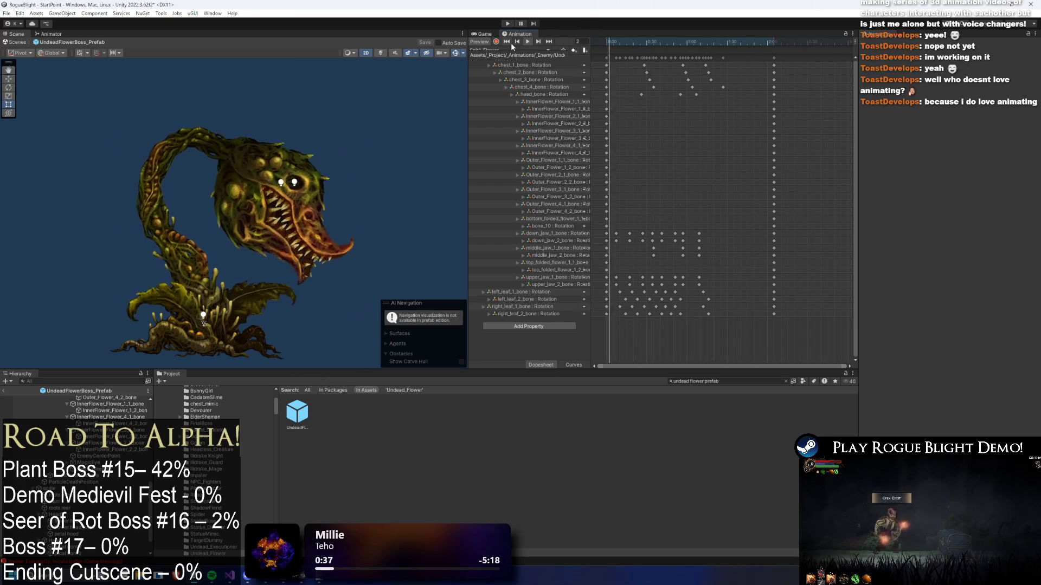
pyautogui.click(510, 24)
# - Dismiss the prefab-mode warning and load save slot 1 from the main menu
pyautogui.press('Return')
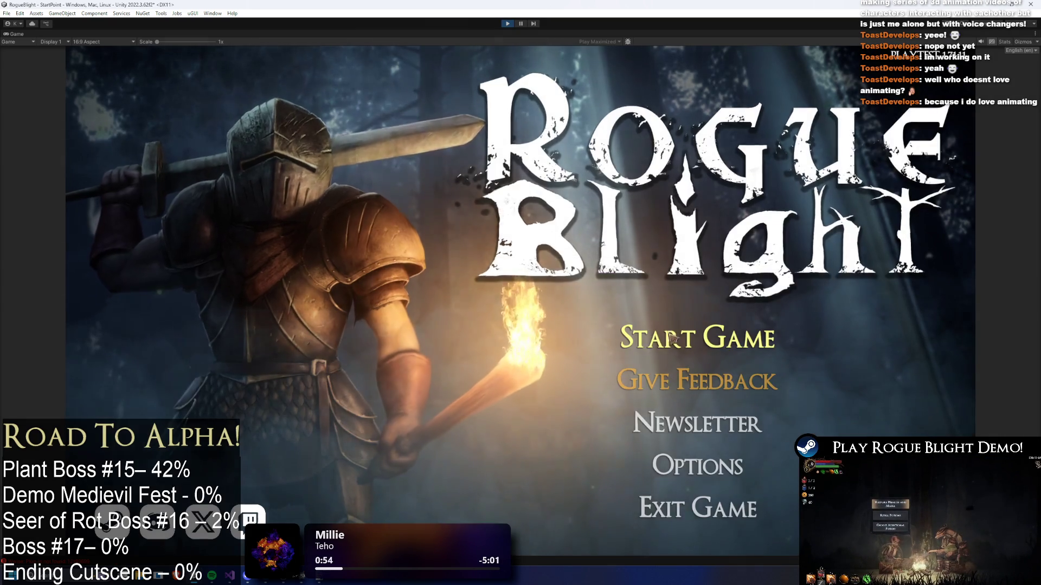
pyautogui.click(709, 332)
pyautogui.click(728, 297)
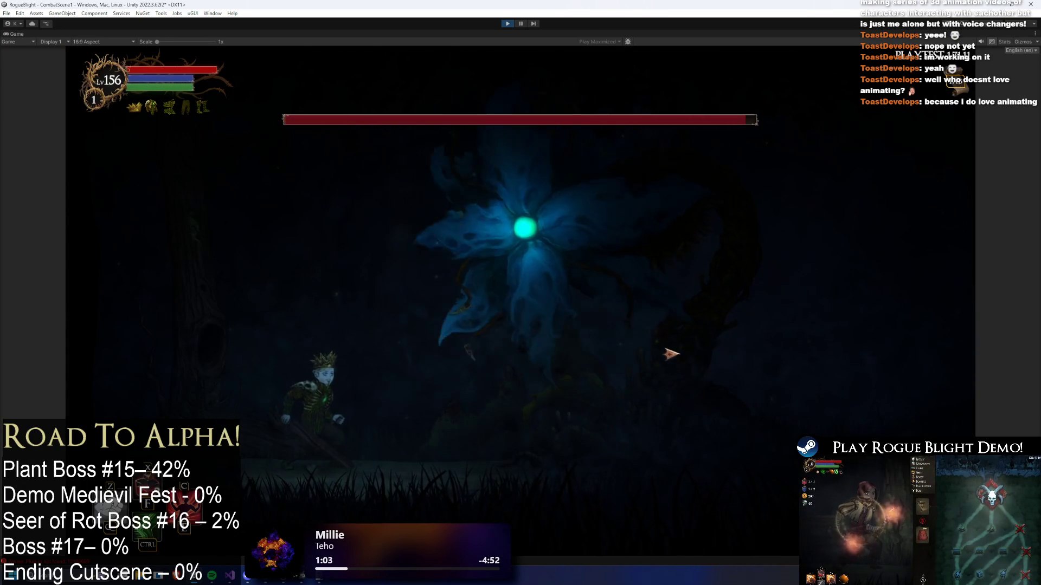
# - Fight the flower boss, using F1 to set enemy health to 1 and F2 to restore it
pyautogui.press('d')
pyautogui.click(678, 349)
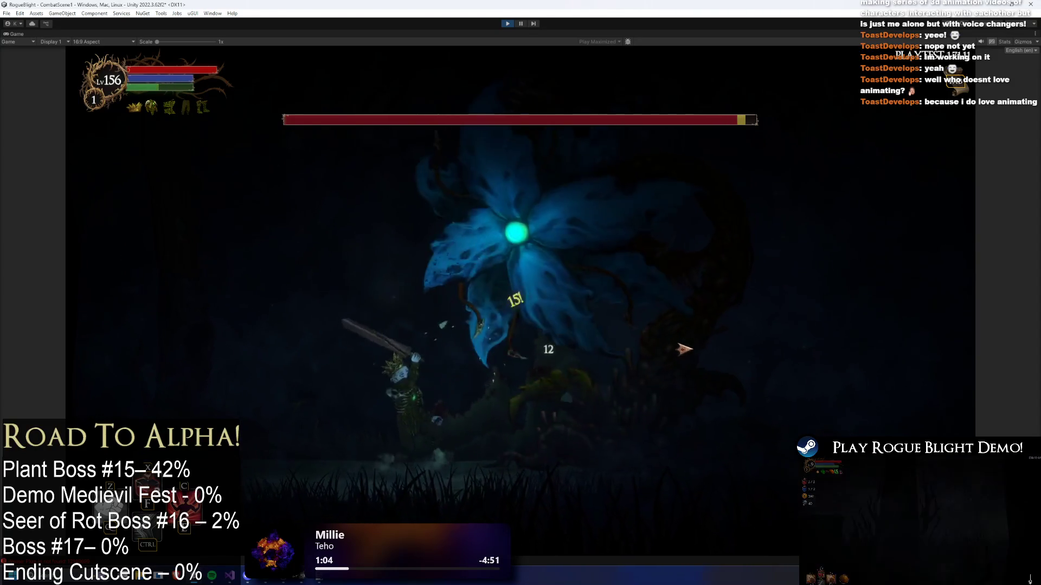
pyautogui.press('a')
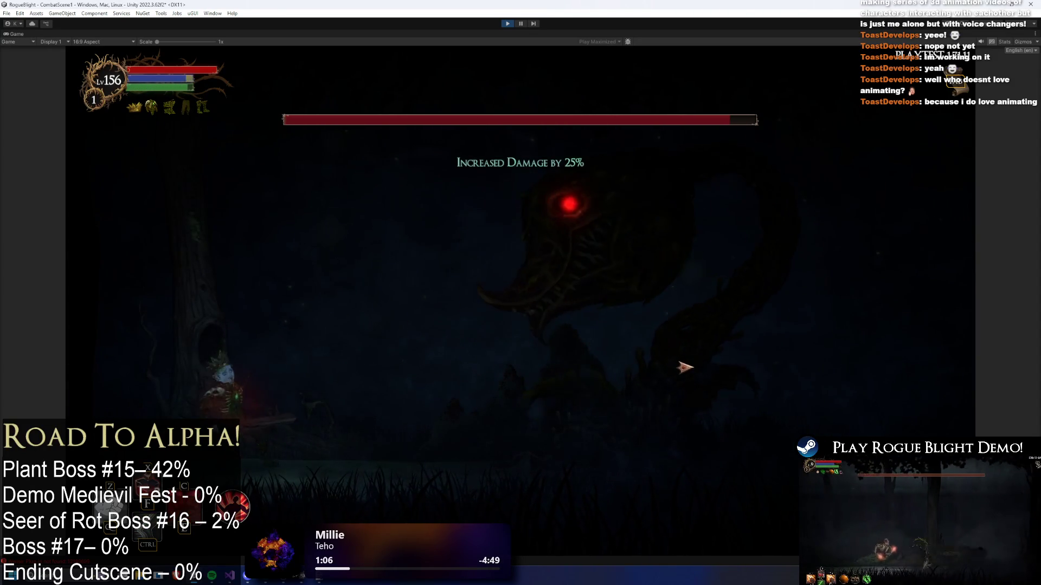
pyautogui.press('d')
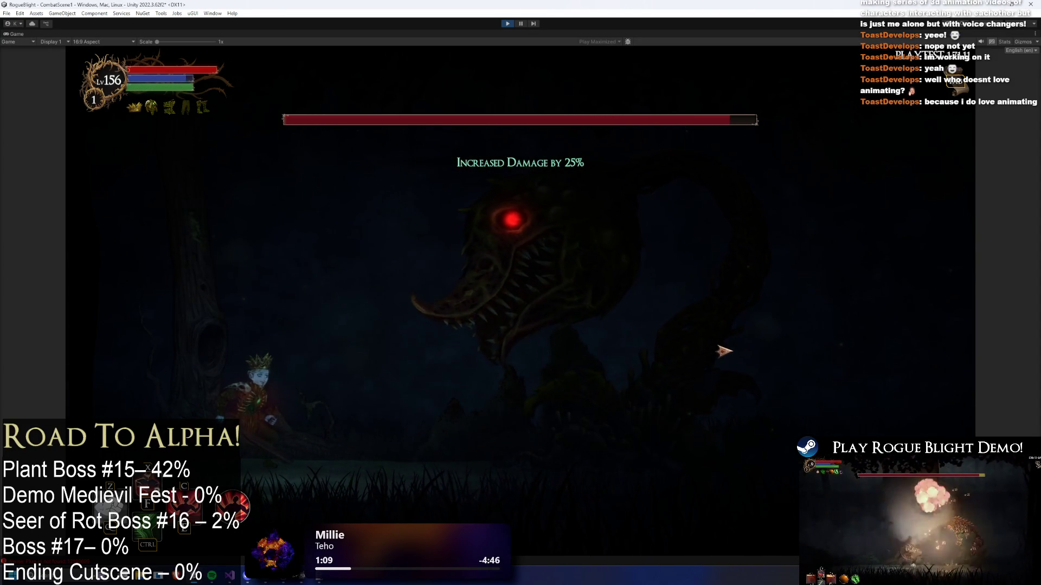
pyautogui.press('d')
pyautogui.click(723, 351)
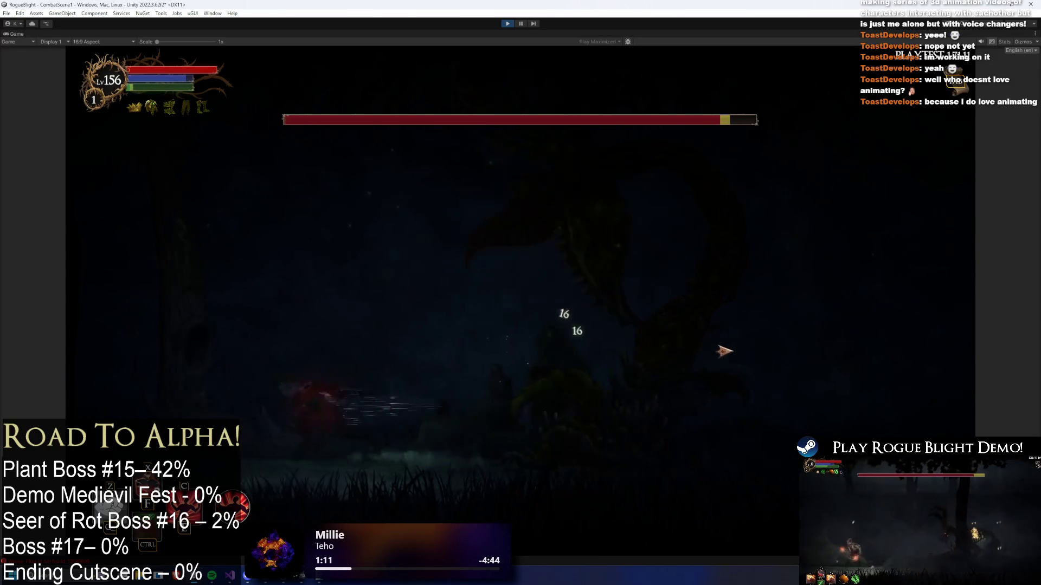
pyautogui.press('F1')
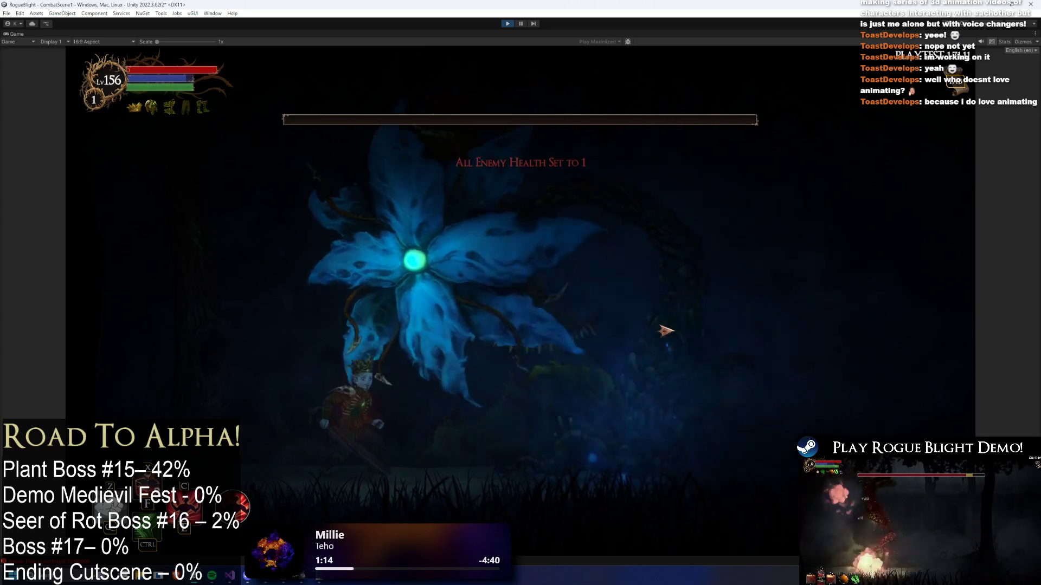
pyautogui.press('F2')
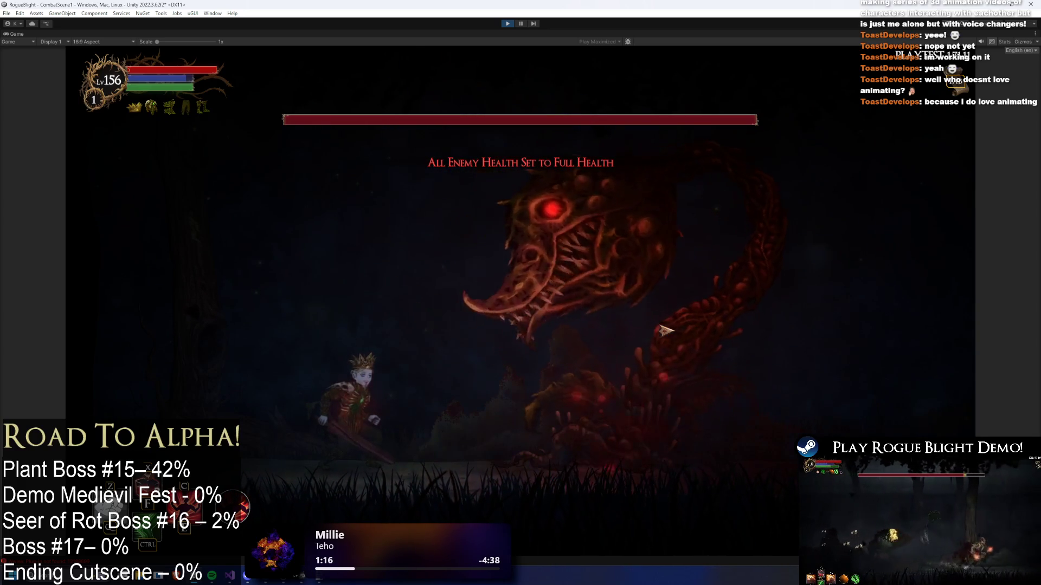
# - Keep fighting the flower boss with jumps, retreats and sword slashes
pyautogui.press('a')
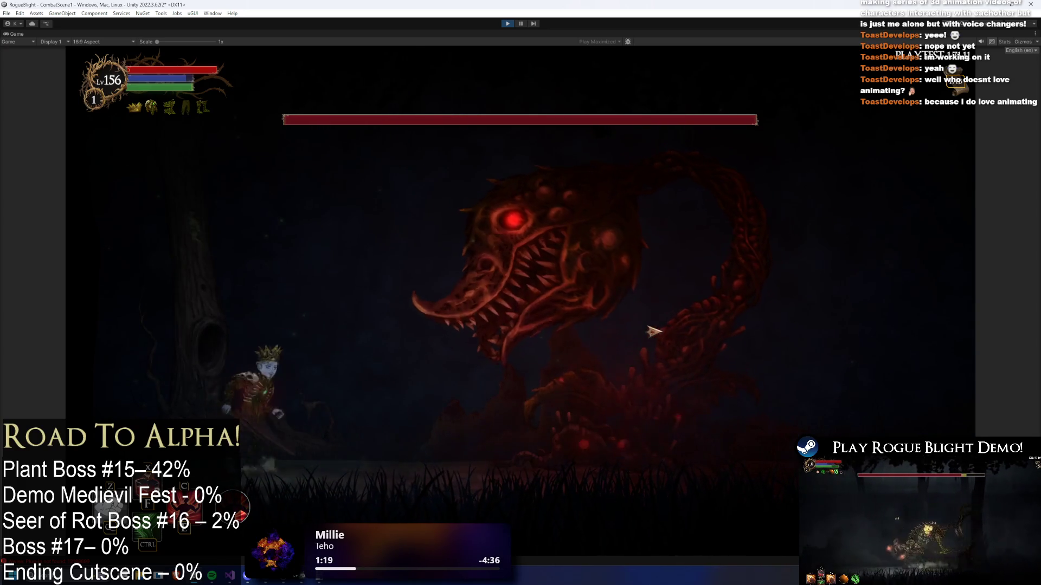
pyautogui.press('d')
pyautogui.click(656, 331)
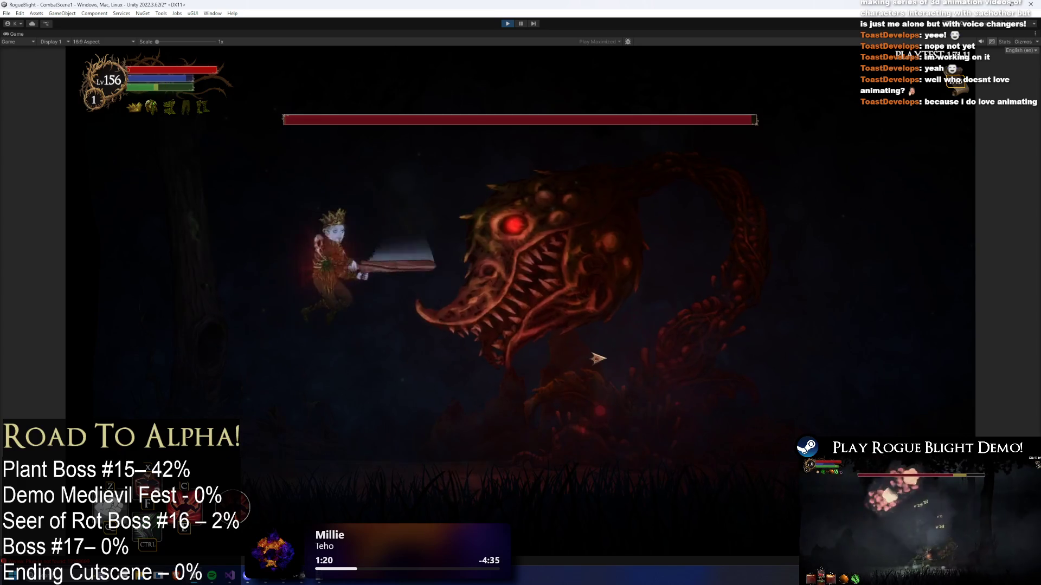
pyautogui.press('space')
pyautogui.click(605, 376)
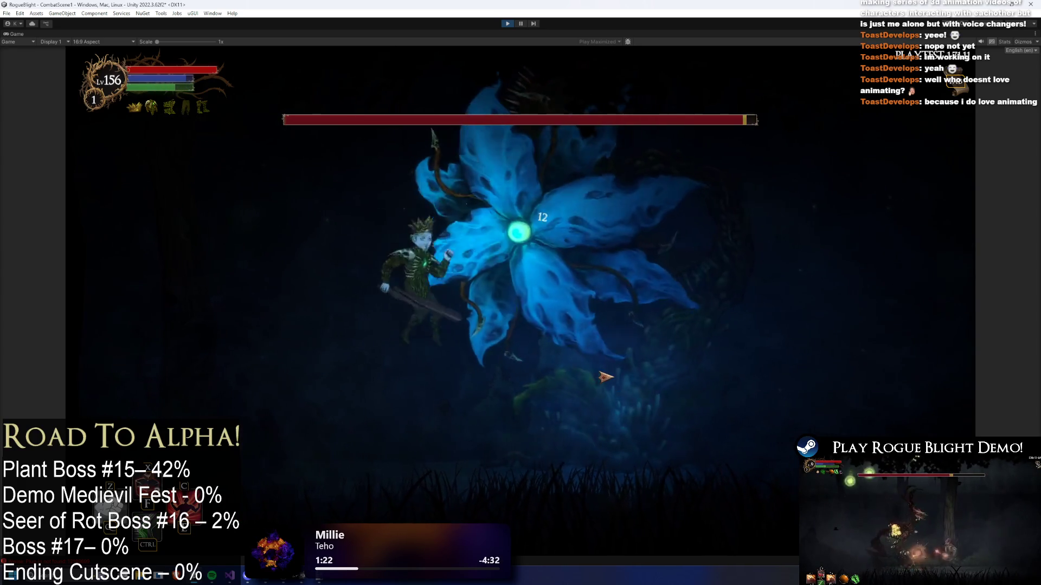
pyautogui.press('a')
pyautogui.press('d')
pyautogui.click(646, 416)
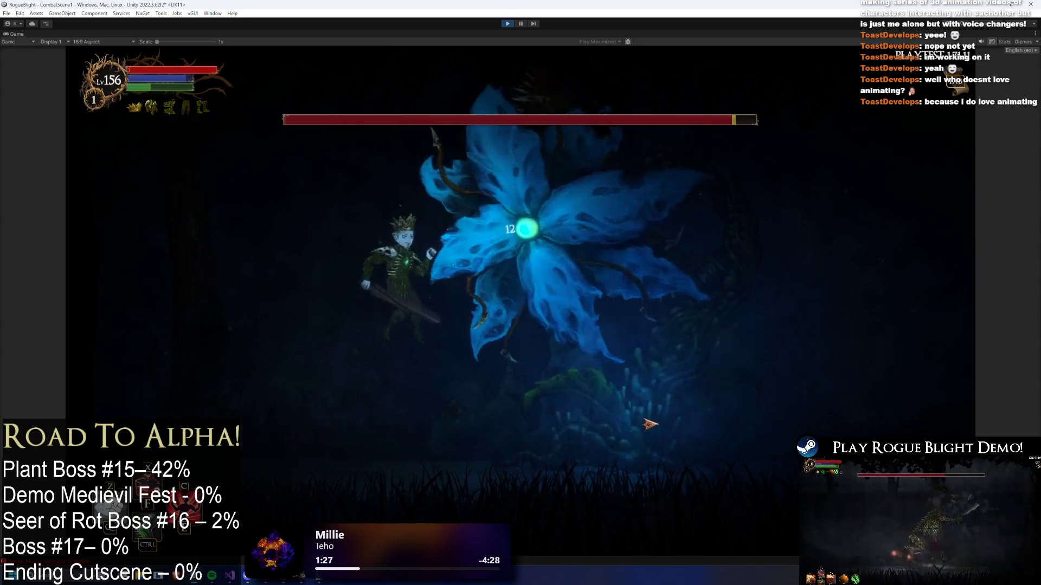
pyautogui.click(650, 425)
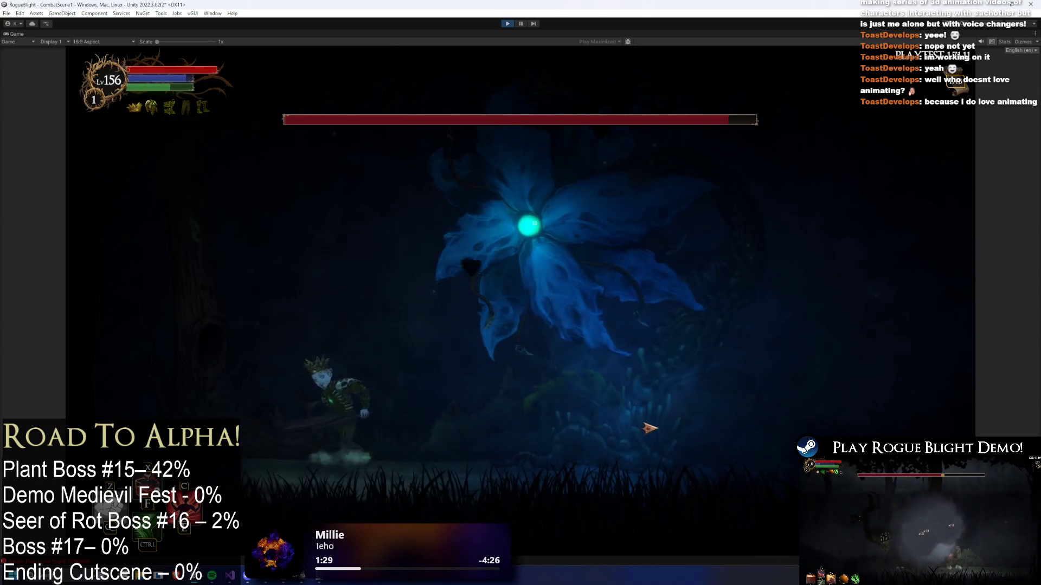
pyautogui.press('d')
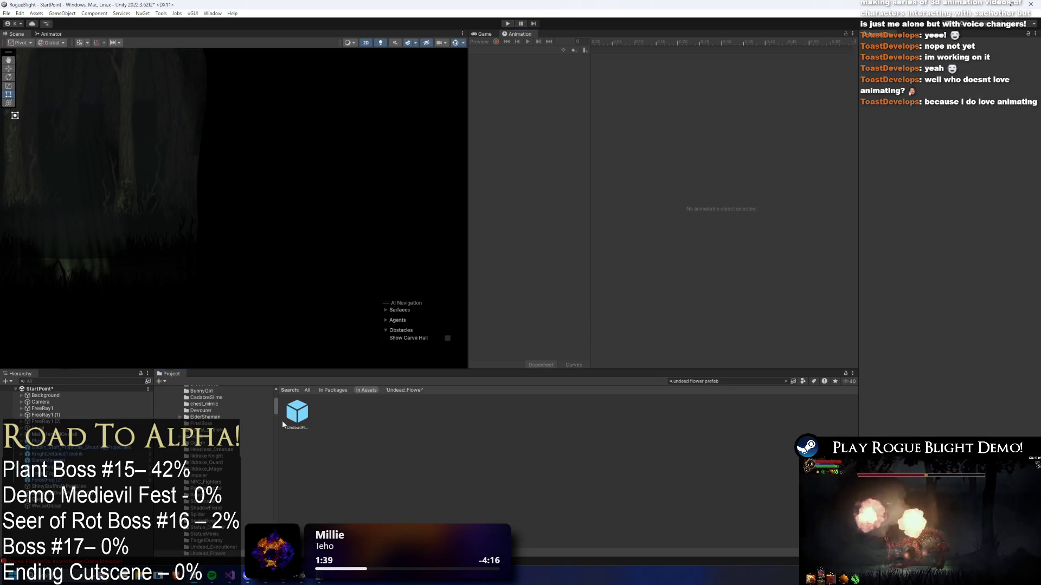
# - Open the UndeadFlower Animator and review both Any State → AltSR Bile 1 transition conditions
pyautogui.doubleClick(297, 413)
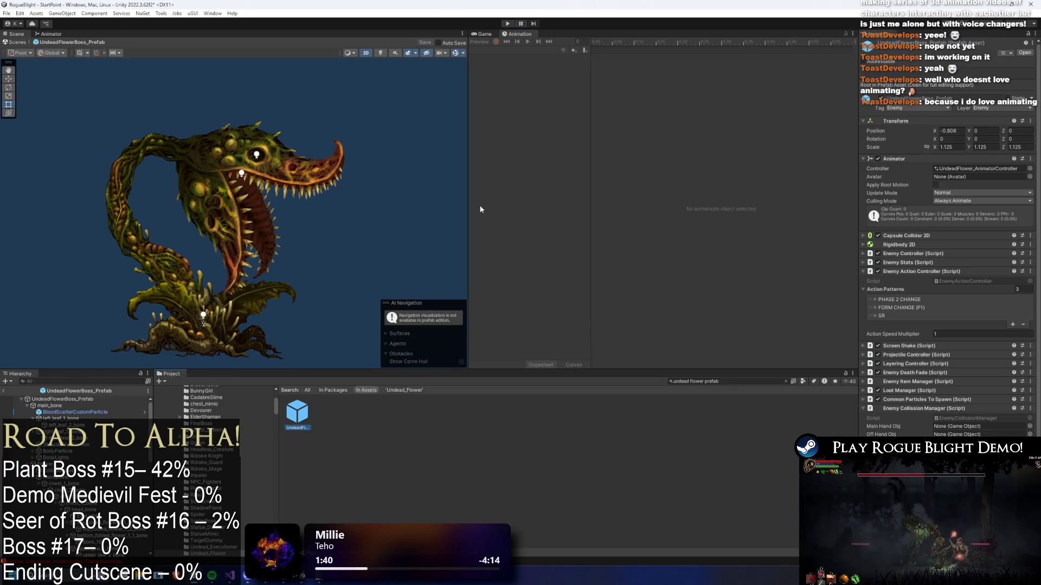
pyautogui.click(51, 35)
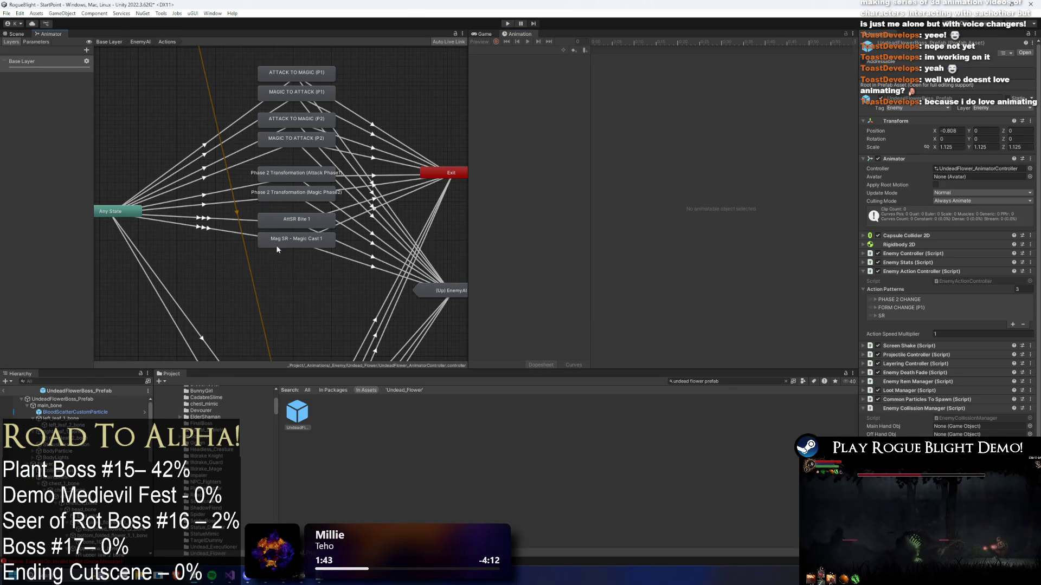
pyautogui.click(234, 220)
pyautogui.click(916, 92)
pyautogui.click(920, 86)
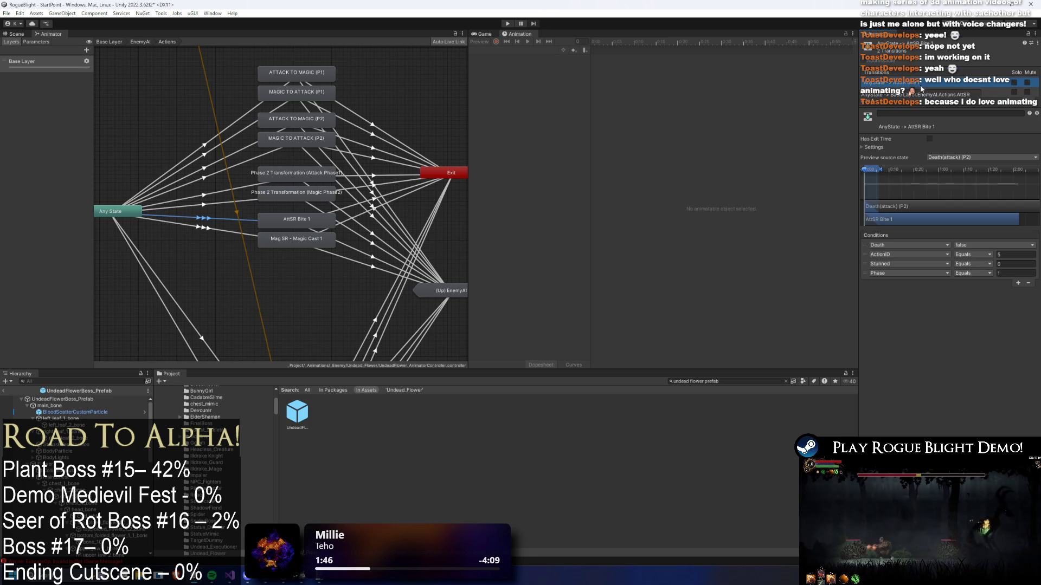
pyautogui.click(924, 92)
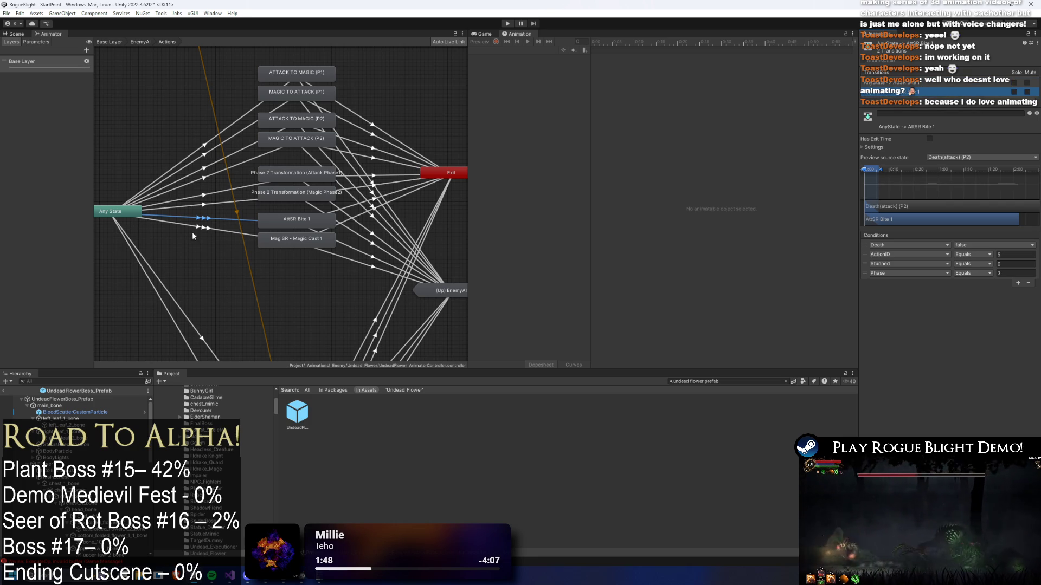
# - Set the Mag SR - Magic Cast 1 transition's Phase condition to 4 and save
pyautogui.click(201, 229)
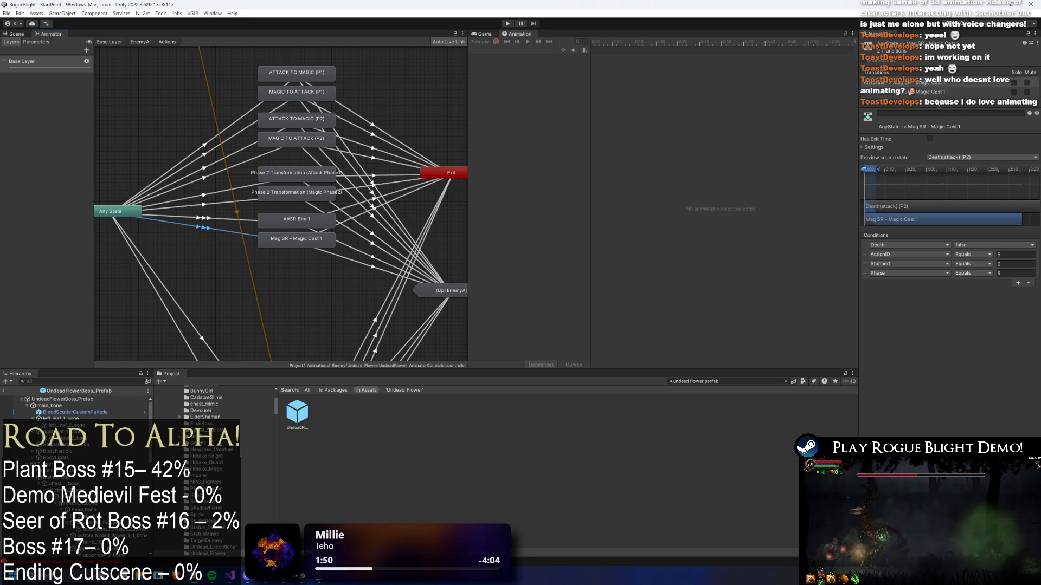
pyautogui.click(939, 84)
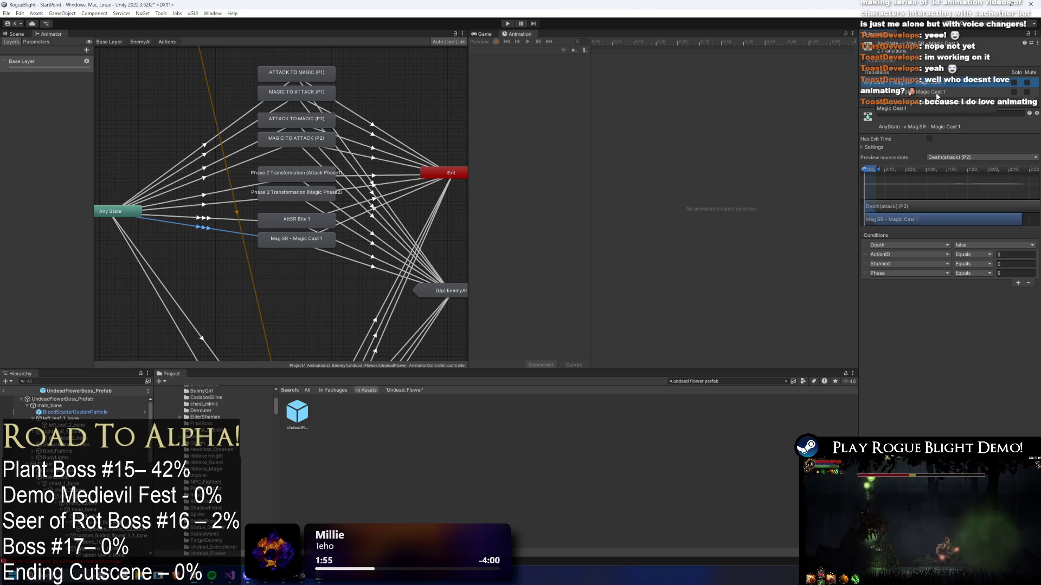
pyautogui.click(1008, 273)
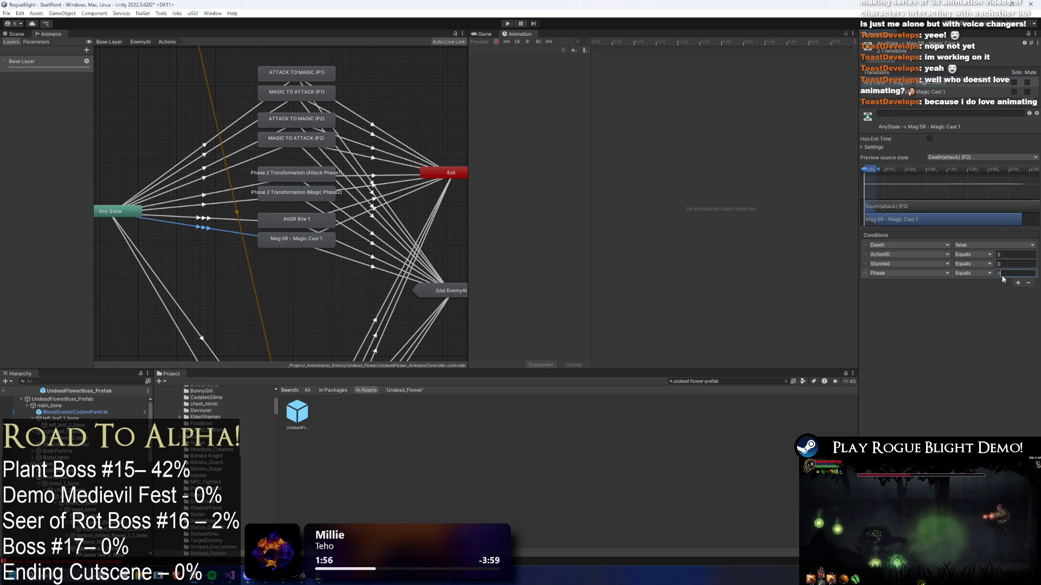
pyautogui.write('4')
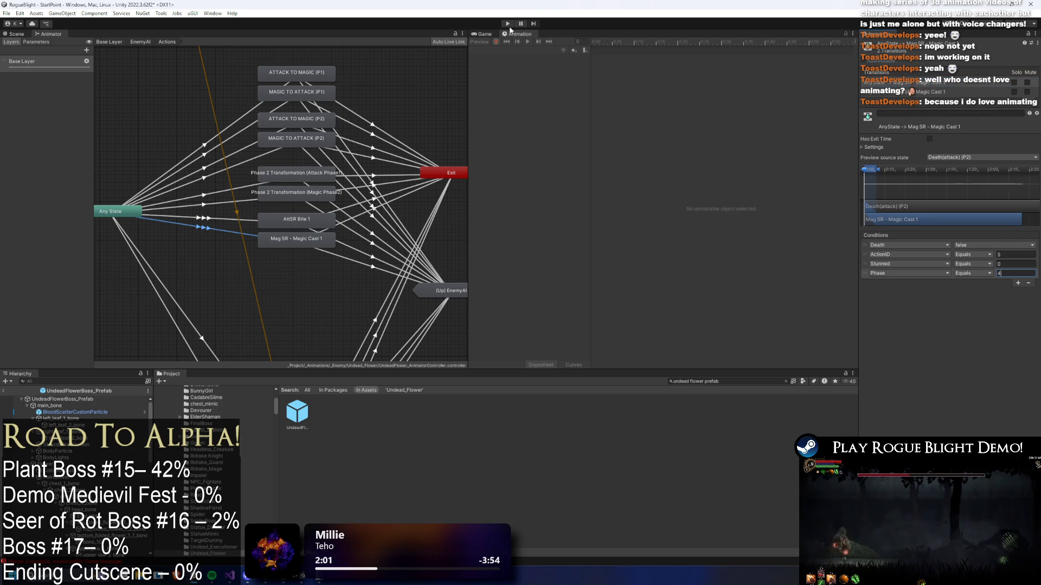
pyautogui.hotkey('ctrl', 's')
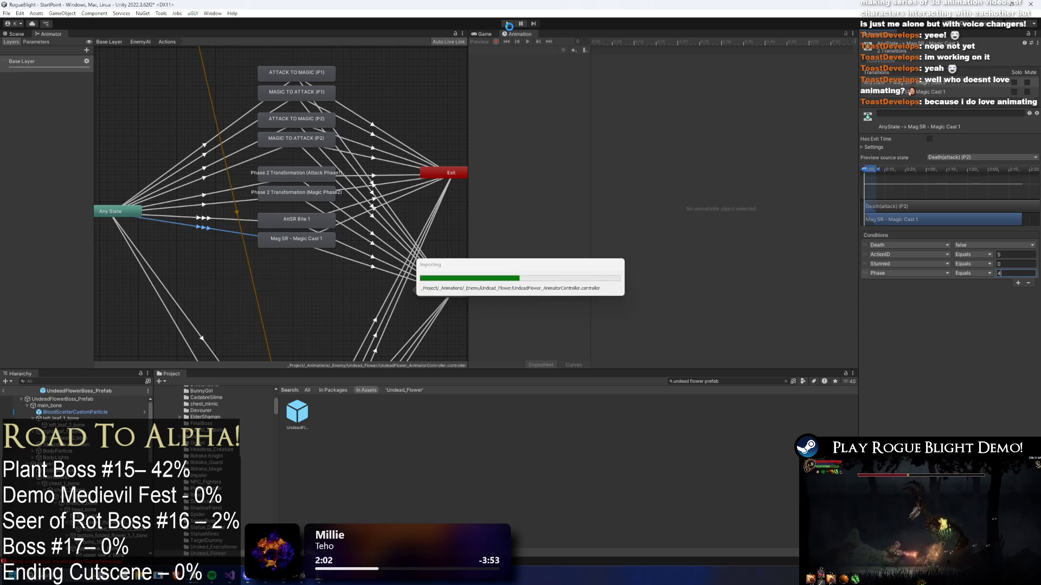
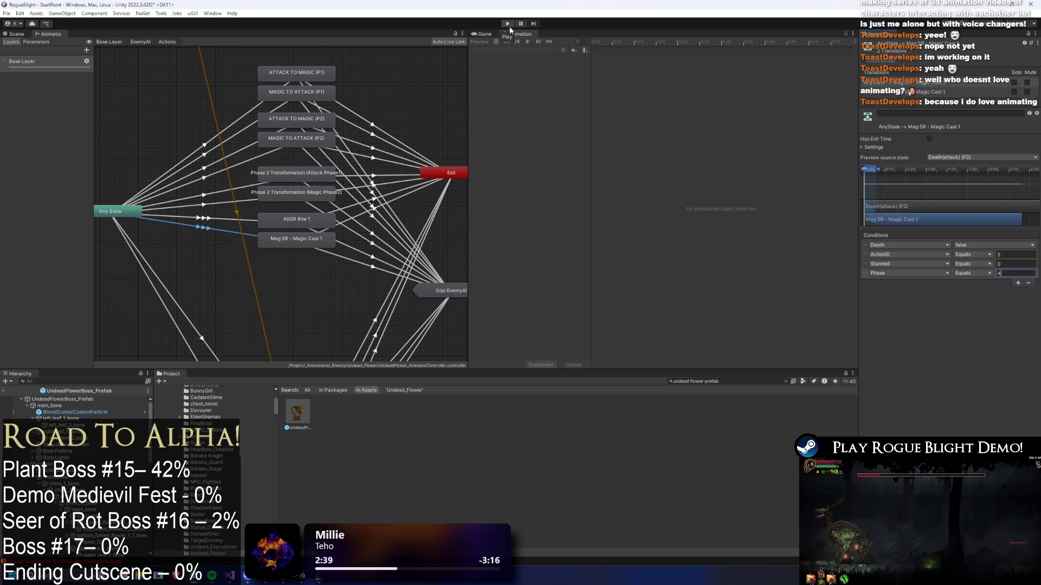
# - Search the Project for 'water wand' and open the Water Wand Skill asset
pyautogui.click(772, 381)
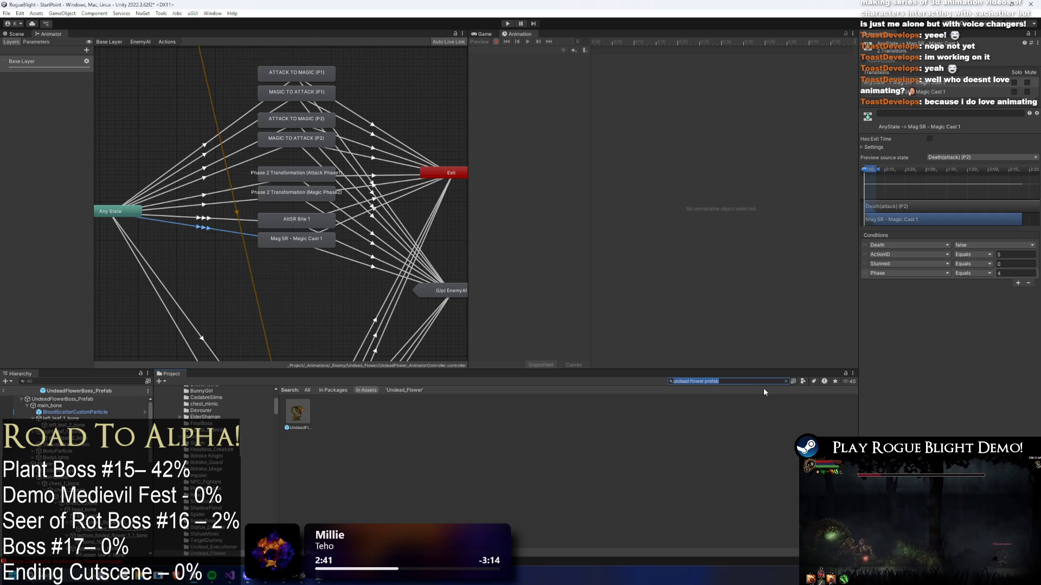
pyautogui.press('BackSpace')
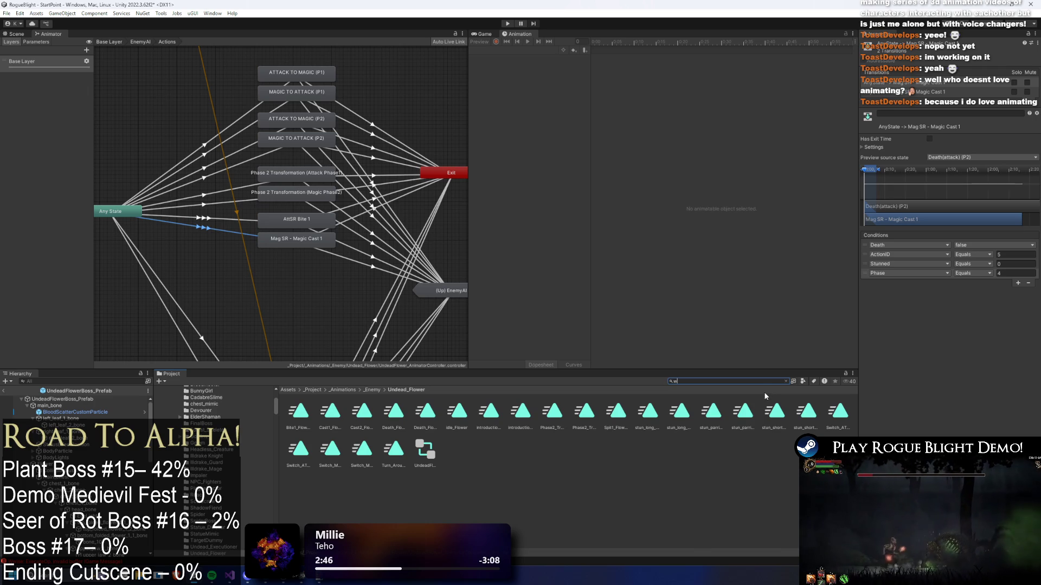
pyautogui.write('water wand')
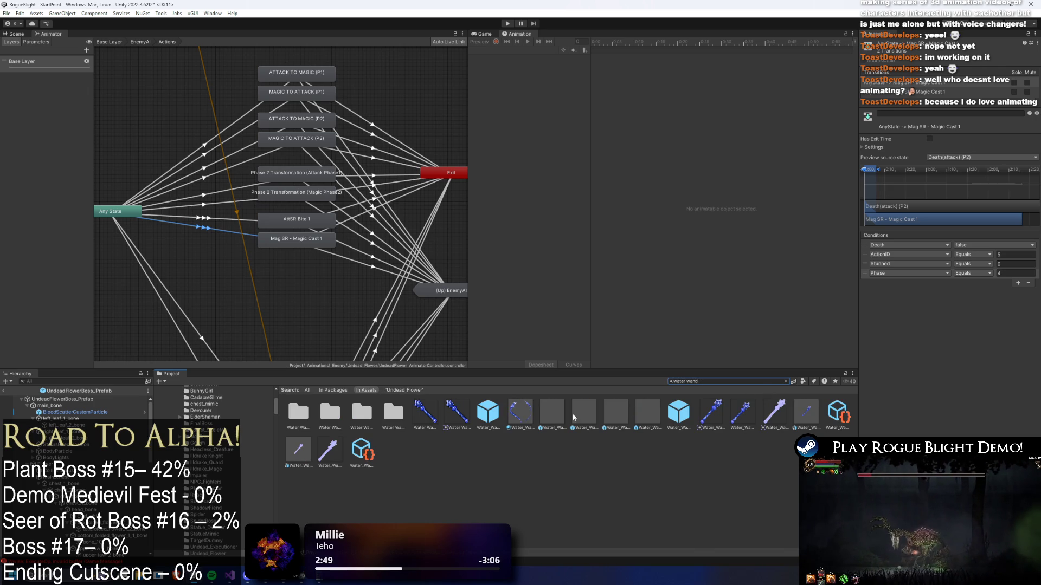
pyautogui.click(488, 413)
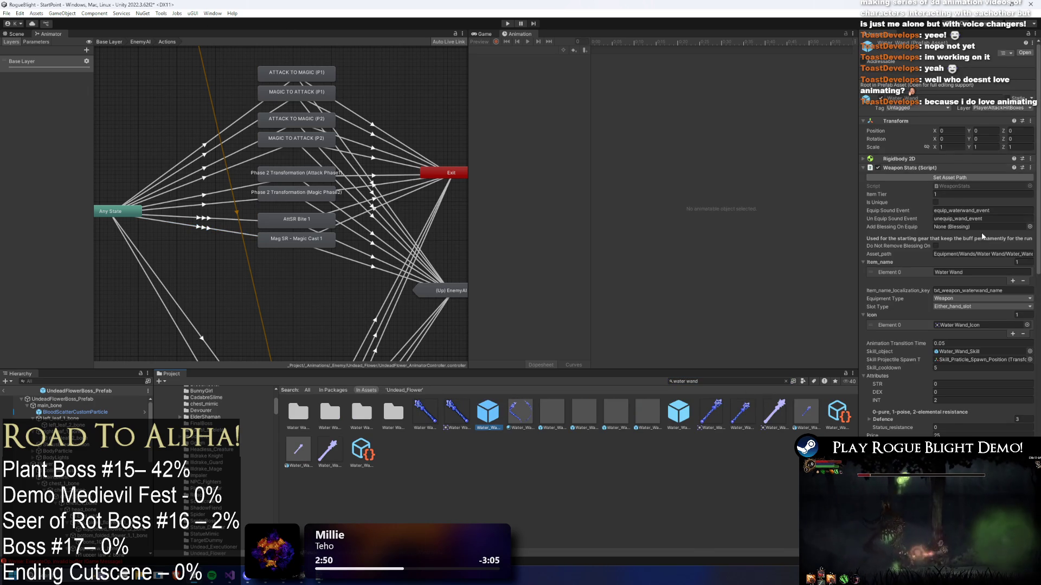
pyautogui.doubleClick(964, 264)
# - Review the Above Head 1 and Shoot From Projectile entries, then select UndeadFlowerBoss_Prefab
pyautogui.scroll(-10, 978, 216)
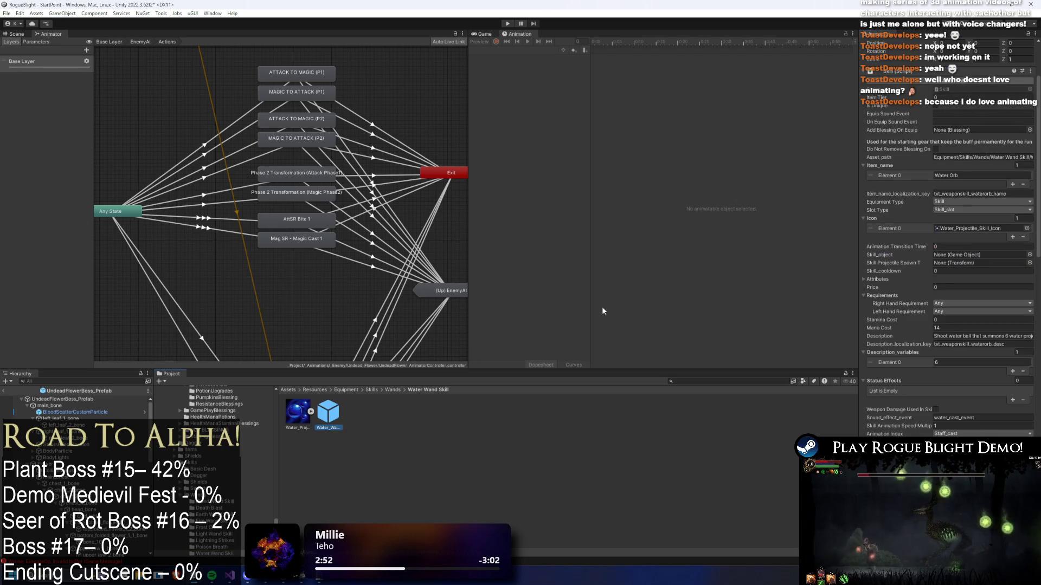
pyautogui.click(923, 335)
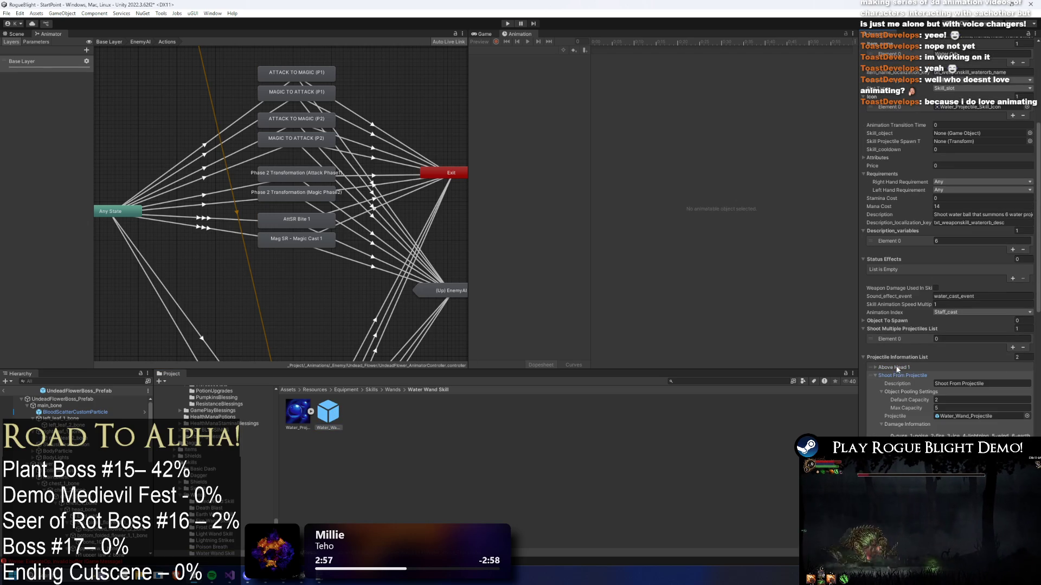
pyautogui.click(899, 367)
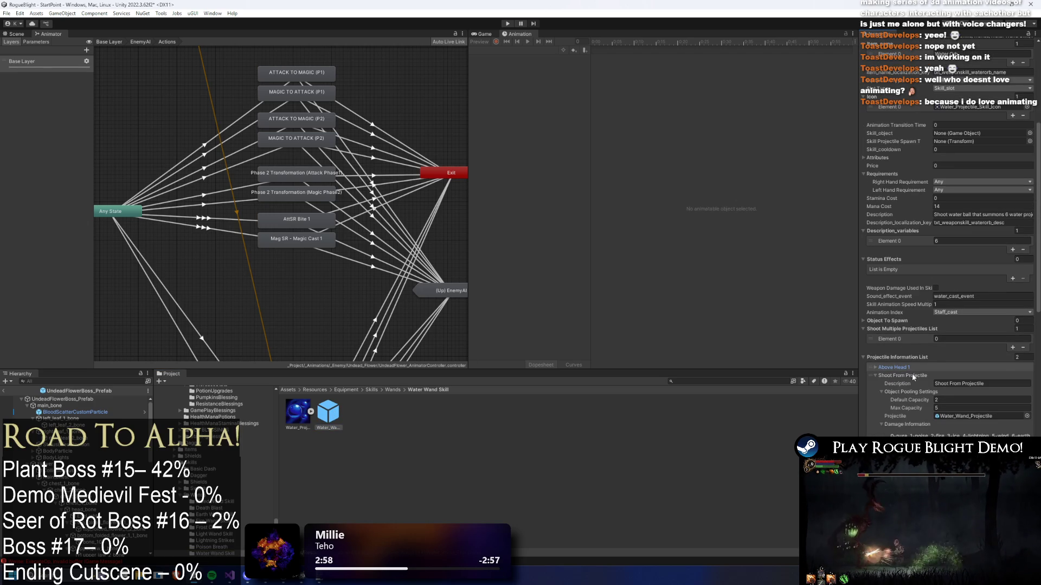
pyautogui.click(913, 375)
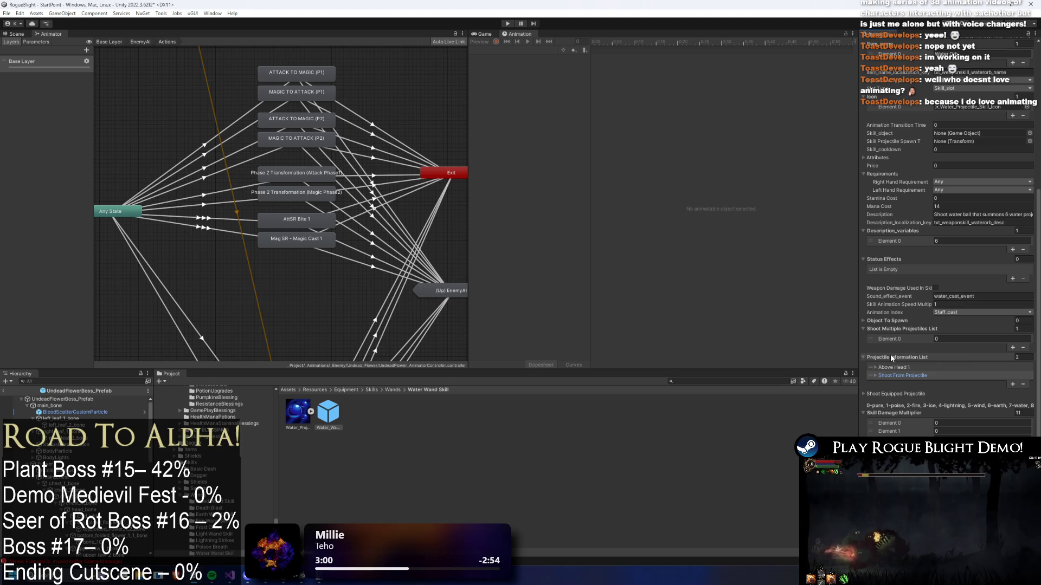
pyautogui.click(890, 367)
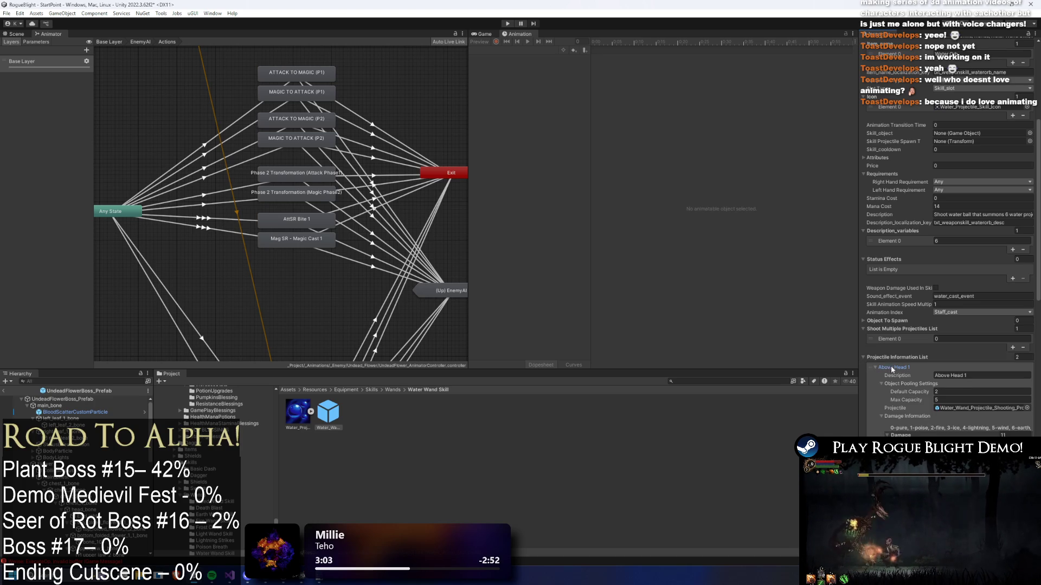
pyautogui.click(890, 368)
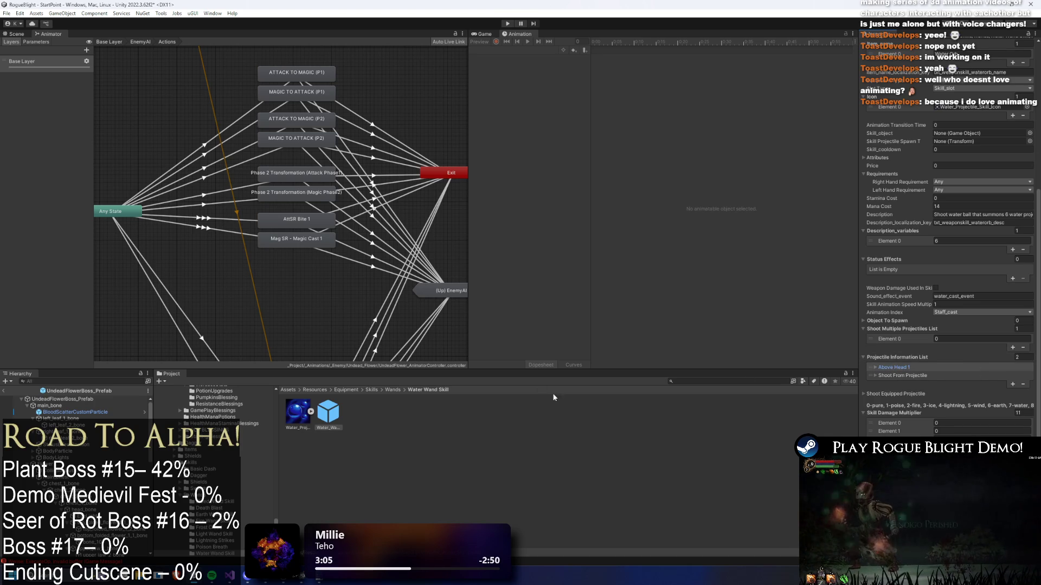
pyautogui.click(57, 399)
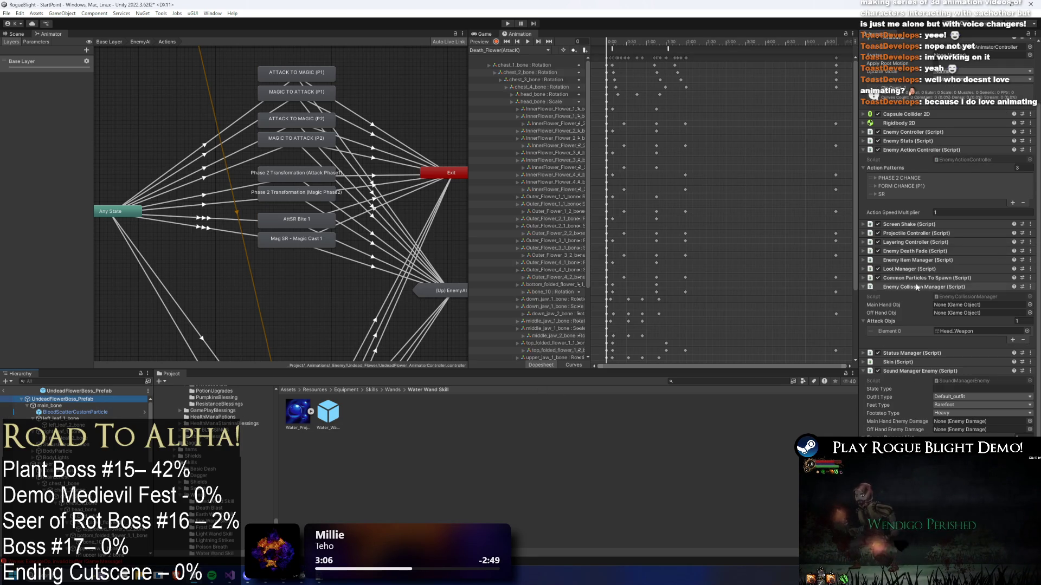
# - Paste the Water Wand's two projectile entries into the boss's Projectile Controller list
pyautogui.click(917, 287)
pyautogui.click(916, 371)
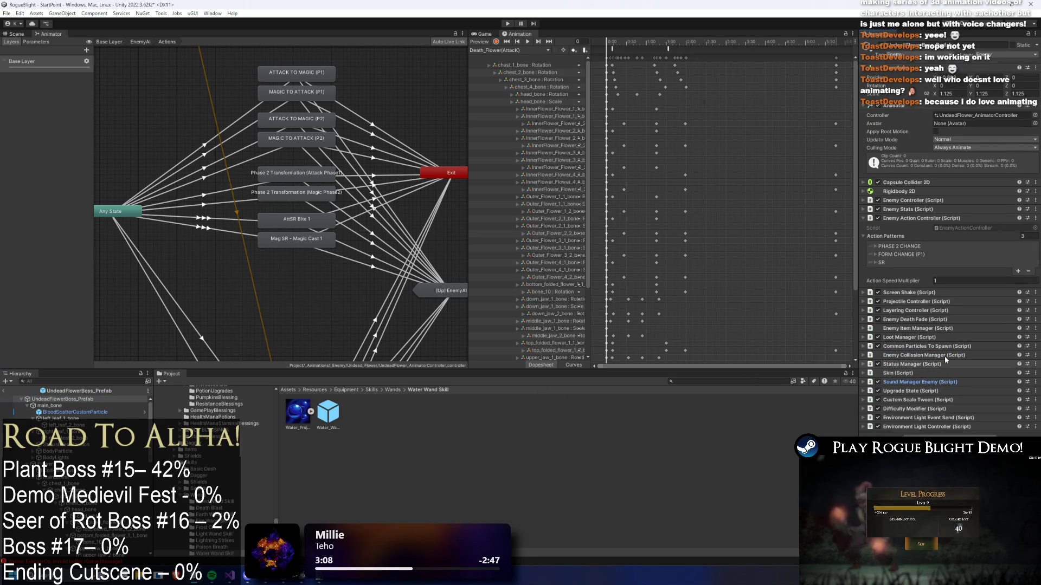
pyautogui.click(914, 219)
pyautogui.click(925, 236)
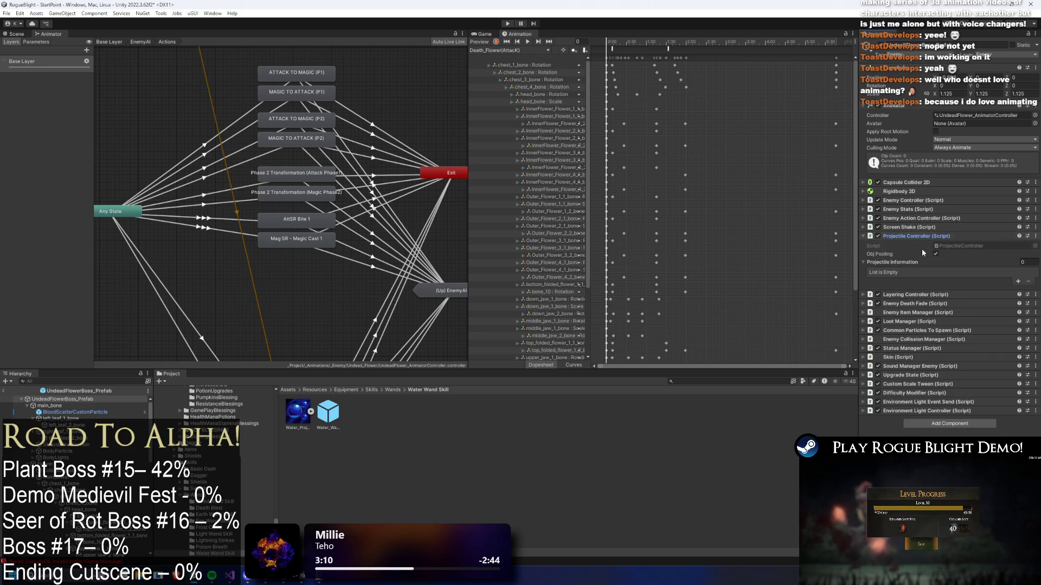
pyautogui.rightClick(893, 260)
pyautogui.click(916, 293)
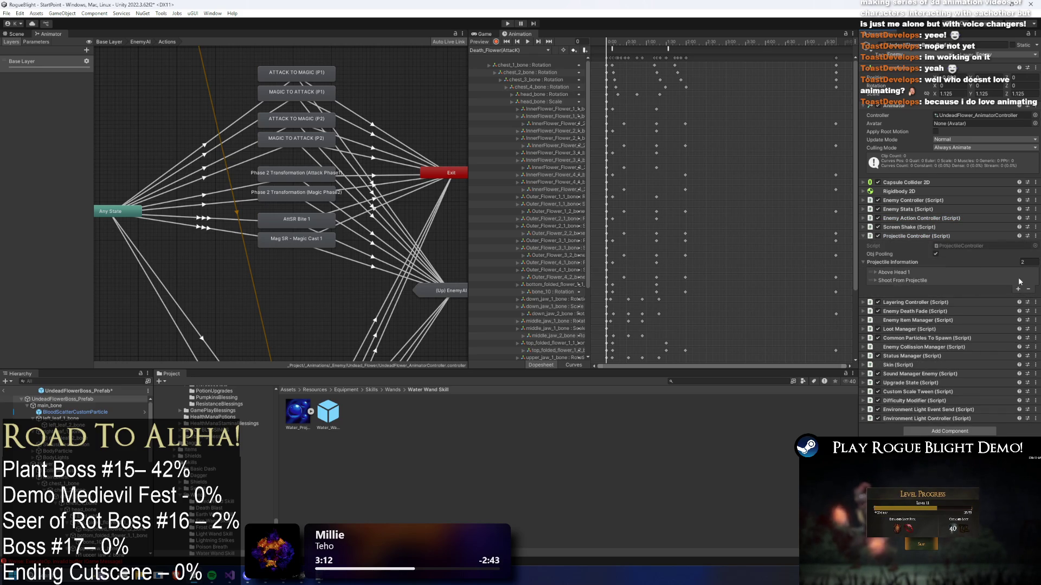
# - Rename the first projectile entry's description to '1 SpitBall'
pyautogui.click(899, 273)
pyautogui.click(977, 281)
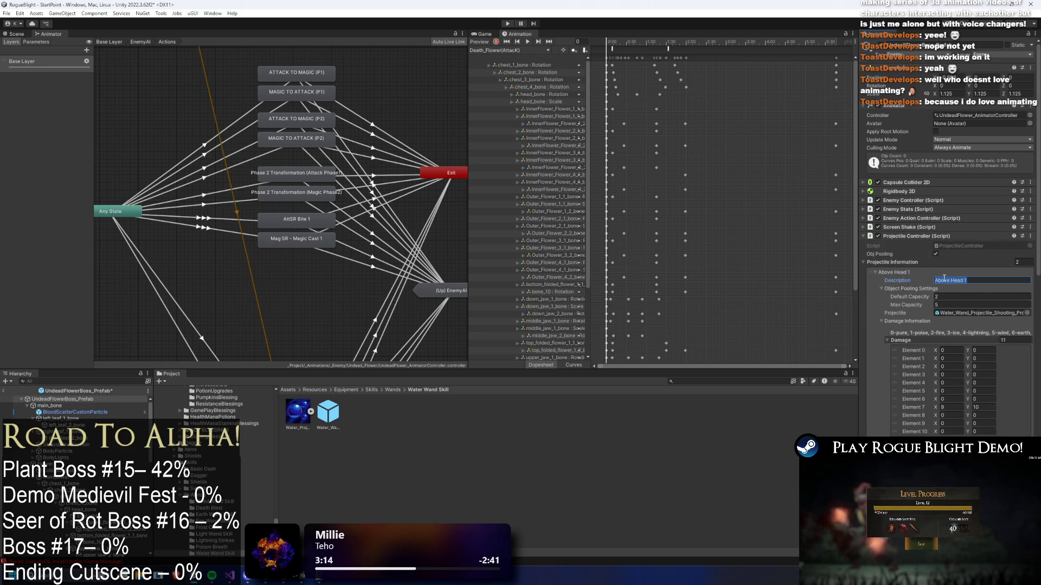
pyautogui.write('Spit')
pyautogui.press('Return')
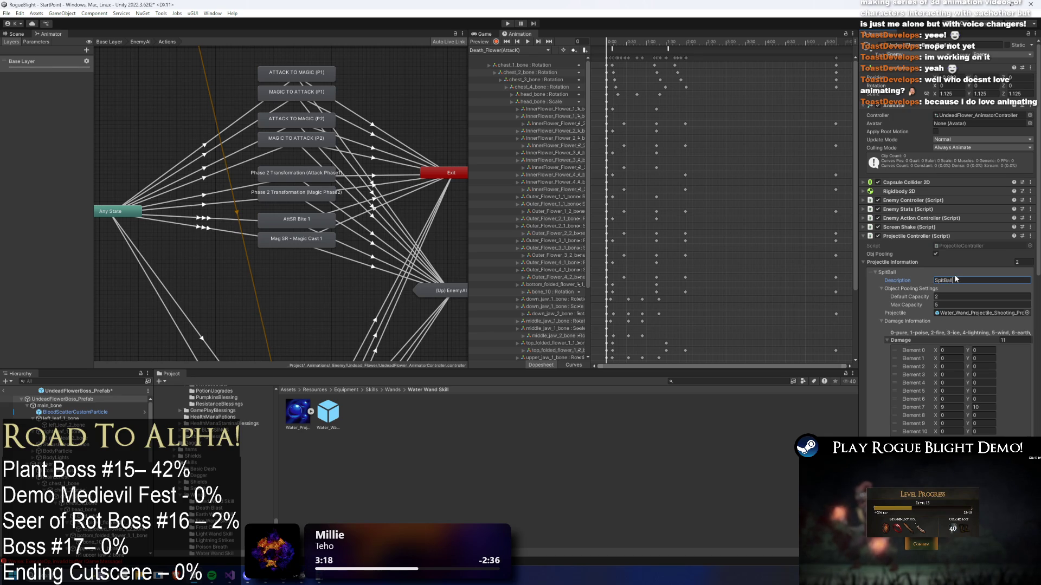
pyautogui.click(879, 253)
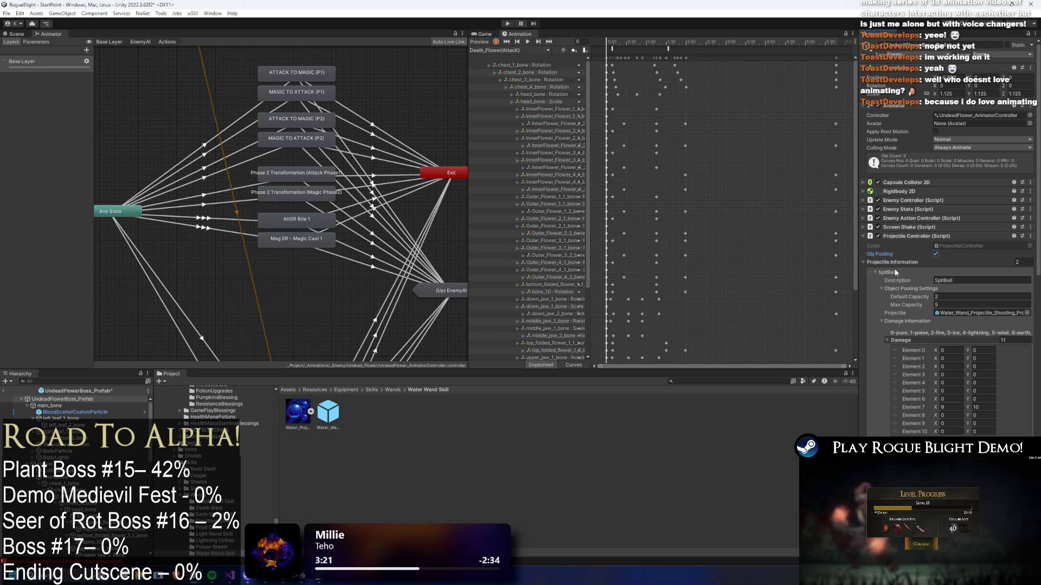
pyautogui.click(921, 254)
pyautogui.click(904, 271)
pyautogui.click(993, 288)
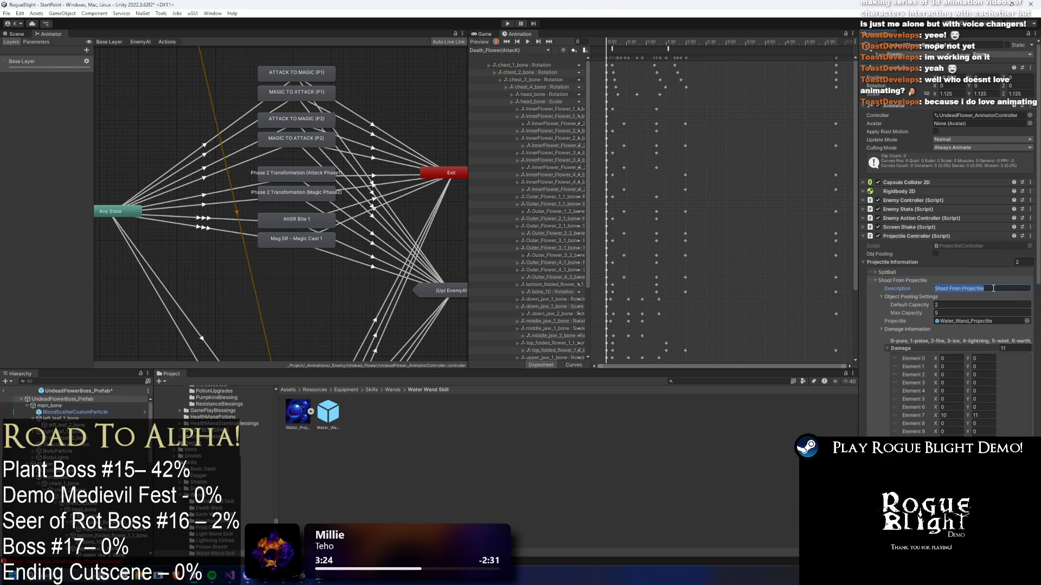
pyautogui.click(946, 273)
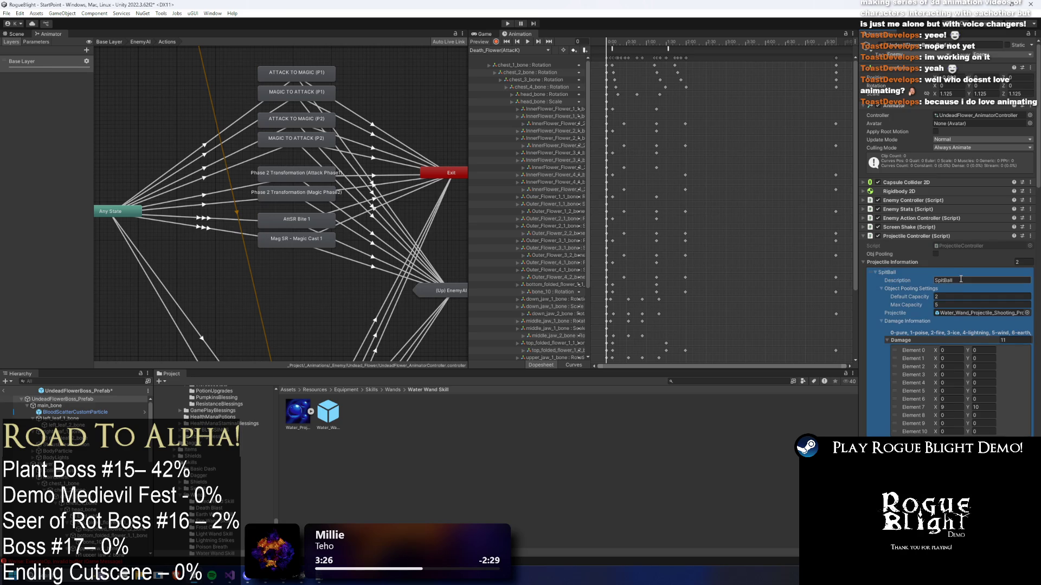
pyautogui.press('Home')
pyautogui.write('1')
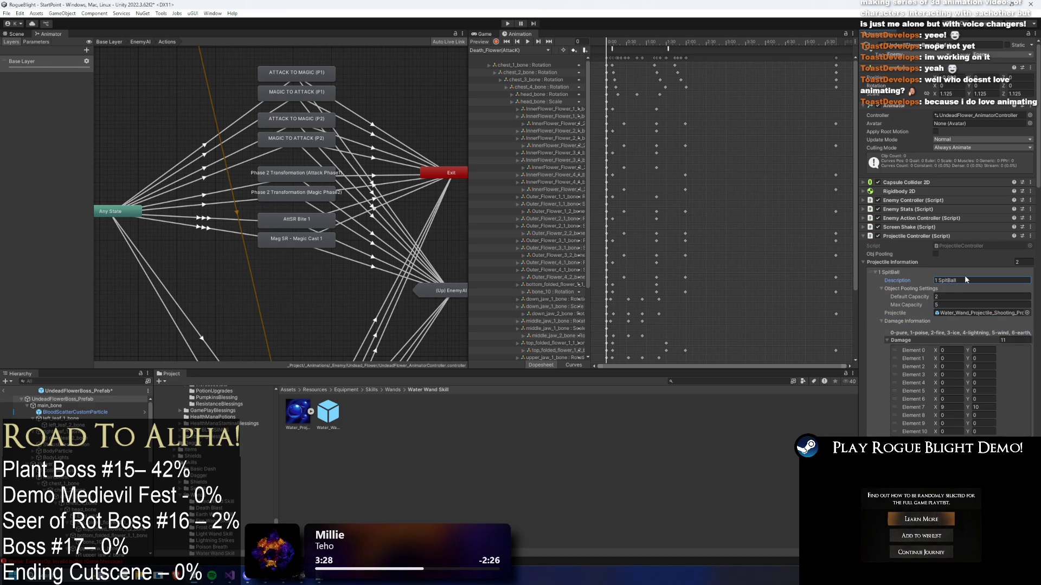
# - Rename the second entry's description to '2 Spit Shoot From Projectile'
pyautogui.click(950, 285)
pyautogui.click(1001, 288)
pyautogui.press('Home')
pyautogui.write('2 Spit')
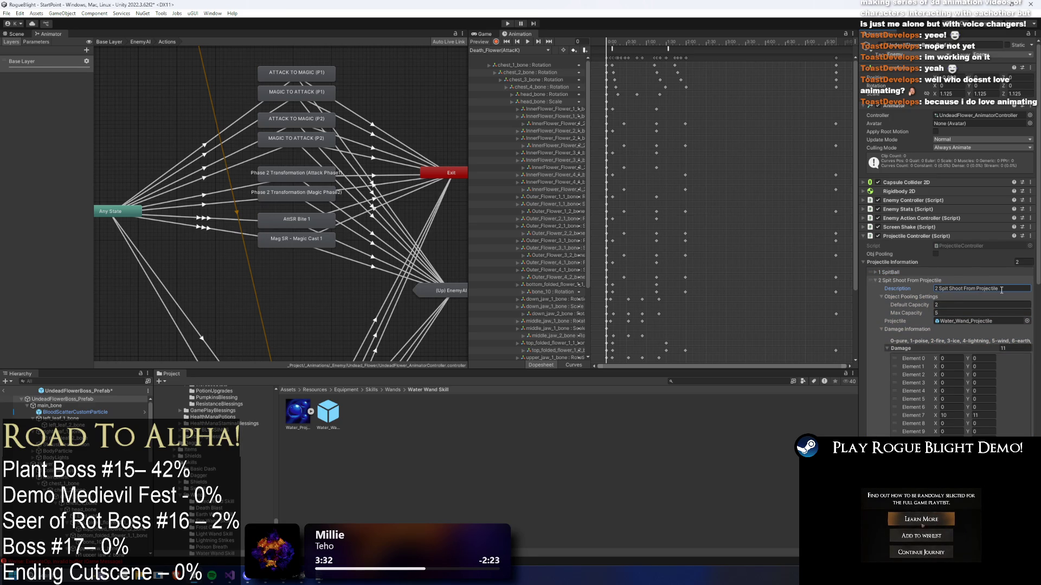
# - Locate the projectile prefab referenced by the 1 SpitBall entry
pyautogui.click(913, 271)
pyautogui.click(961, 314)
pyautogui.rightClick(454, 414)
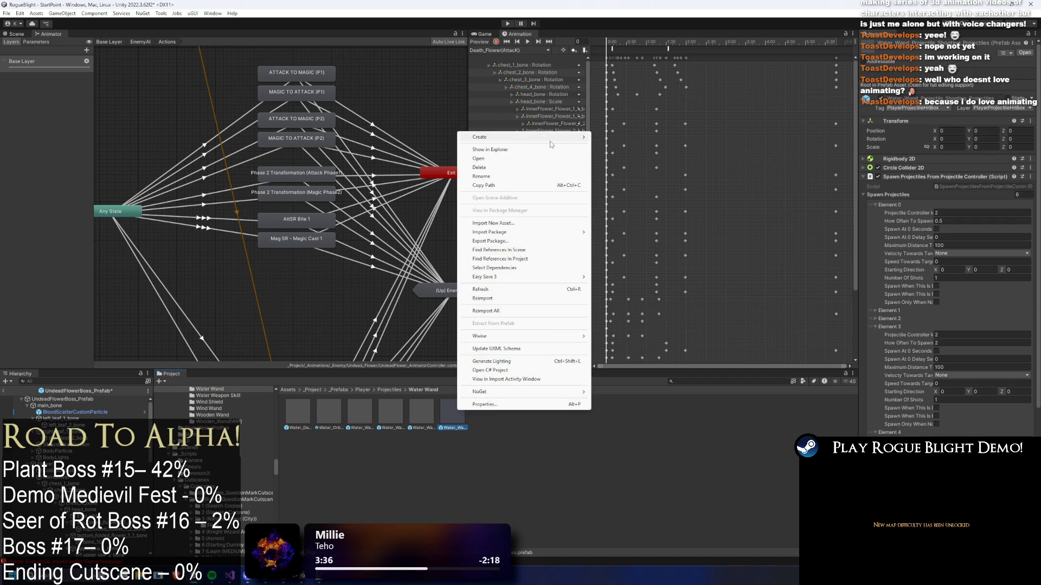
# - Find the Undead Flower prefab and show its folder in Explorer to add a Projectiles folder
pyautogui.click(548, 148)
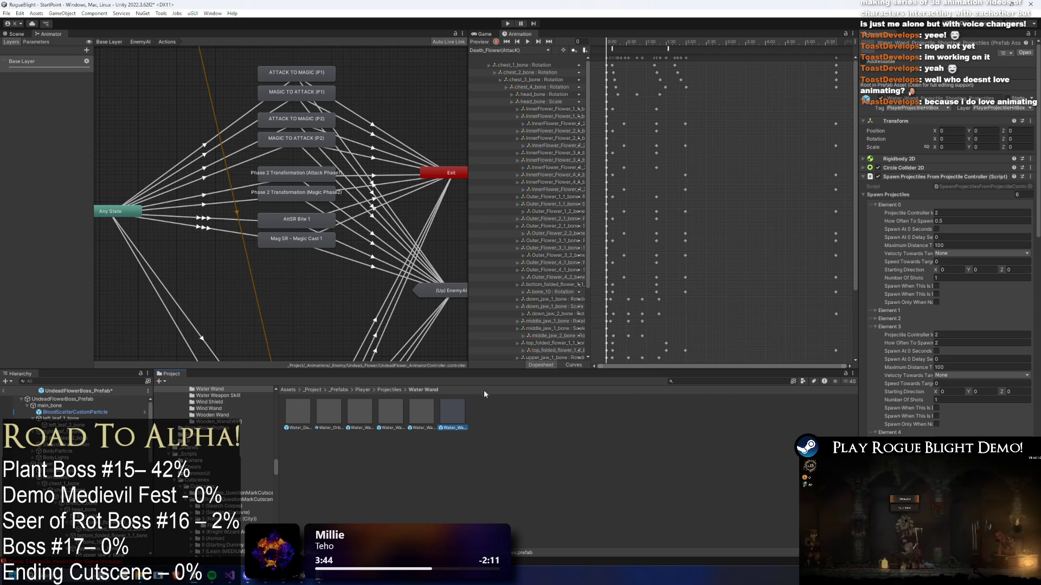
pyautogui.click(747, 381)
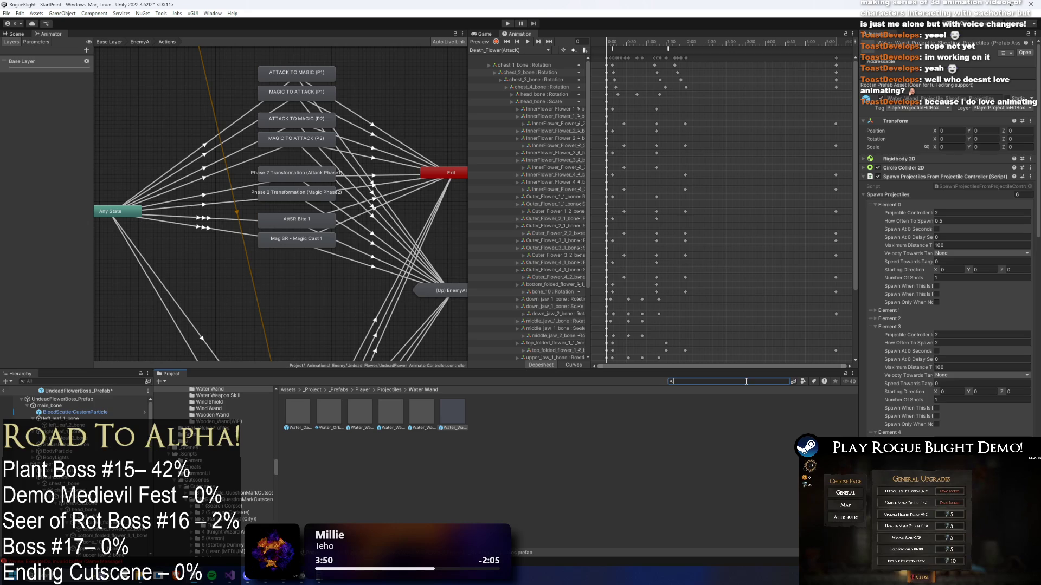
pyautogui.write('Water Wand')
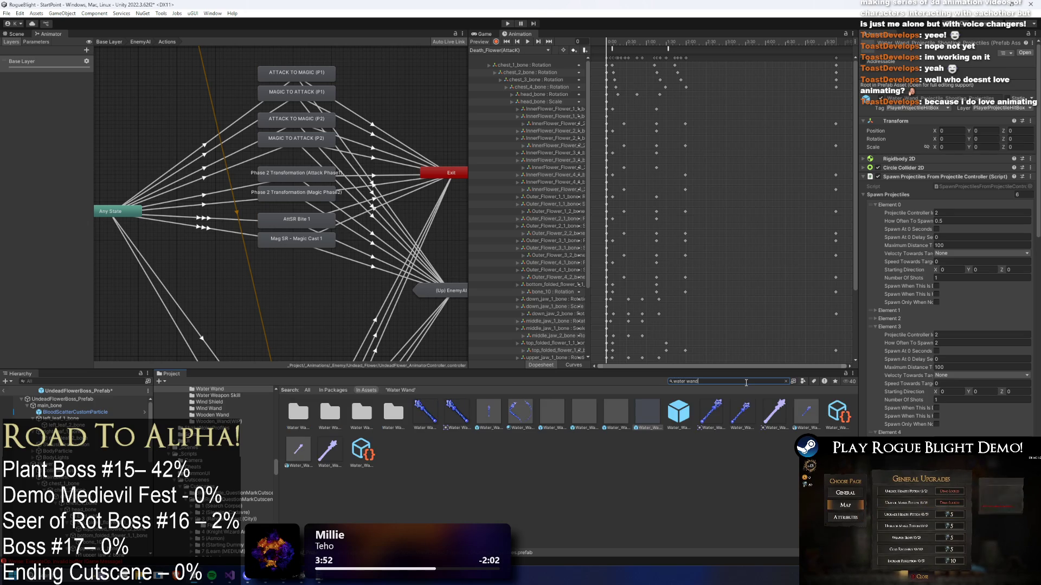
pyautogui.write('un')
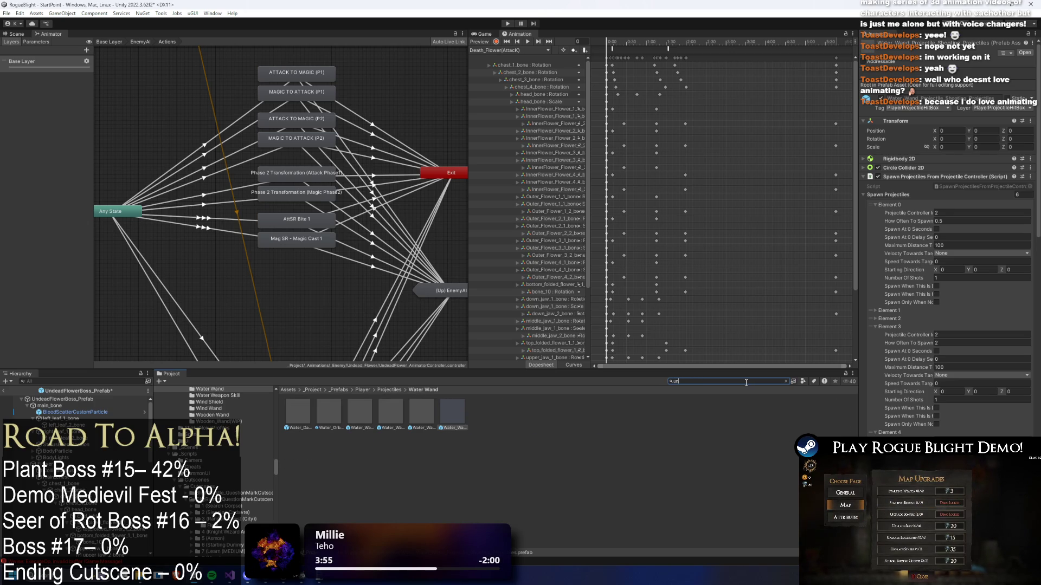
pyautogui.write('dead flower prefa')
pyautogui.click(304, 411)
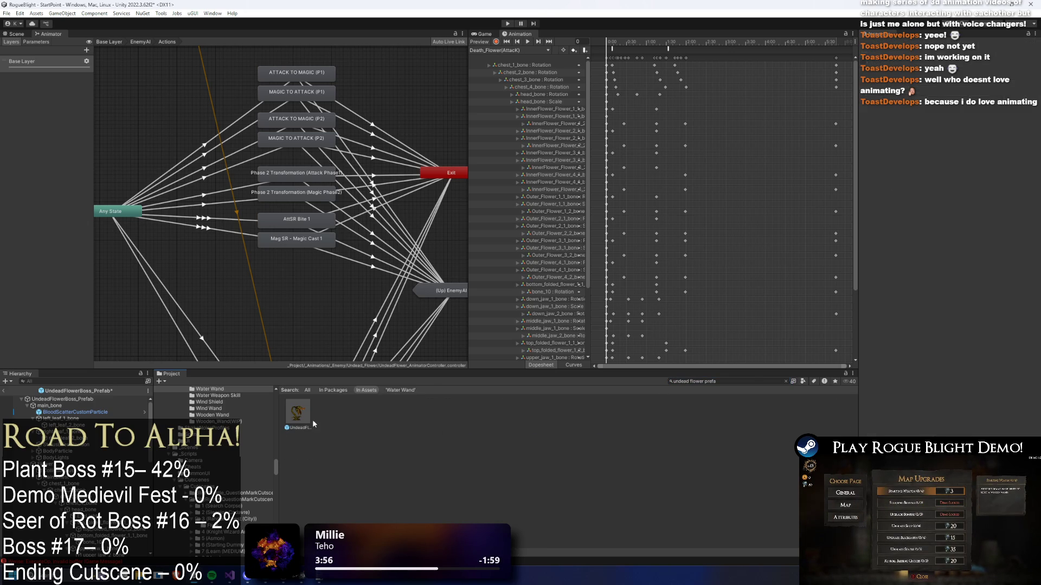
pyautogui.click(786, 381)
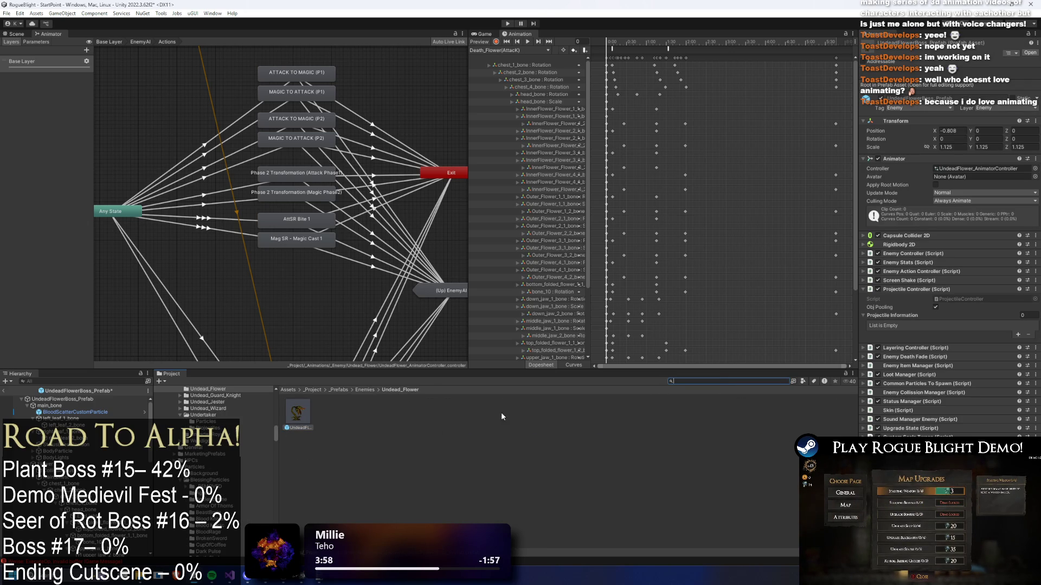
pyautogui.rightClick(343, 418)
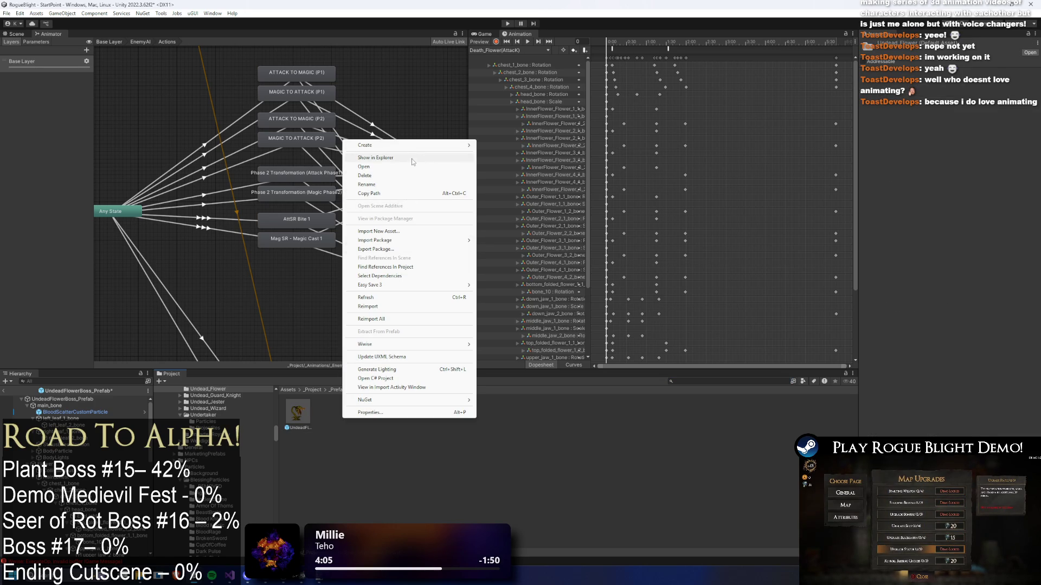
pyautogui.click(375, 158)
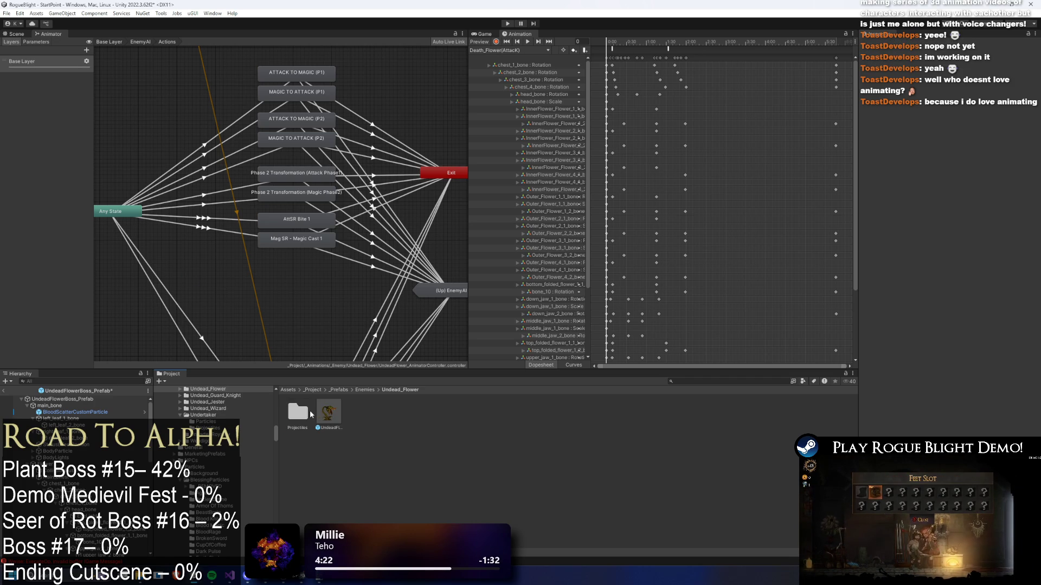
# - Rename the copied water projectile prefab in Projectiles to the SpitBall projectile name
pyautogui.doubleClick(309, 411)
pyautogui.click(309, 409)
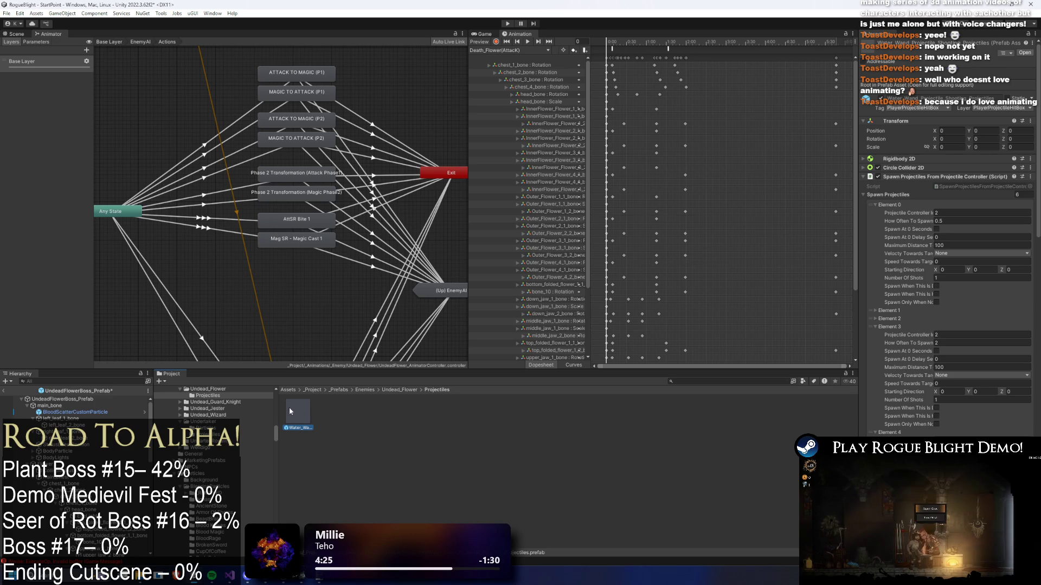
pyautogui.rightClick(290, 410)
pyautogui.click(333, 184)
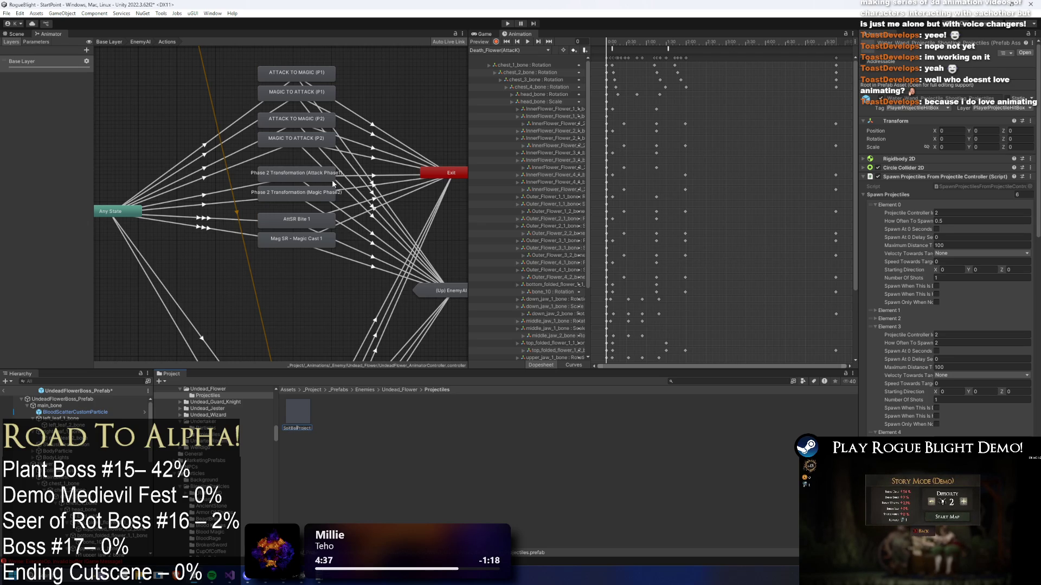
pyautogui.press('Return')
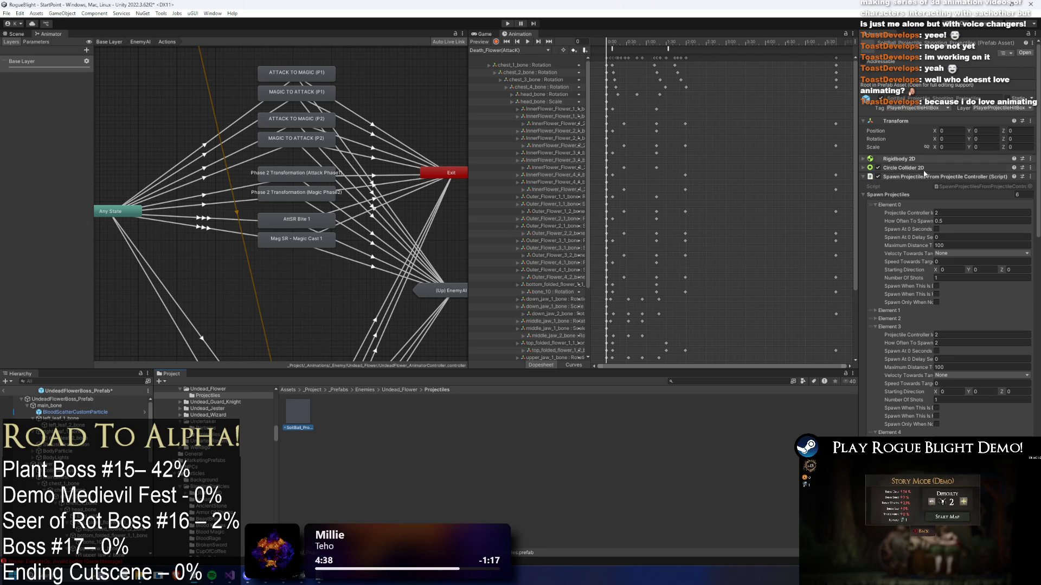
# - Collapse Spawn Projectiles elements 0, 3, 4 and 5 to review the prefab's settings
pyautogui.click(891, 205)
pyautogui.click(893, 229)
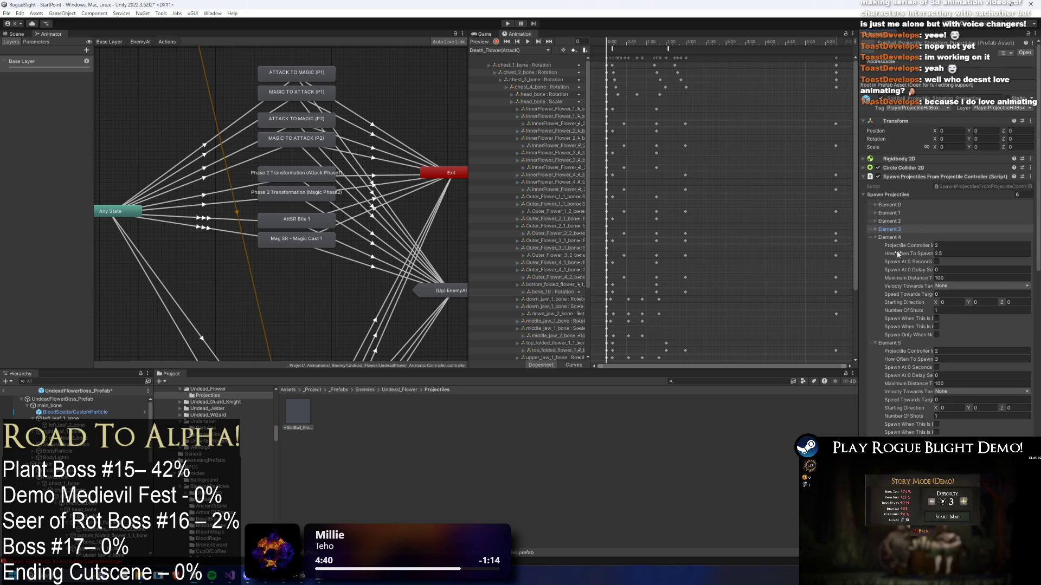
pyautogui.click(894, 236)
pyautogui.click(897, 246)
pyautogui.scroll(-6, 950, 226)
pyautogui.scroll(5, 918, 338)
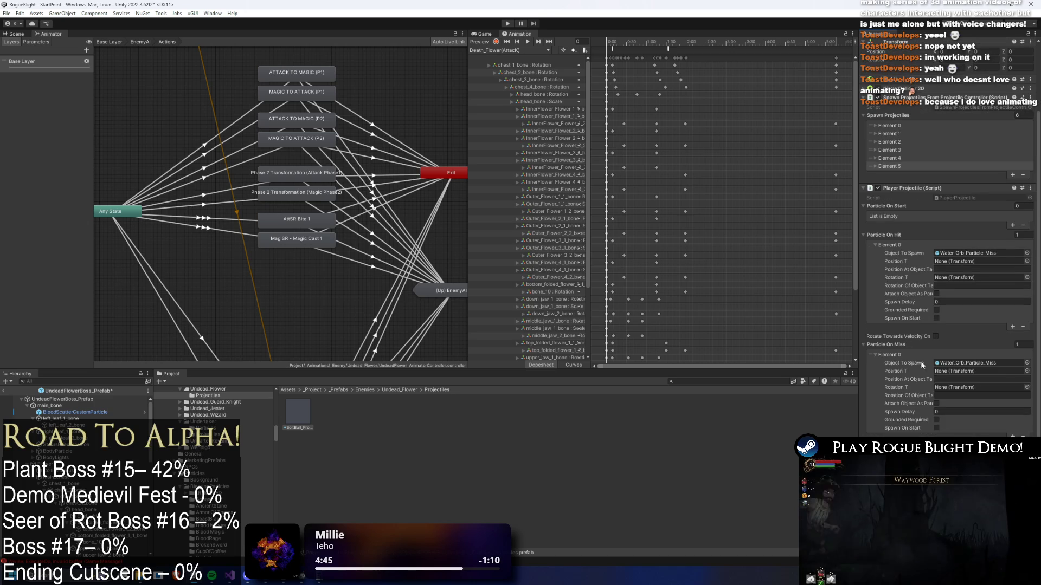
pyautogui.scroll(3, 1000, 239)
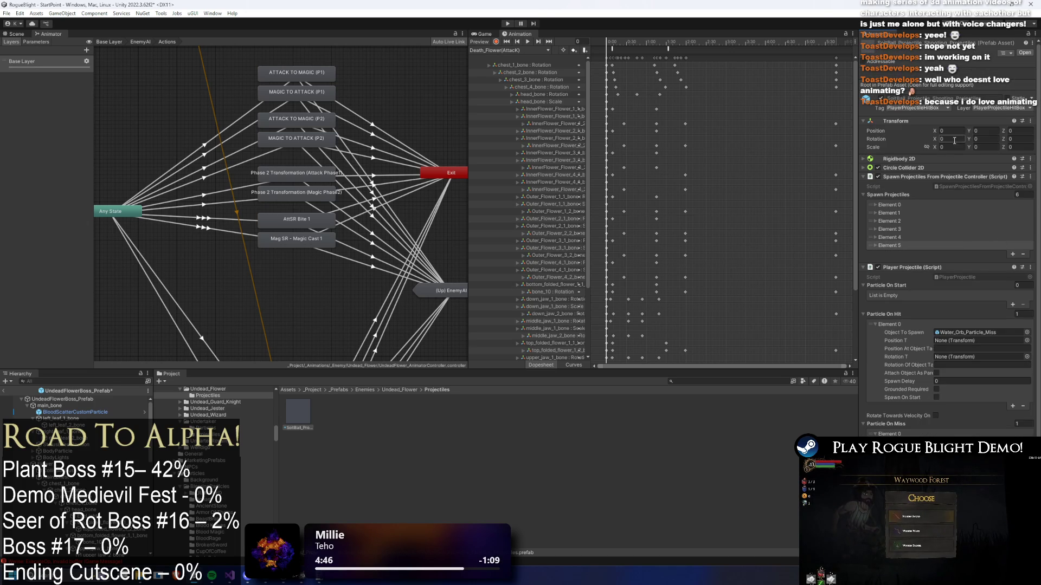
pyautogui.click(925, 108)
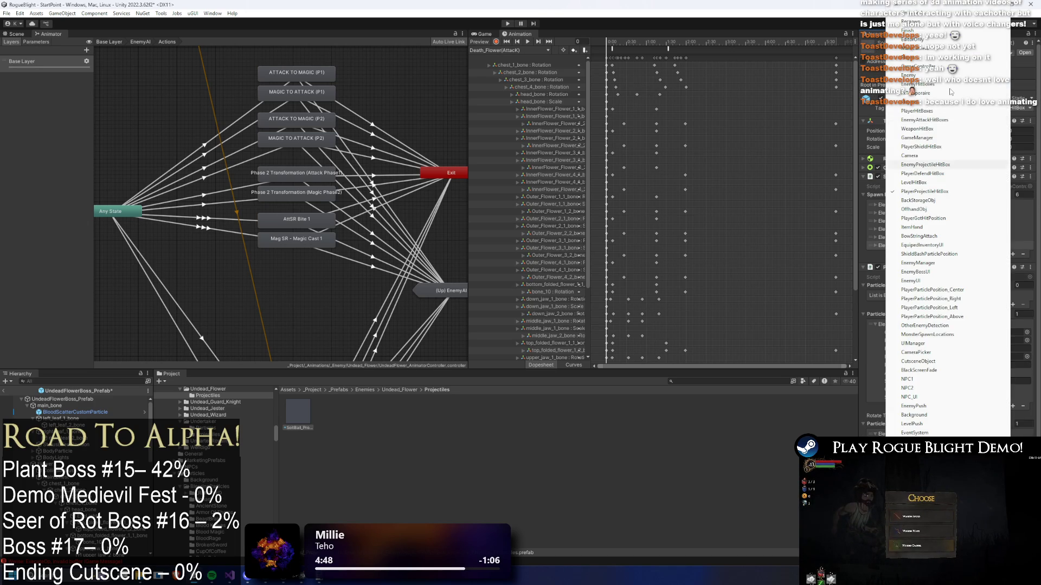
# - Set the projectile's tag and layer to EnemyProjectileHitBox
pyautogui.click(927, 165)
pyautogui.click(1001, 108)
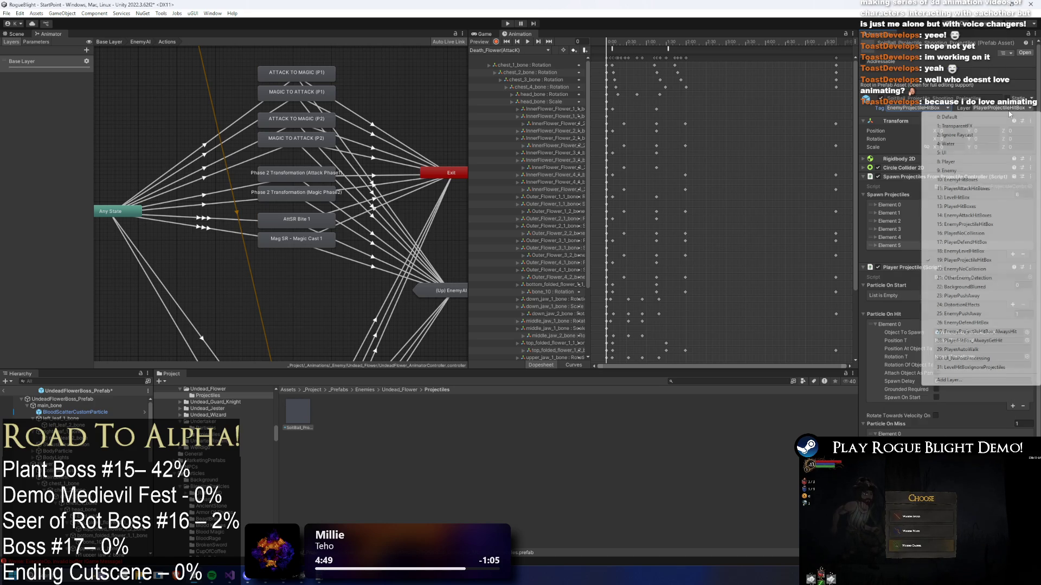
pyautogui.click(992, 224)
pyautogui.click(542, 302)
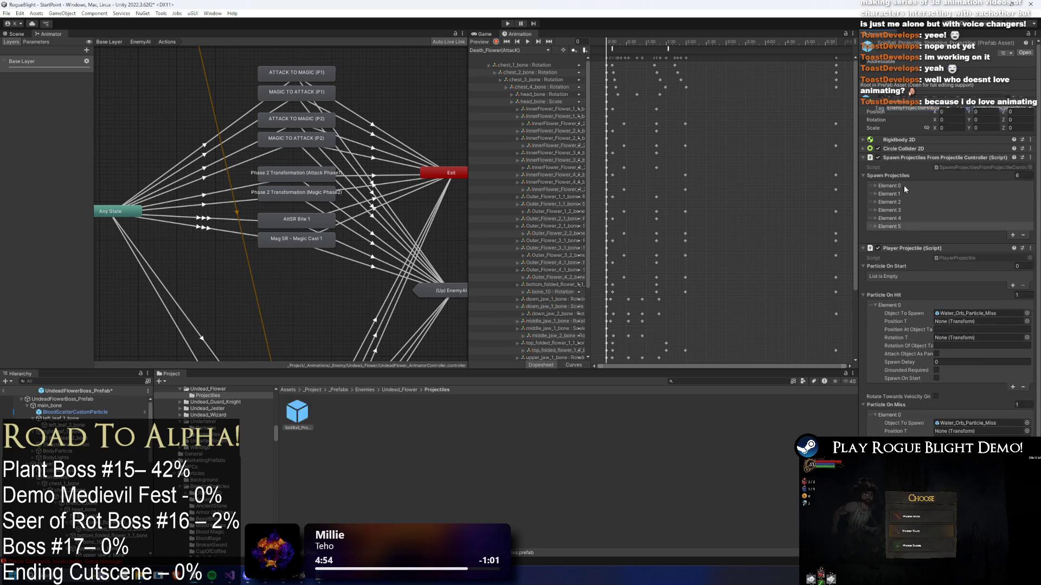
# - Add an Enemy Projectile script to the projectile prefab
pyautogui.click(903, 177)
pyautogui.click(916, 188)
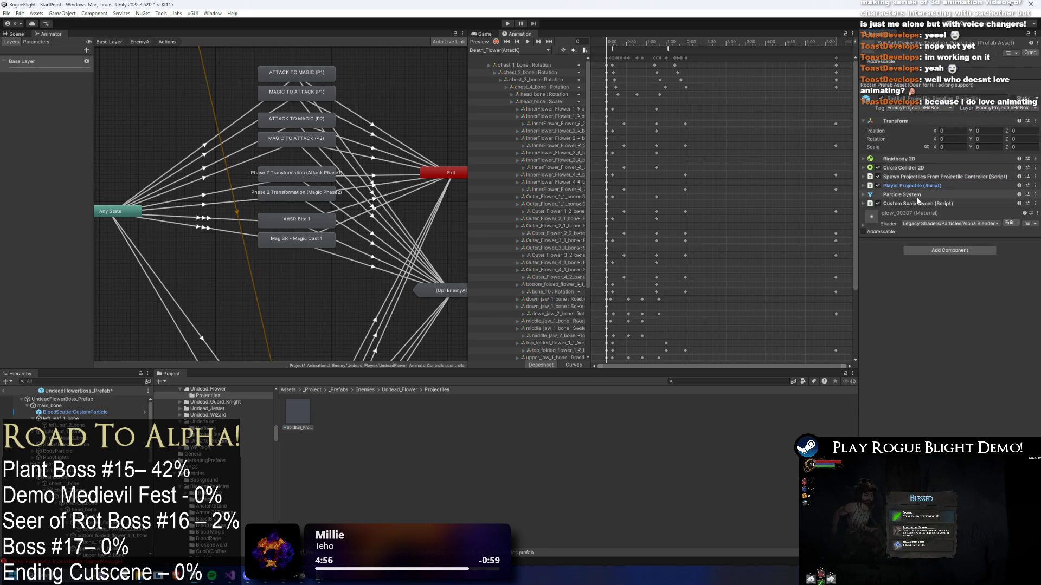
pyautogui.click(948, 251)
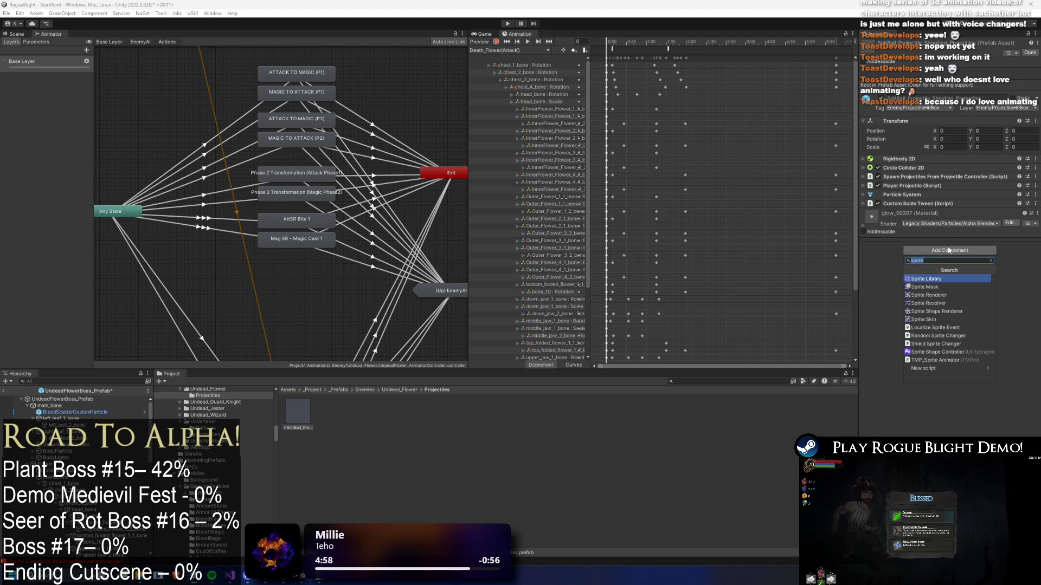
pyautogui.write('enemy proj')
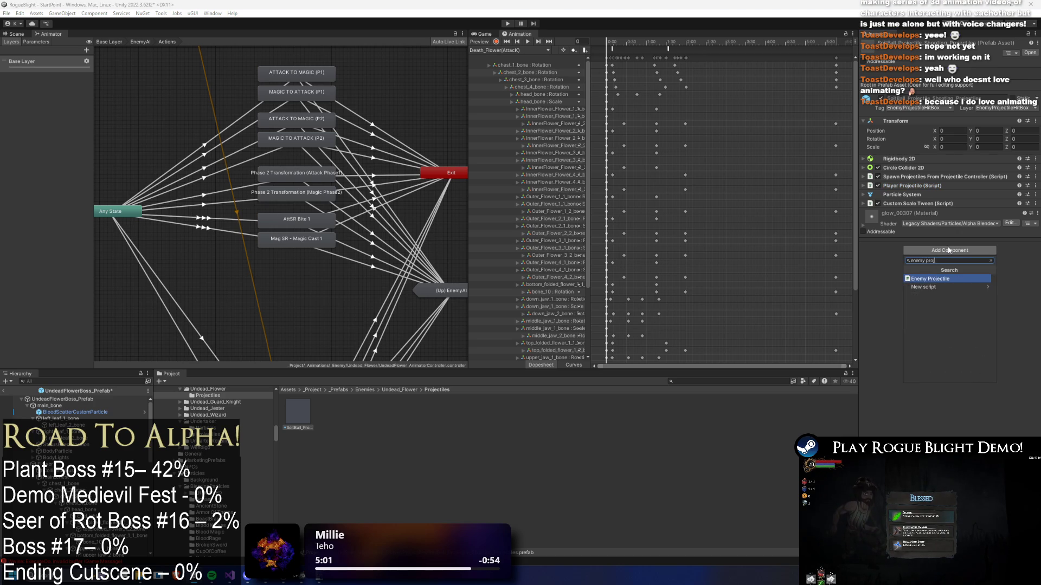
pyautogui.press('Return')
# - Copy the Particle On Hit and Particle On Miss lists from Player Projectile into Enemy Projectile
pyautogui.click(928, 186)
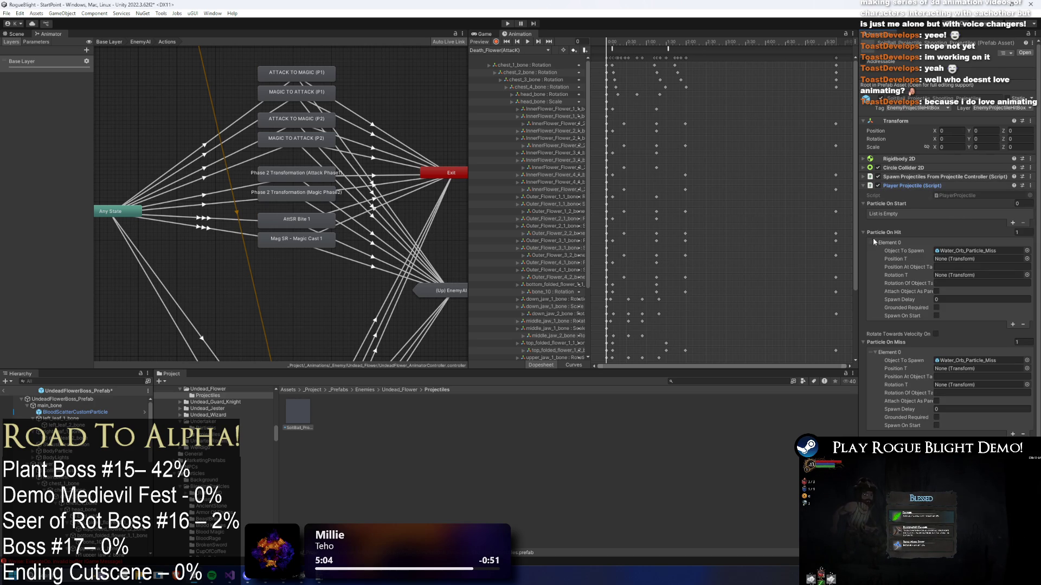
pyautogui.rightClick(886, 230)
pyautogui.scroll(-1, 933, 311)
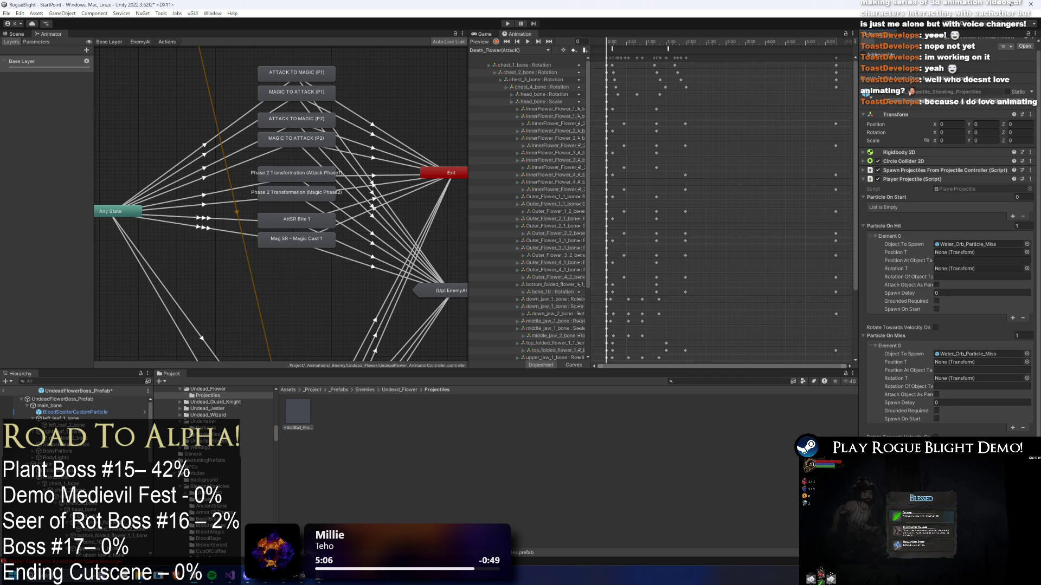
pyautogui.scroll(-10, 941, 389)
pyautogui.rightClick(883, 309)
pyautogui.click(928, 336)
pyautogui.scroll(3, 964, 232)
pyautogui.rightClick(894, 176)
pyautogui.click(933, 204)
pyautogui.scroll(-5, 955, 285)
pyautogui.rightClick(883, 379)
pyautogui.click(917, 408)
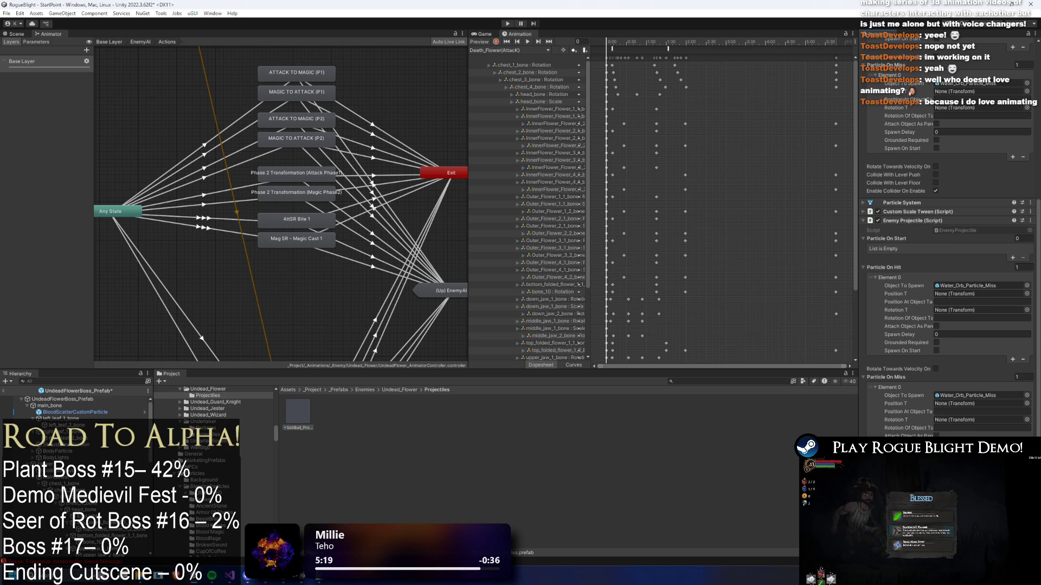
# - Remove the Player Projectile component from the prefab
pyautogui.scroll(-2, 949, 326)
pyautogui.scroll(6, 980, 387)
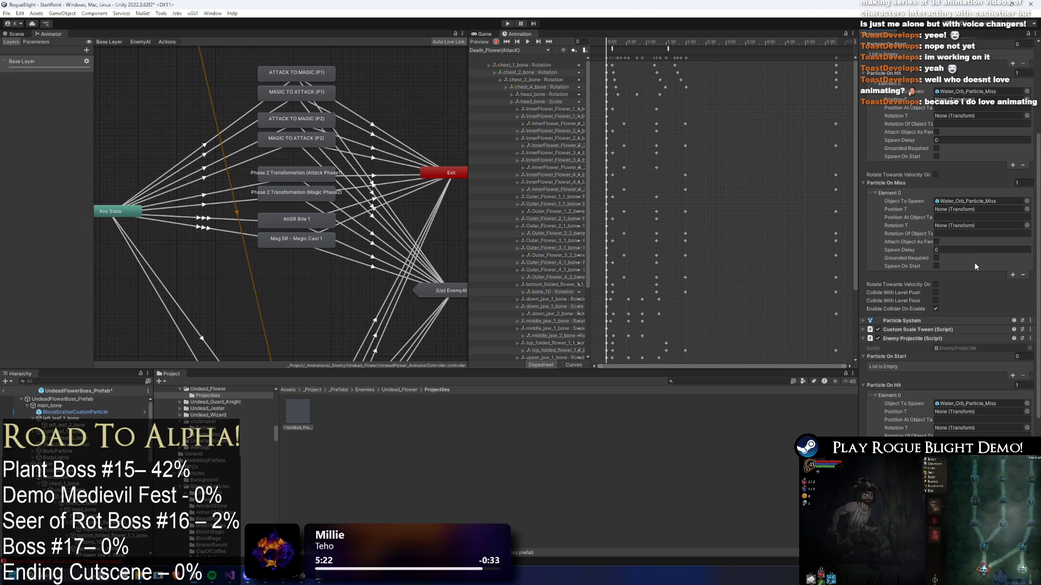
pyautogui.scroll(-3, 975, 264)
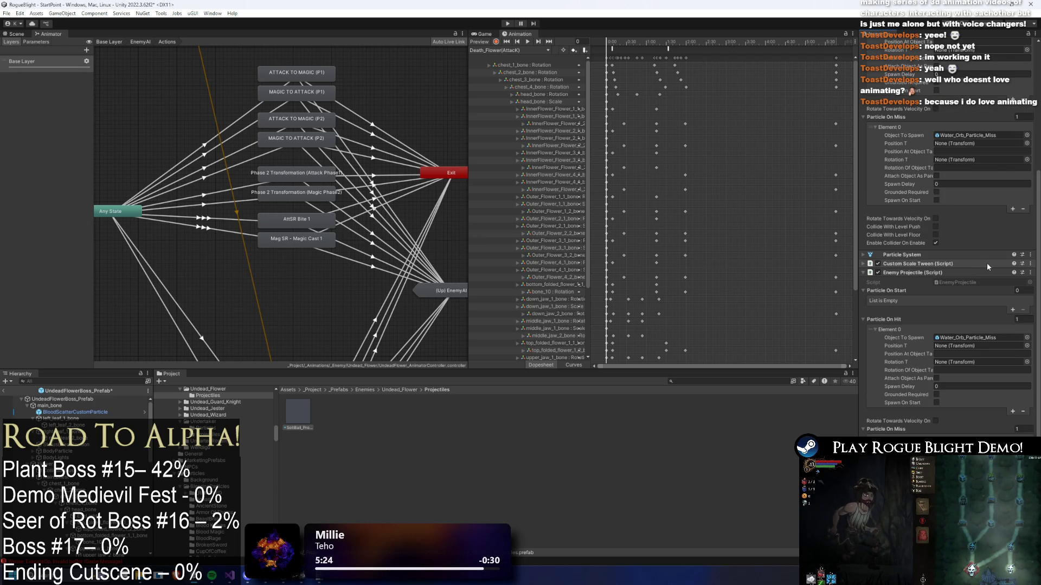
pyautogui.scroll(-7, 986, 262)
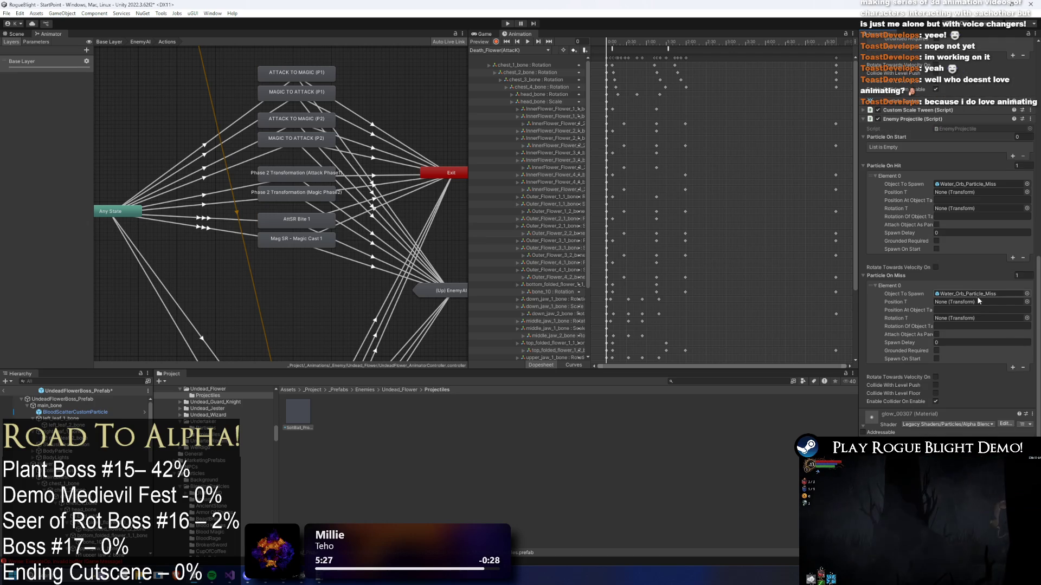
pyautogui.click(935, 384)
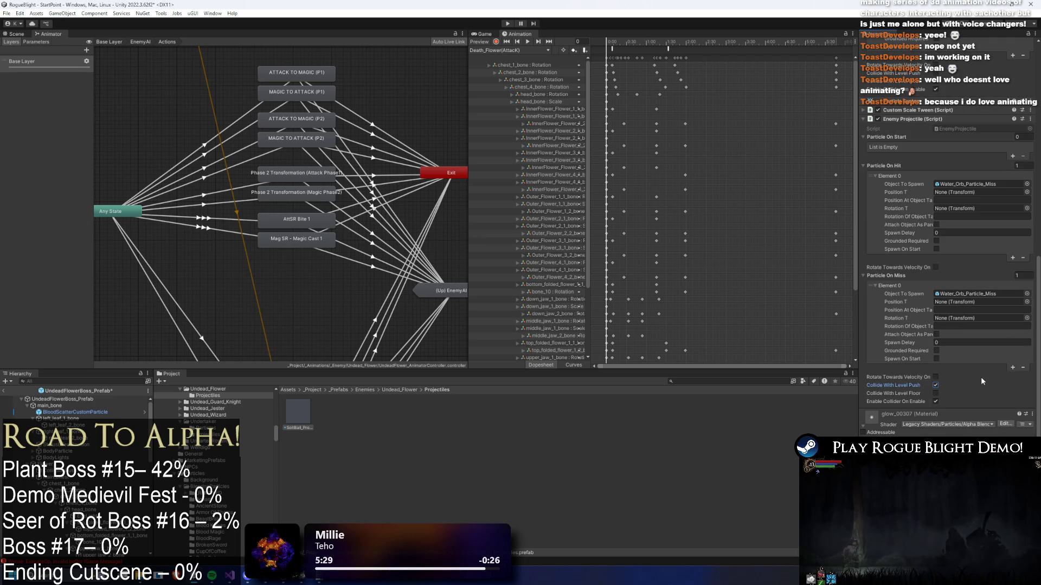
pyautogui.hotkey('ctrl', 'z')
pyautogui.hotkey('ctrl', 'z')
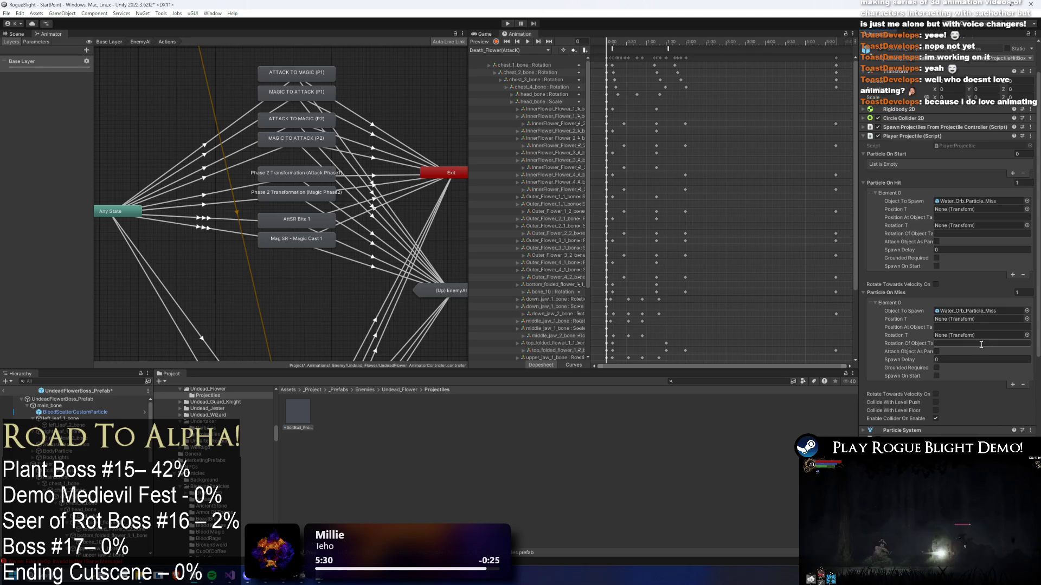
pyautogui.rightClick(901, 137)
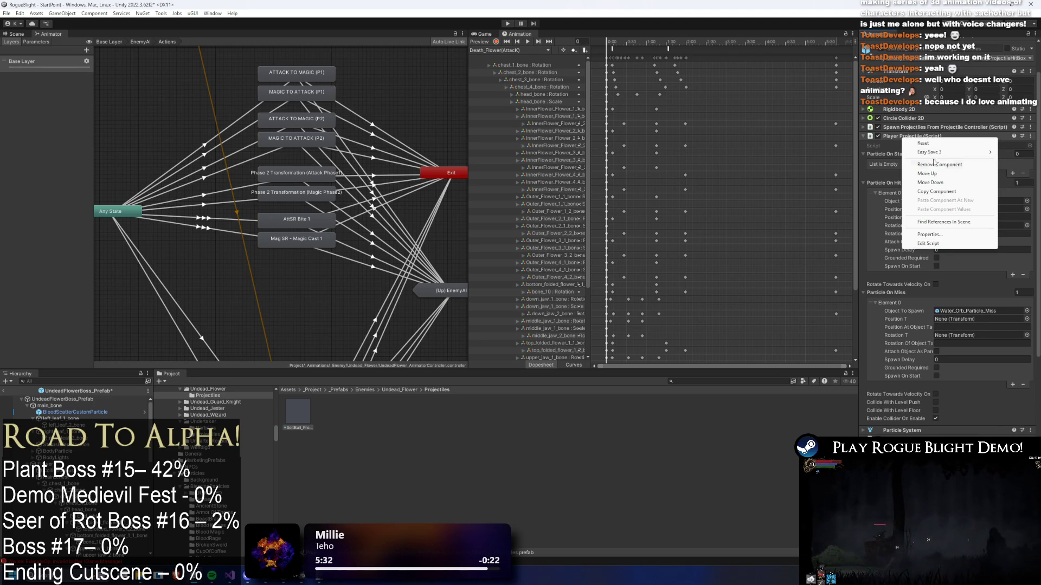
pyautogui.click(934, 165)
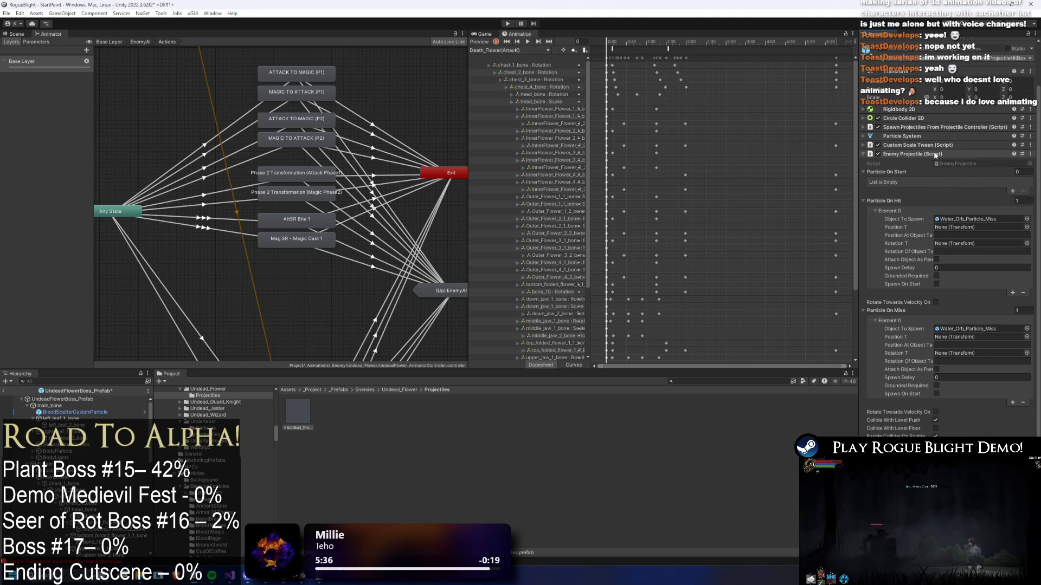
# - Review the Spawn Projectiles elements, then deselect the prefab
pyautogui.scroll(-3, 935, 157)
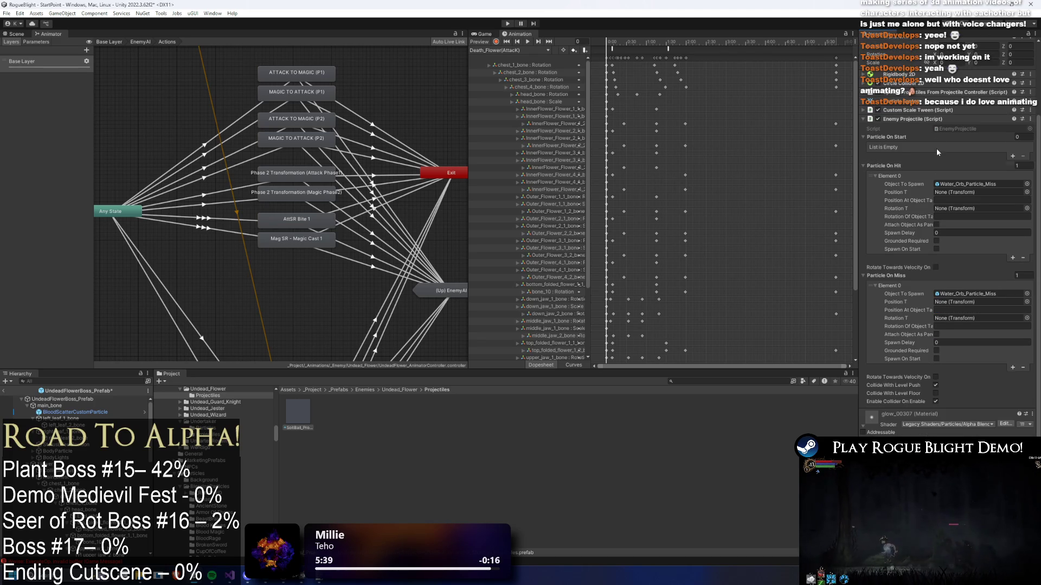
pyautogui.click(921, 119)
pyautogui.click(923, 177)
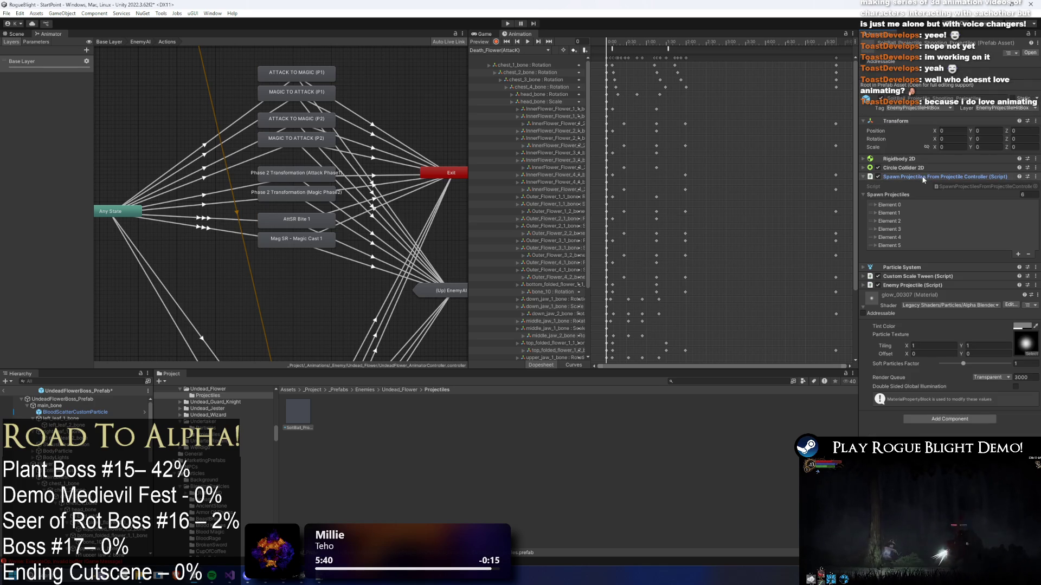
pyautogui.click(906, 205)
pyautogui.click(898, 203)
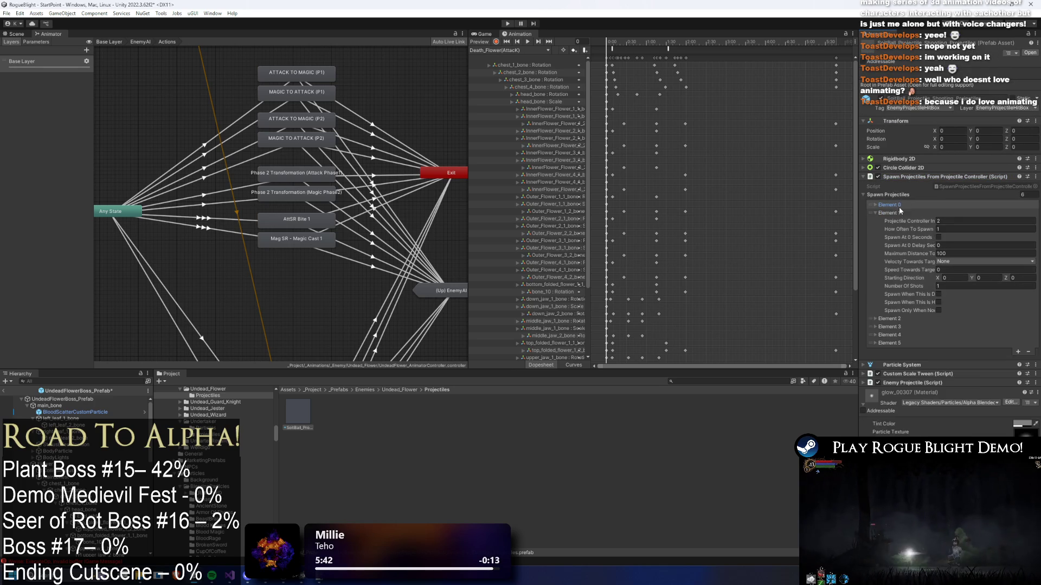
pyautogui.click(899, 210)
pyautogui.click(922, 177)
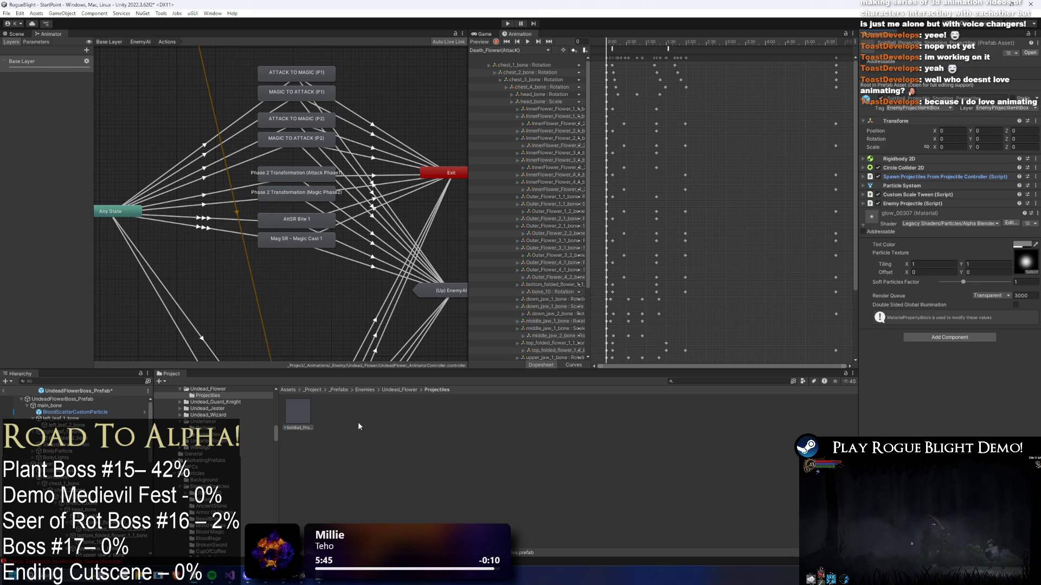
pyautogui.click(363, 436)
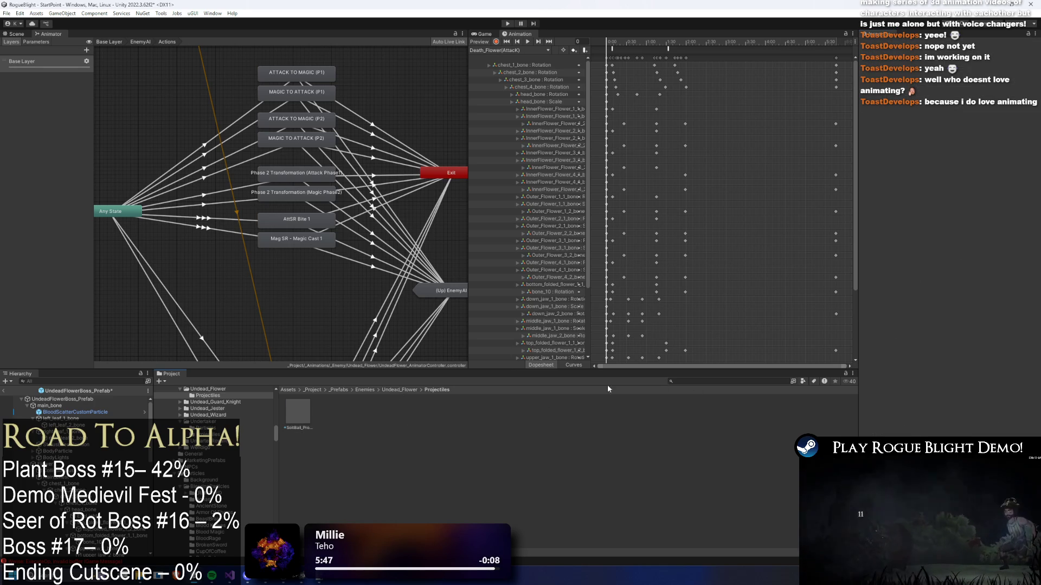
# - Ping the second entry's Water_Wand_Projectile asset and show it in Explorer
pyautogui.click(721, 382)
pyautogui.write('water wan')
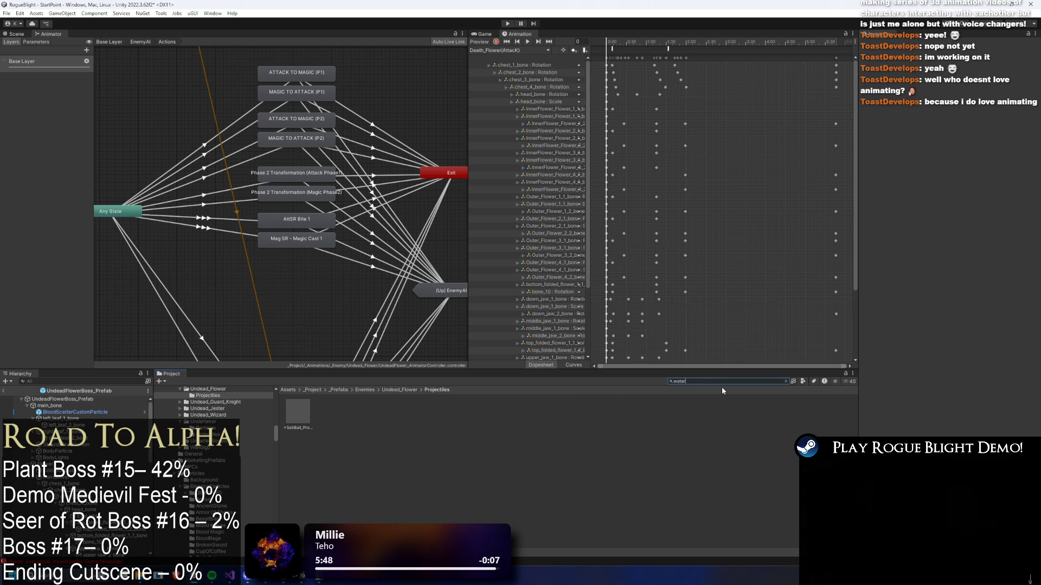
pyautogui.press('Escape')
pyautogui.click(83, 399)
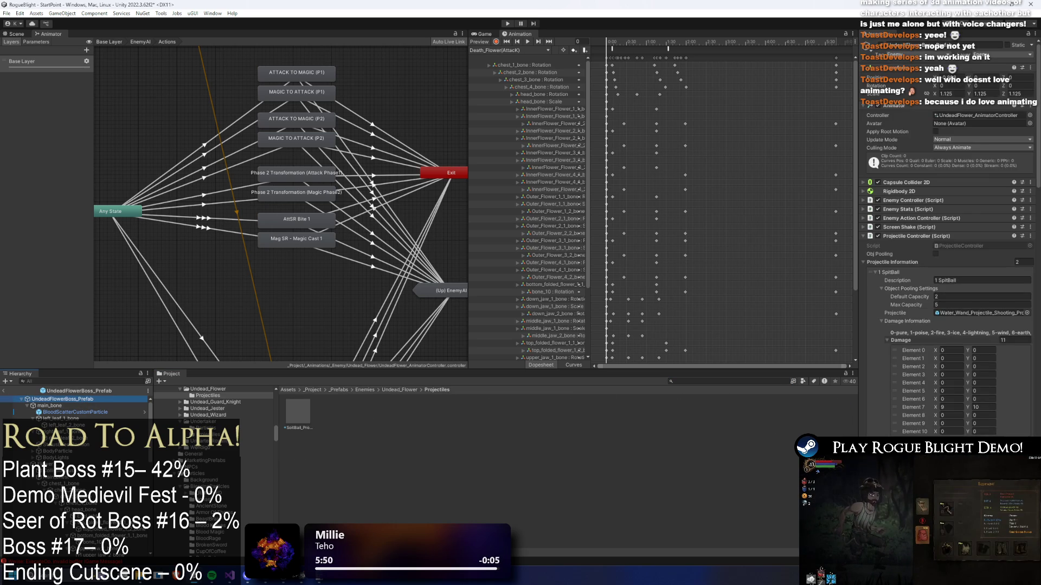
pyautogui.click(968, 314)
pyautogui.click(899, 271)
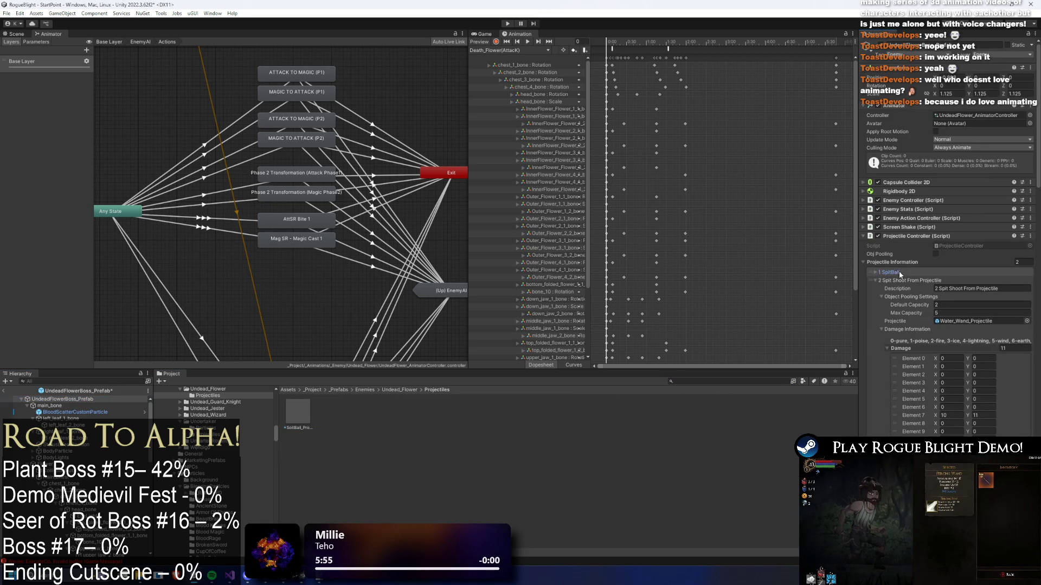
pyautogui.click(968, 321)
pyautogui.rightClick(428, 418)
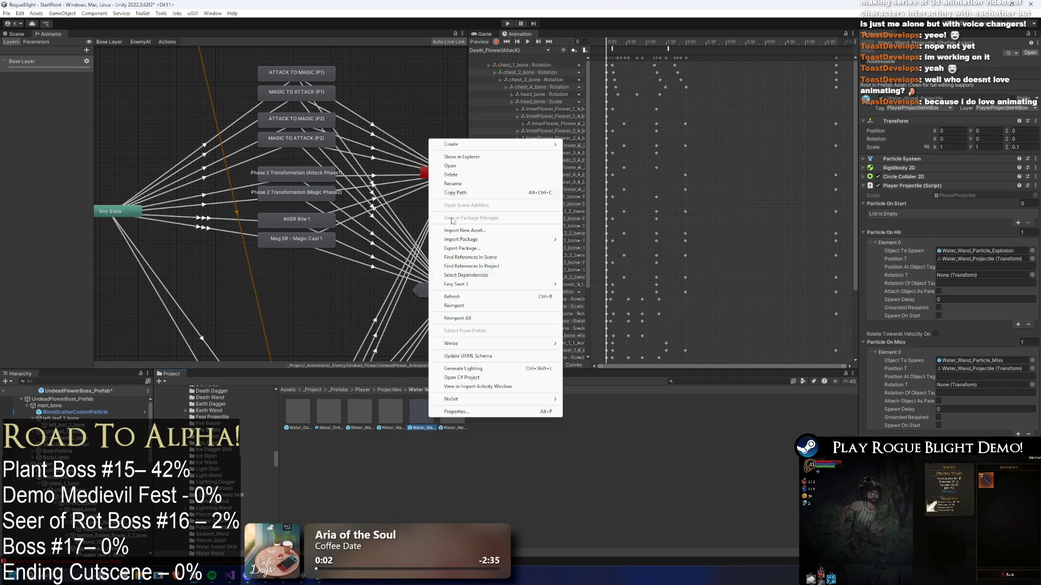
pyautogui.click(491, 158)
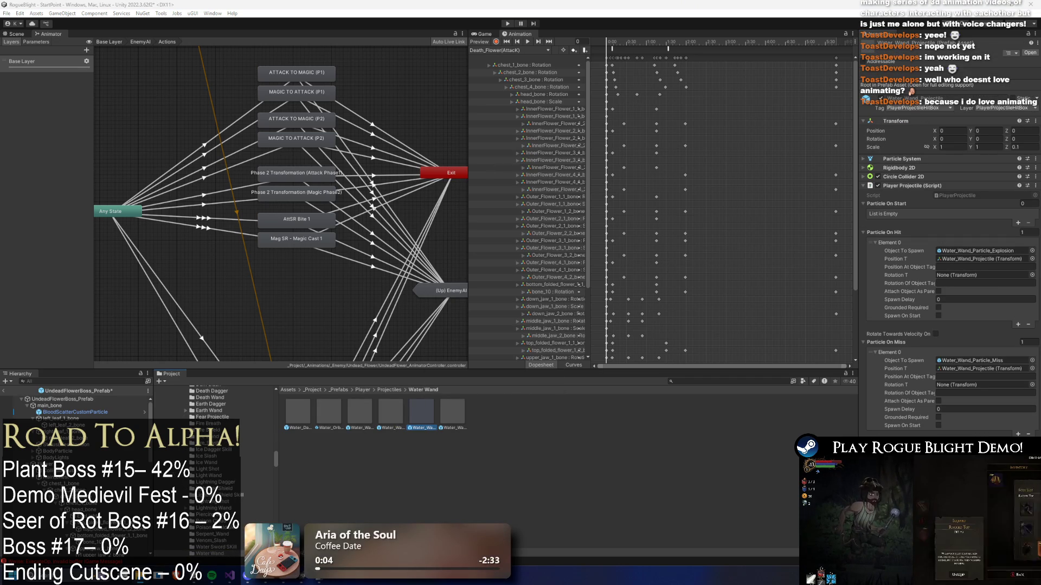
# - Ping the SpitBall projectile asset from the boss's 1 SpitBall entry
pyautogui.click(92, 400)
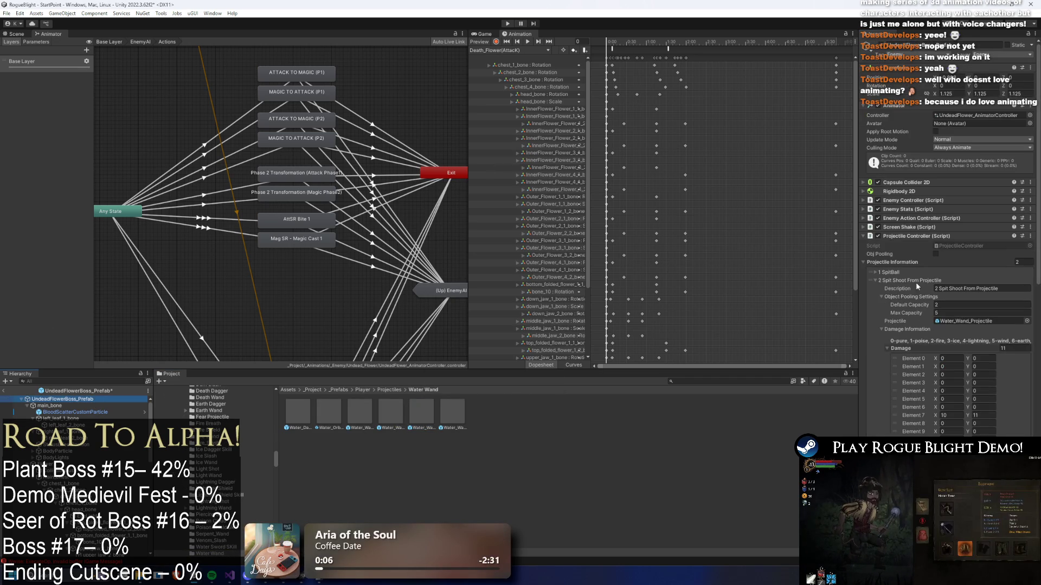
pyautogui.click(944, 281)
pyautogui.click(891, 273)
pyautogui.click(976, 313)
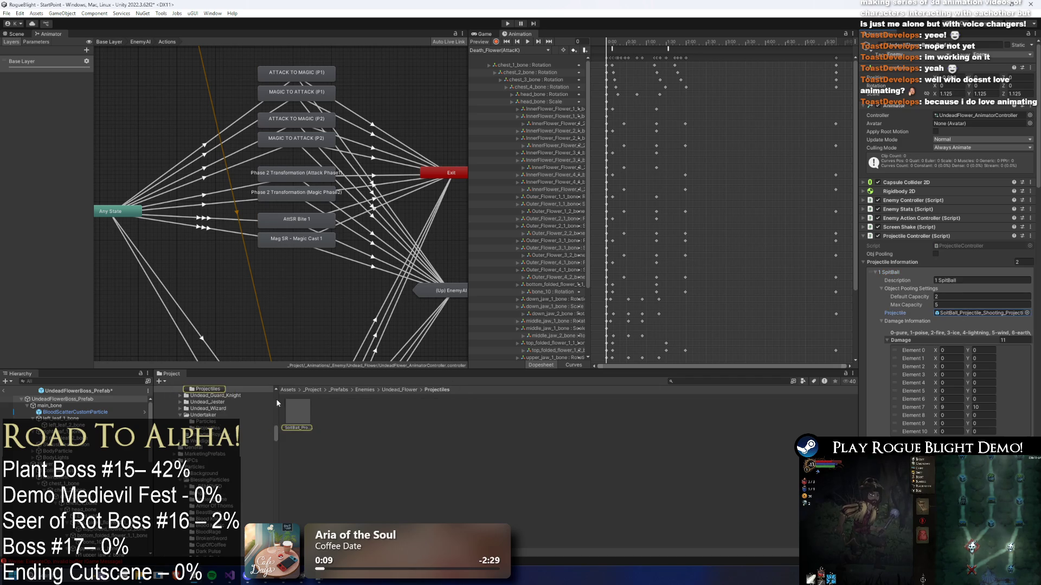
pyautogui.rightClick(299, 412)
# - Paste a Water_Wand_Projectile copy into the Projectiles folder and rename it SpitWater_Projectile
pyautogui.click(362, 155)
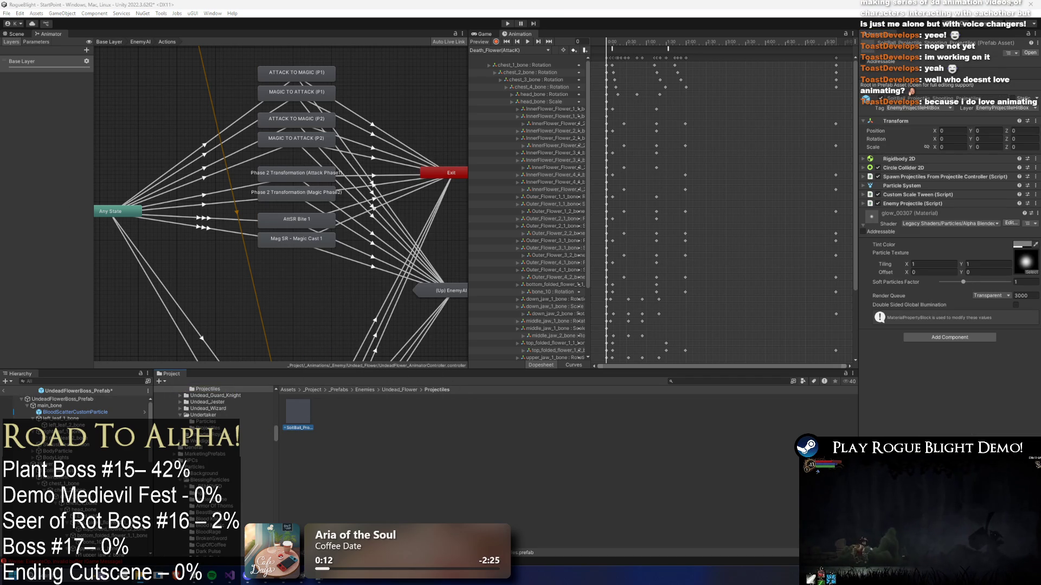
pyautogui.click(547, 494)
pyautogui.rightClick(335, 414)
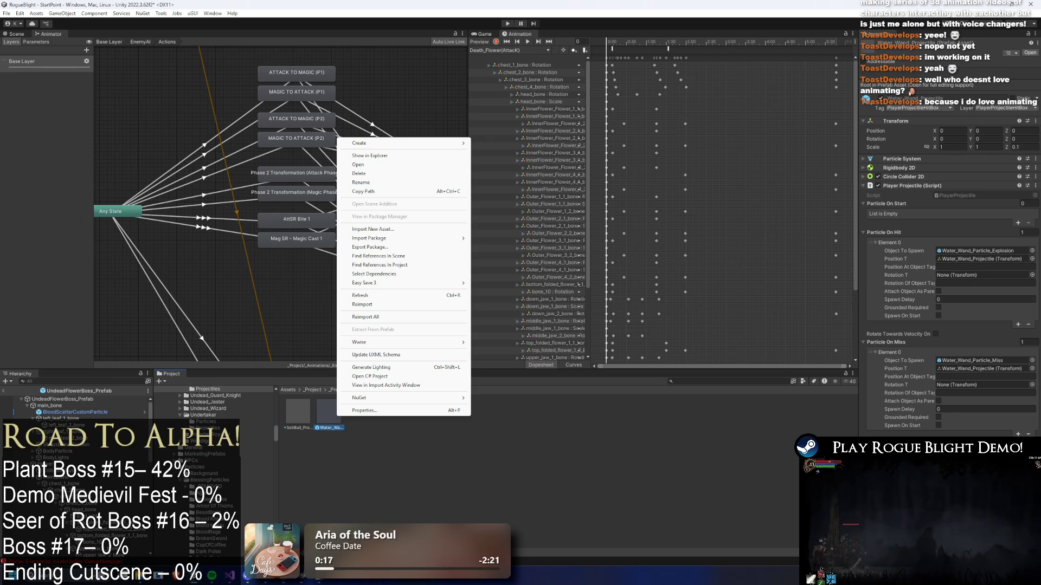
pyautogui.press('Escape')
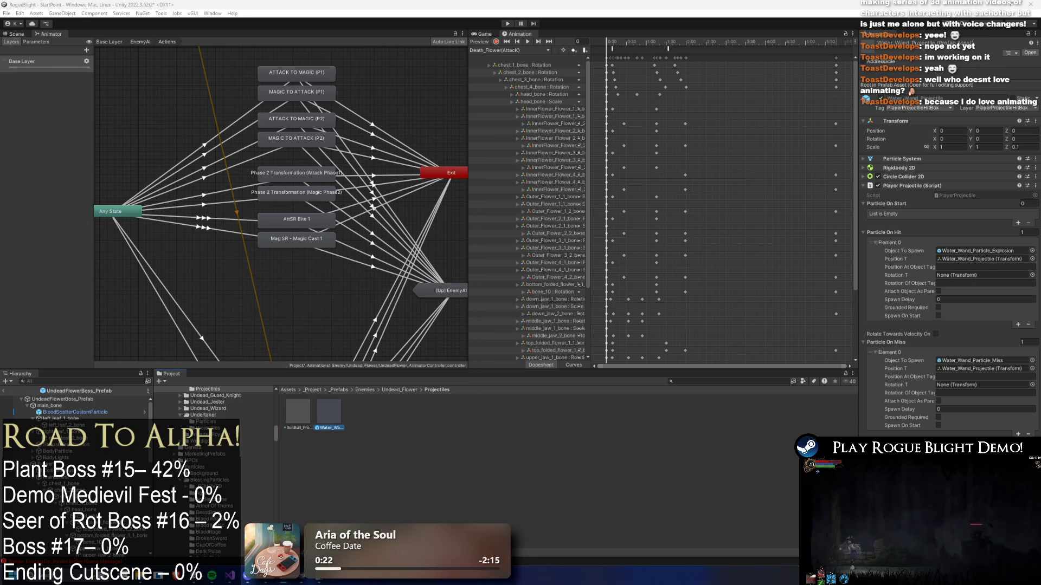
pyautogui.rightClick(341, 412)
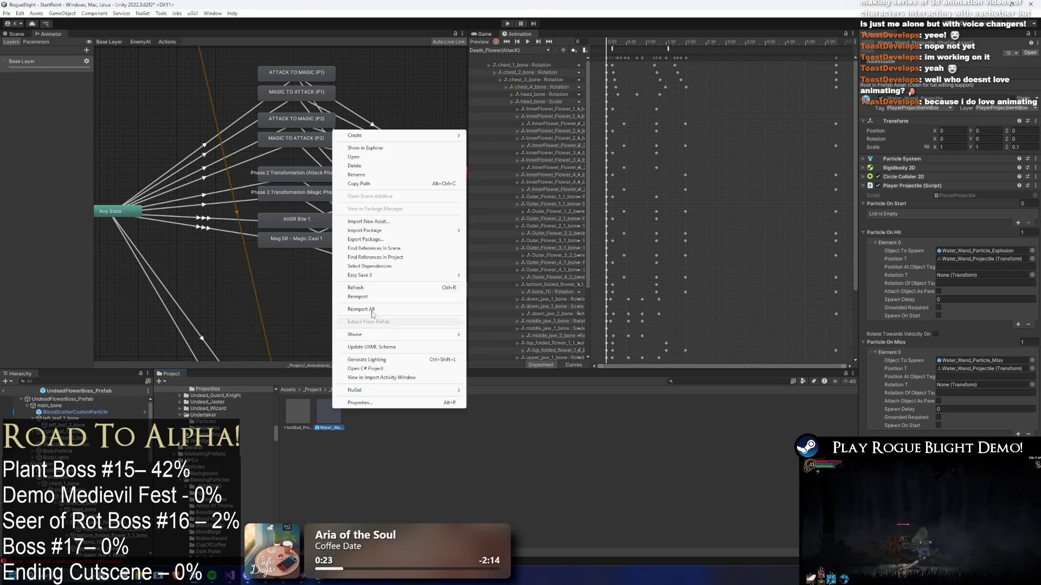
pyautogui.click(369, 176)
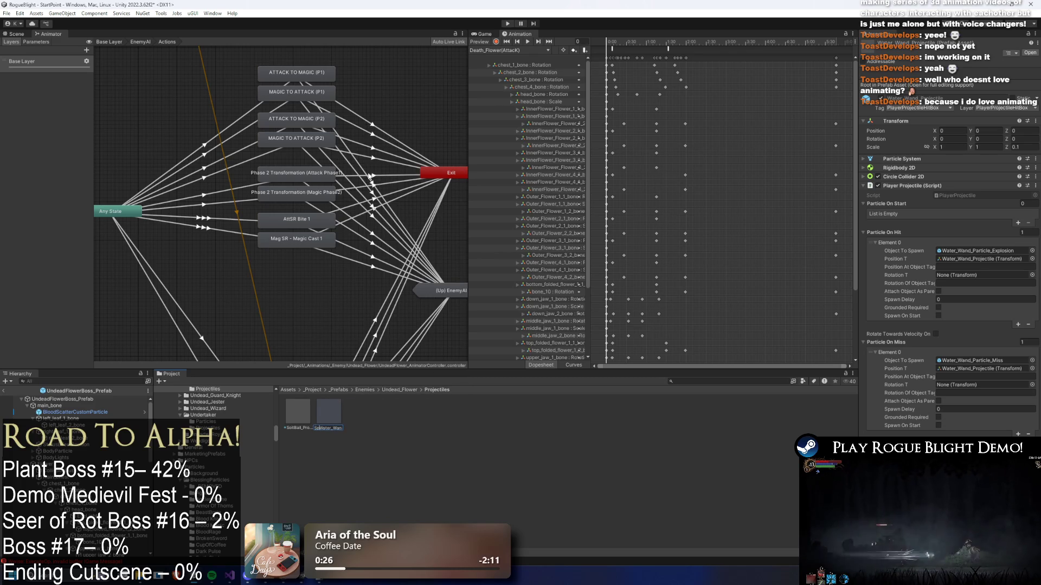
pyautogui.write('Spit')
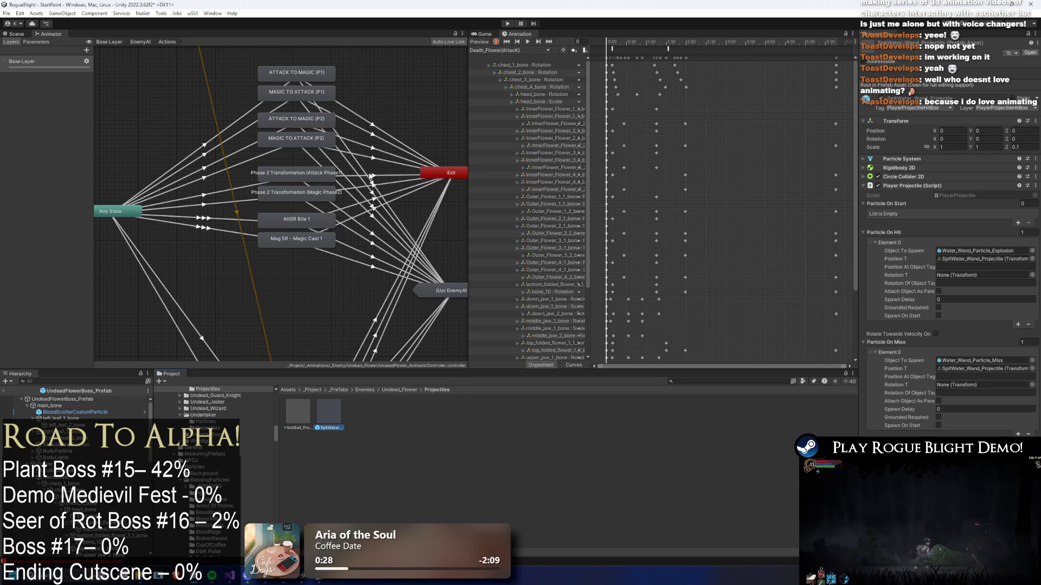
pyautogui.rightClick(328, 413)
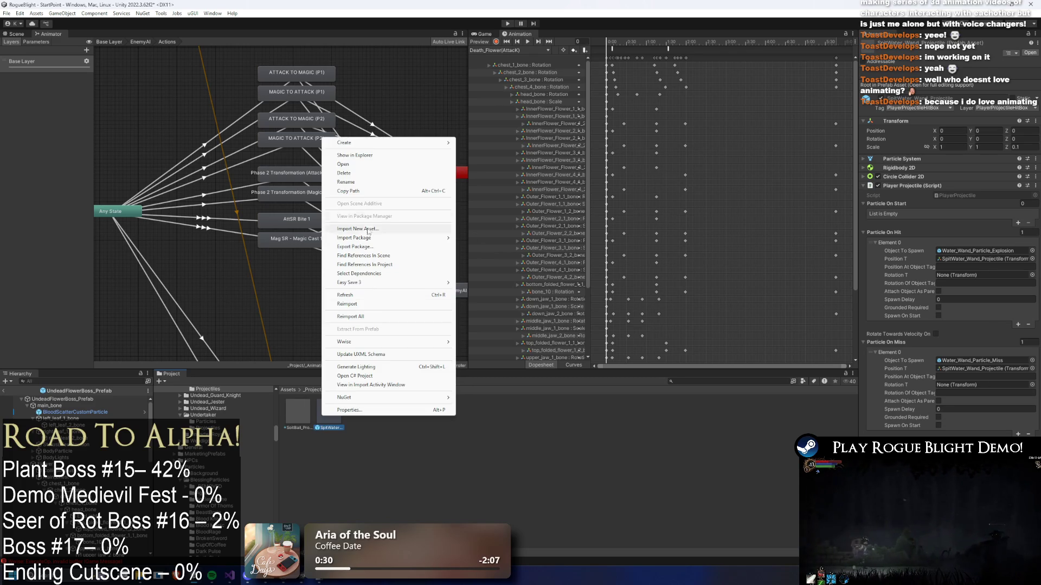
pyautogui.click(347, 183)
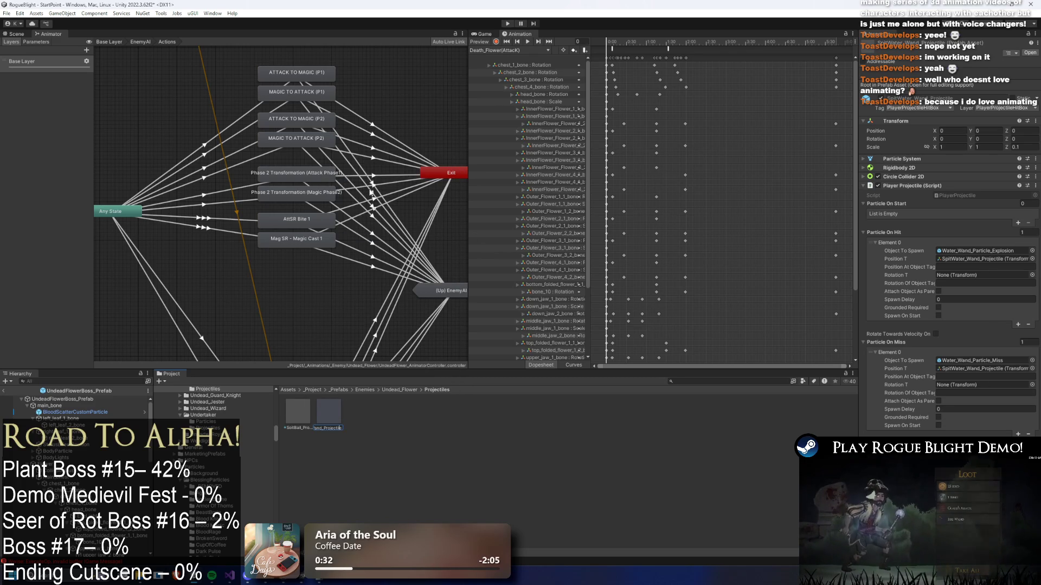
pyautogui.write('Water_Wand_Pr')
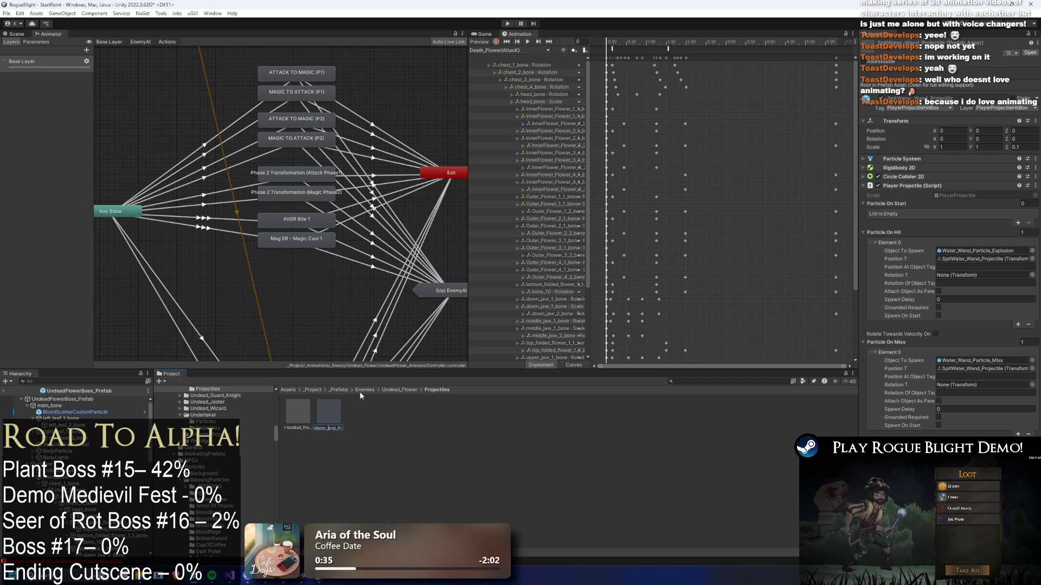
pyautogui.press('Escape')
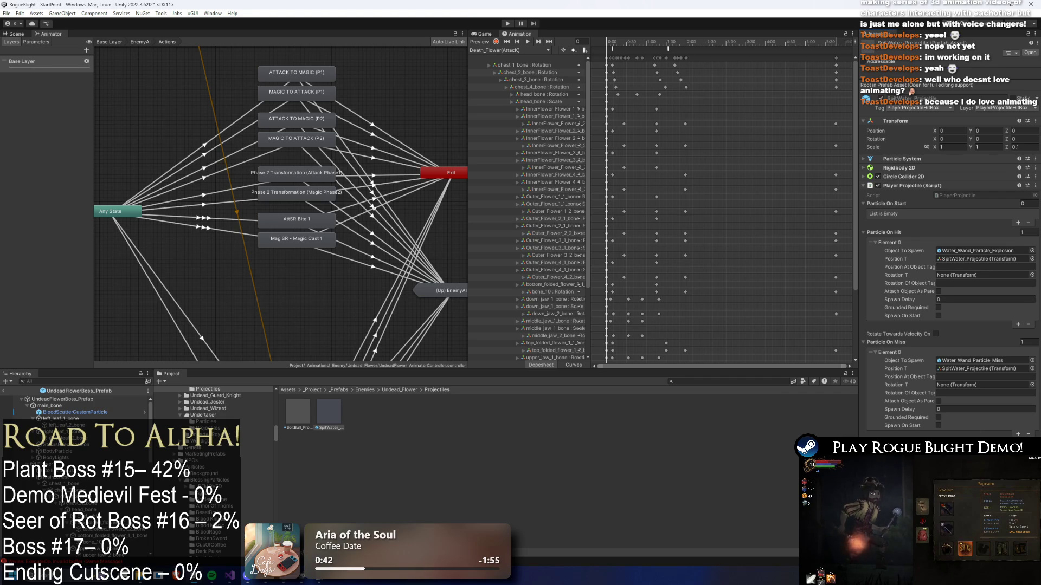
# - Copy SpitWater's Particle On Miss settings and remove its Player Projectile script
pyautogui.scroll(-5, 948, 271)
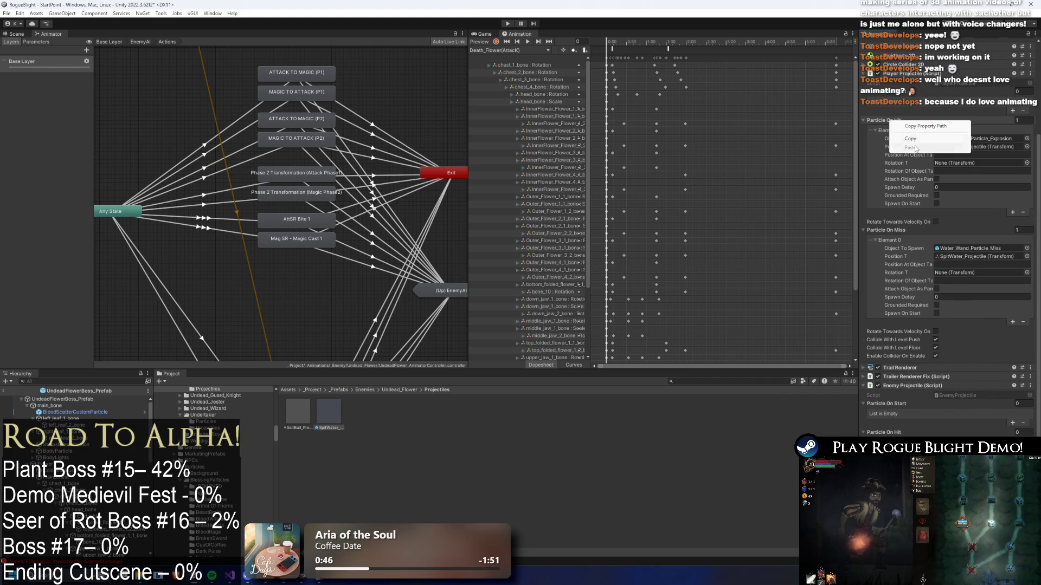
pyautogui.rightClick(880, 432)
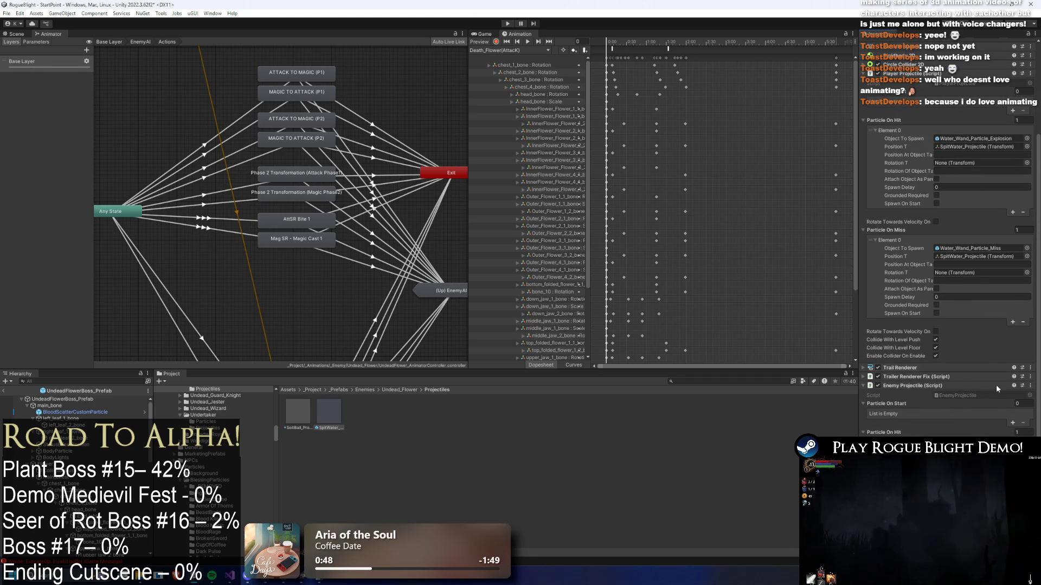
pyautogui.rightClick(884, 228)
pyautogui.click(904, 247)
pyautogui.scroll(-3, 913, 313)
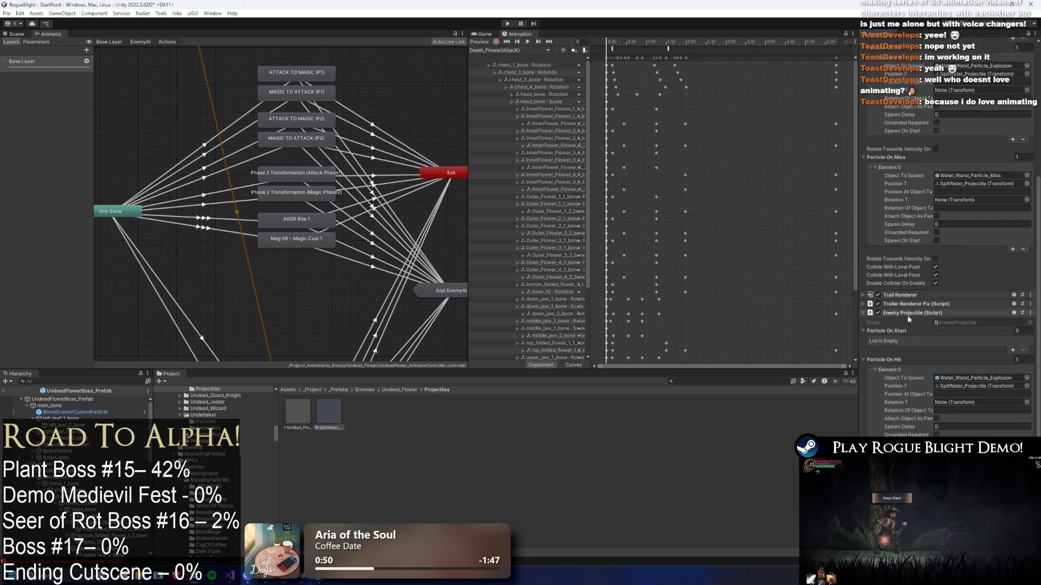
pyautogui.scroll(4, 997, 319)
pyautogui.rightClick(899, 110)
pyautogui.click(940, 137)
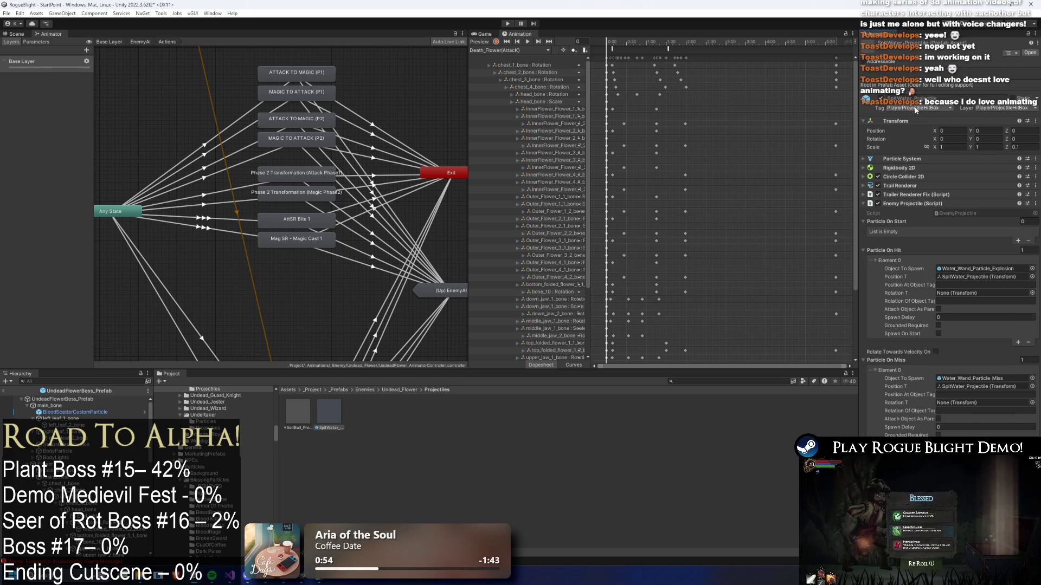
# - Set SpitWater's tag and layer to EnemyProjectileHitBox, then reselect UndeadFlowerBoss_Prefab
pyautogui.click(917, 110)
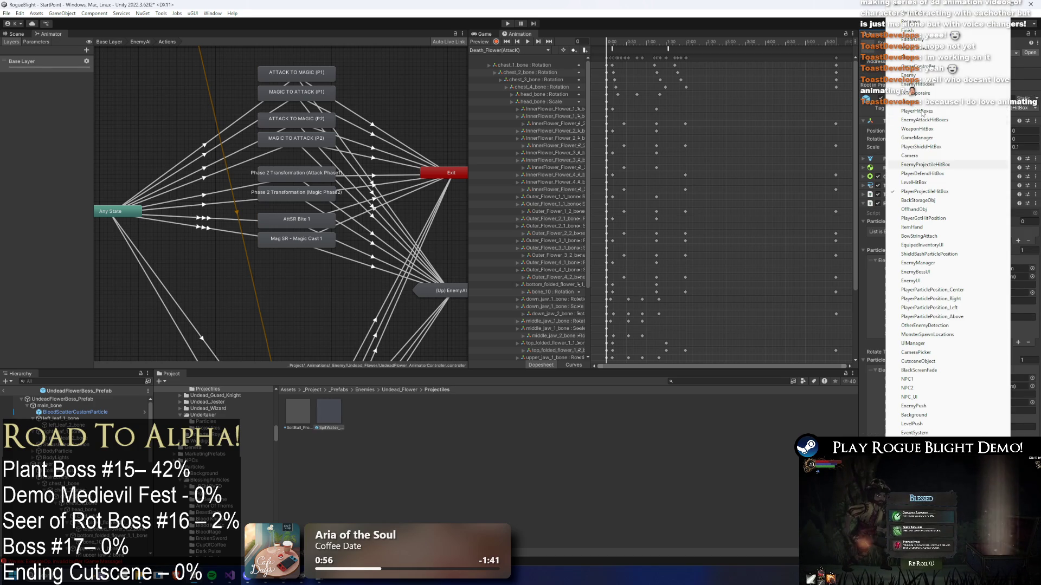
pyautogui.click(925, 164)
pyautogui.click(991, 108)
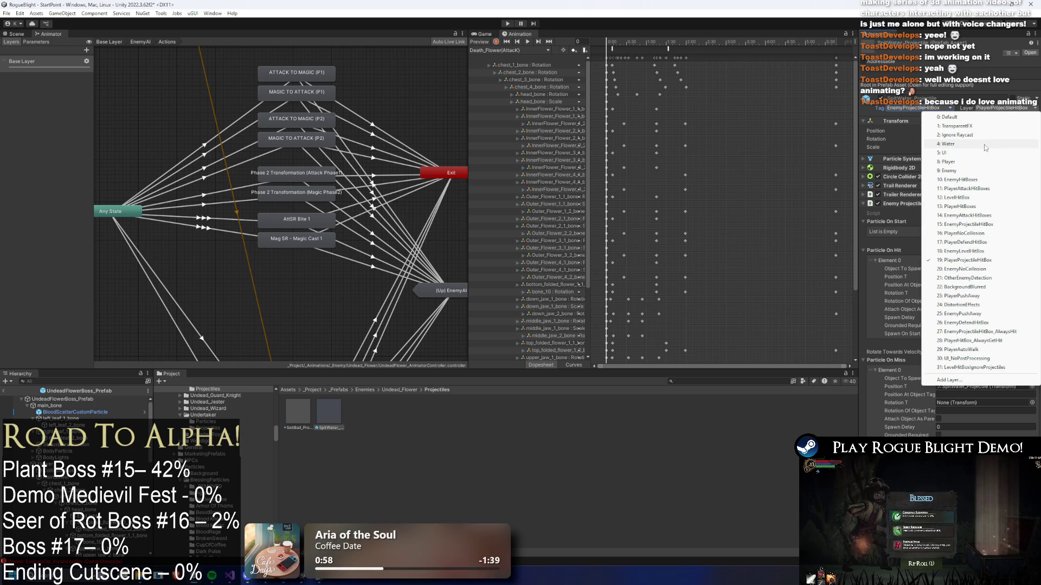
pyautogui.press('Down')
pyautogui.press('Down')
pyautogui.press('Down')
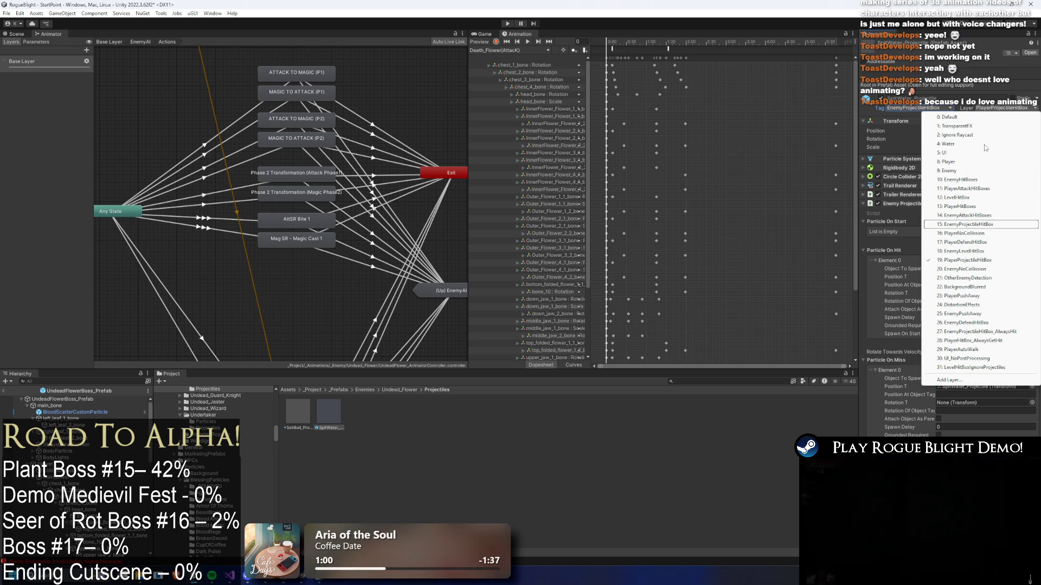
pyautogui.press('Return')
pyautogui.click(536, 302)
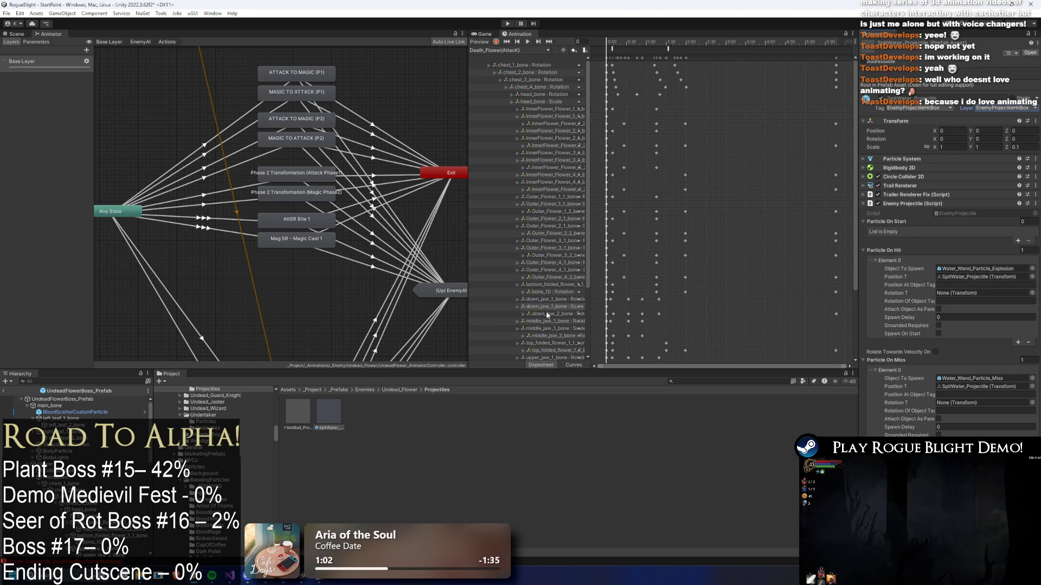
pyautogui.click(896, 204)
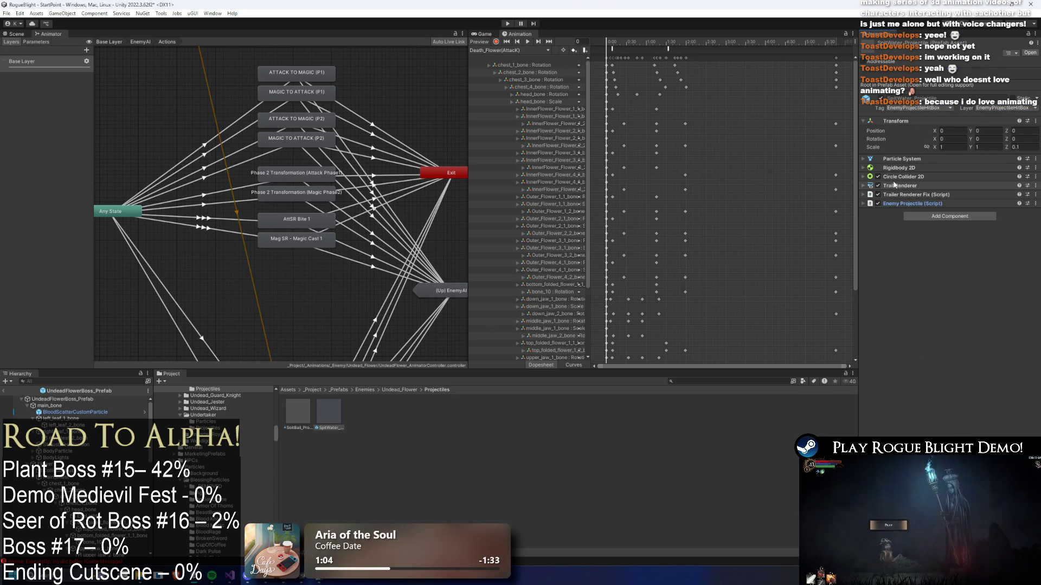
pyautogui.click(893, 186)
pyautogui.click(894, 186)
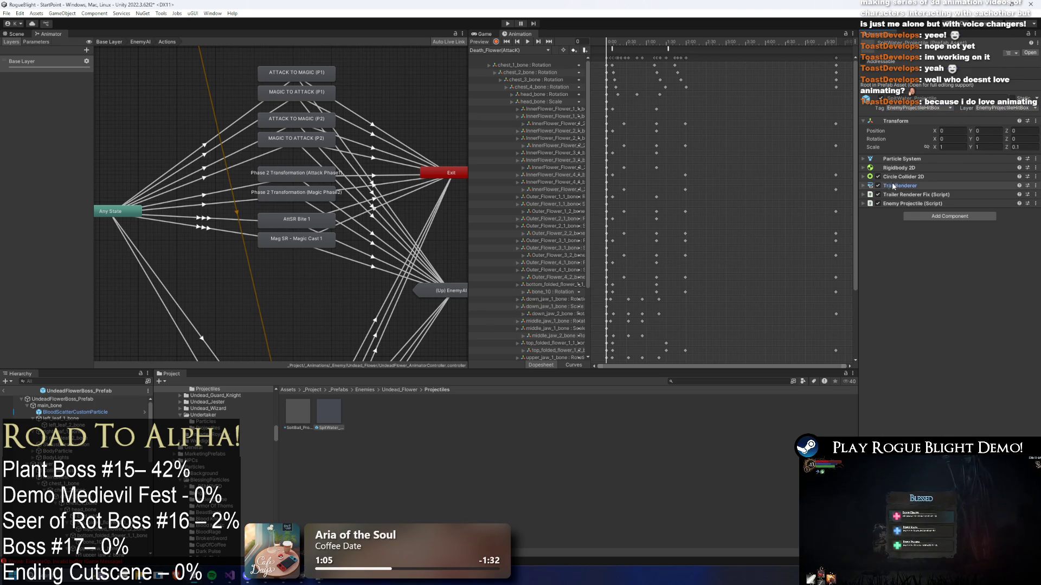
pyautogui.click(80, 398)
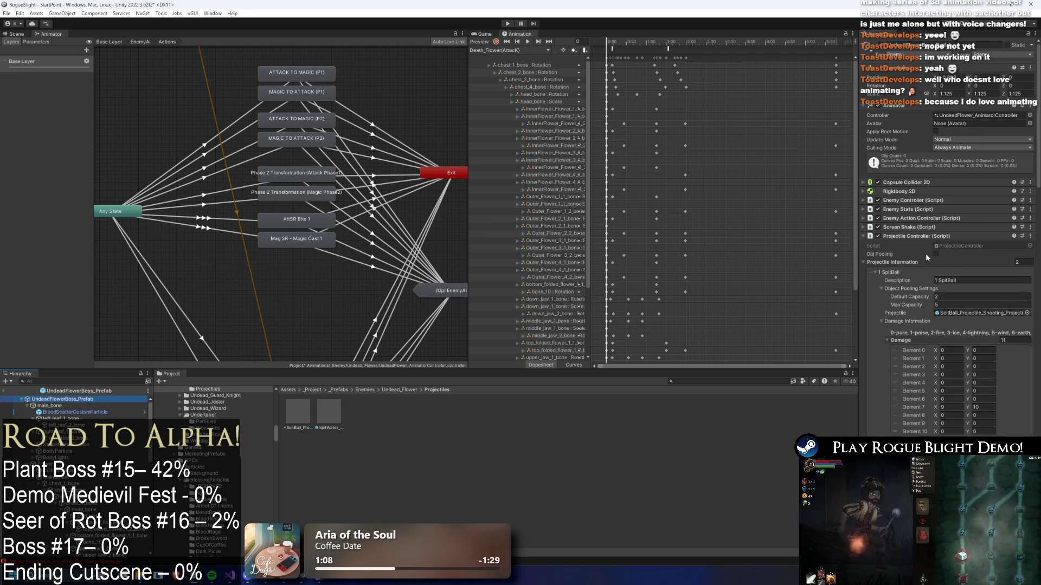
pyautogui.scroll(-15, 924, 253)
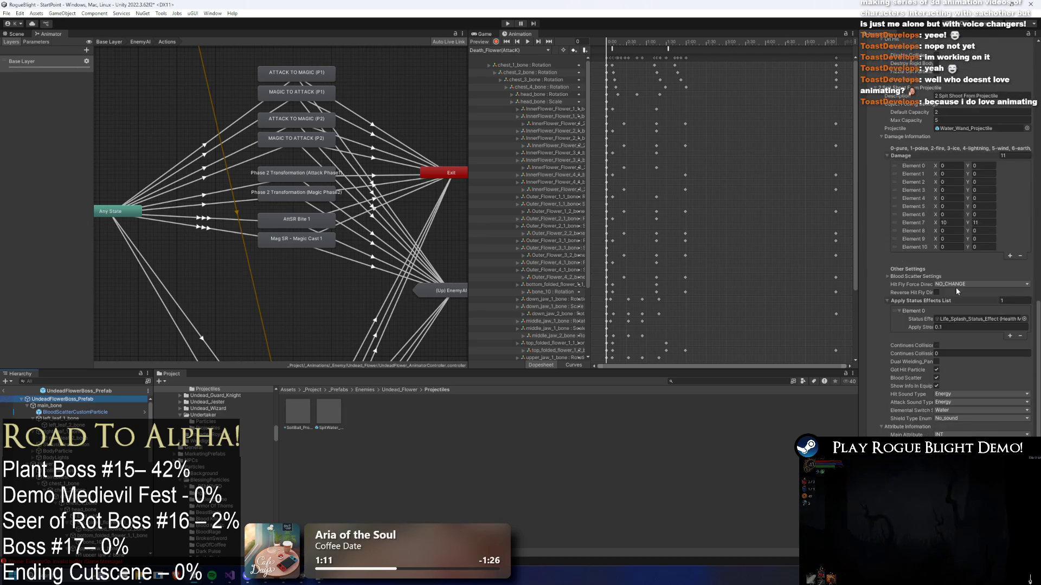
pyautogui.scroll(-3, 956, 291)
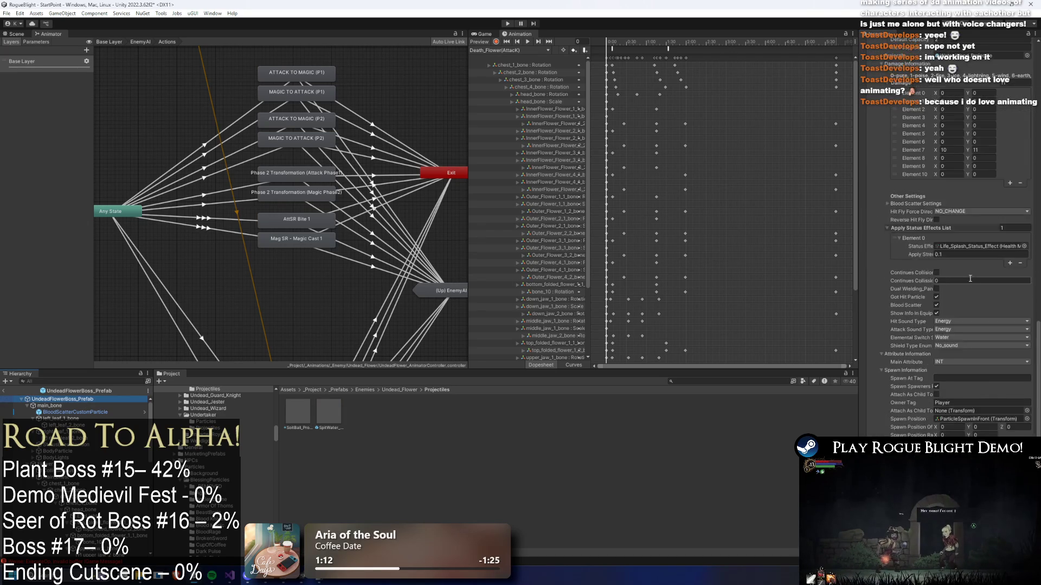
pyautogui.scroll(-10, 971, 278)
pyautogui.scroll(20, 958, 215)
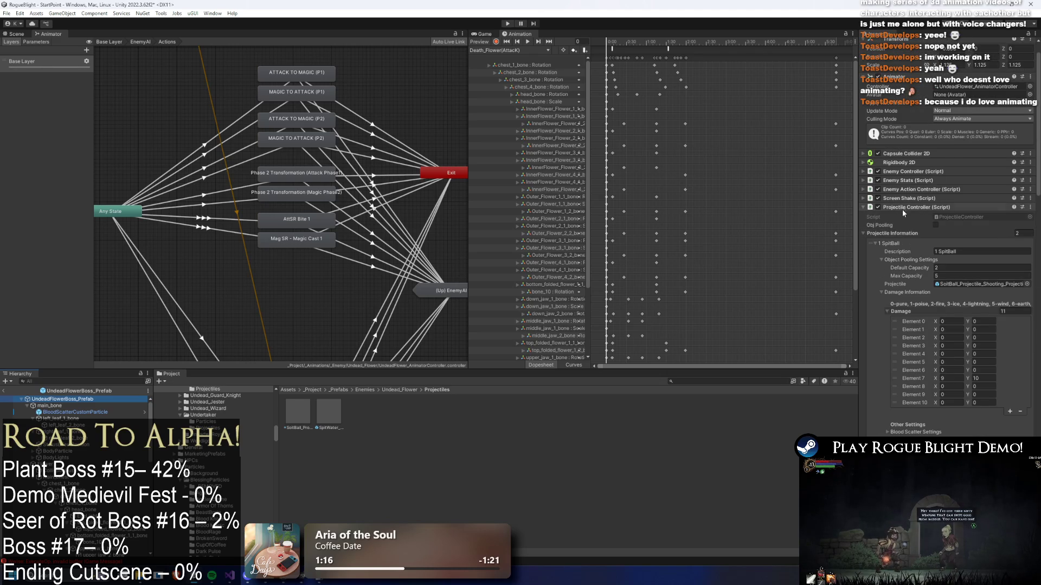
pyautogui.click(901, 243)
pyautogui.click(901, 249)
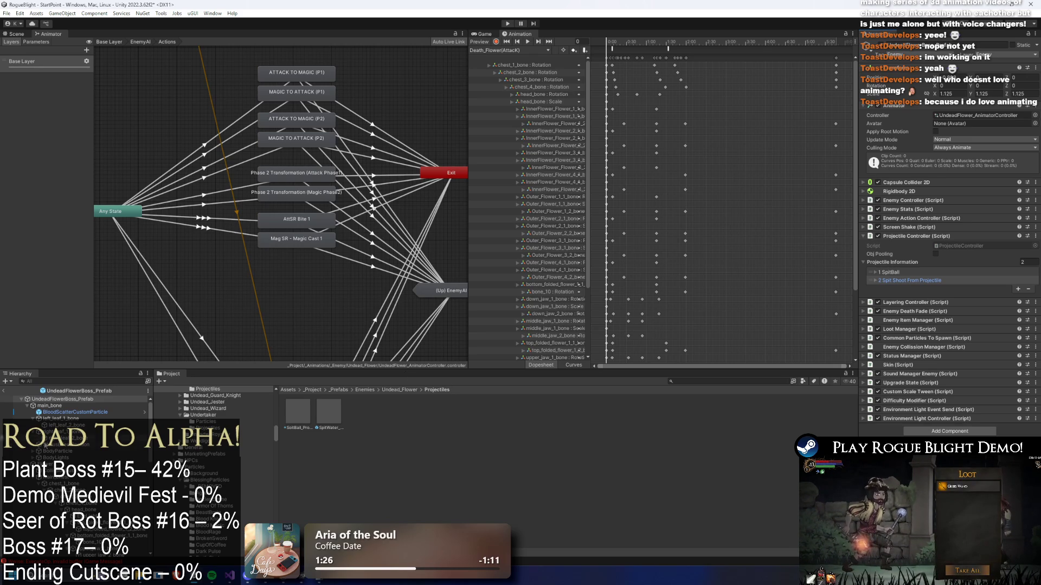
pyautogui.click(889, 281)
pyautogui.scroll(-3, 887, 290)
pyautogui.scroll(-12, 886, 298)
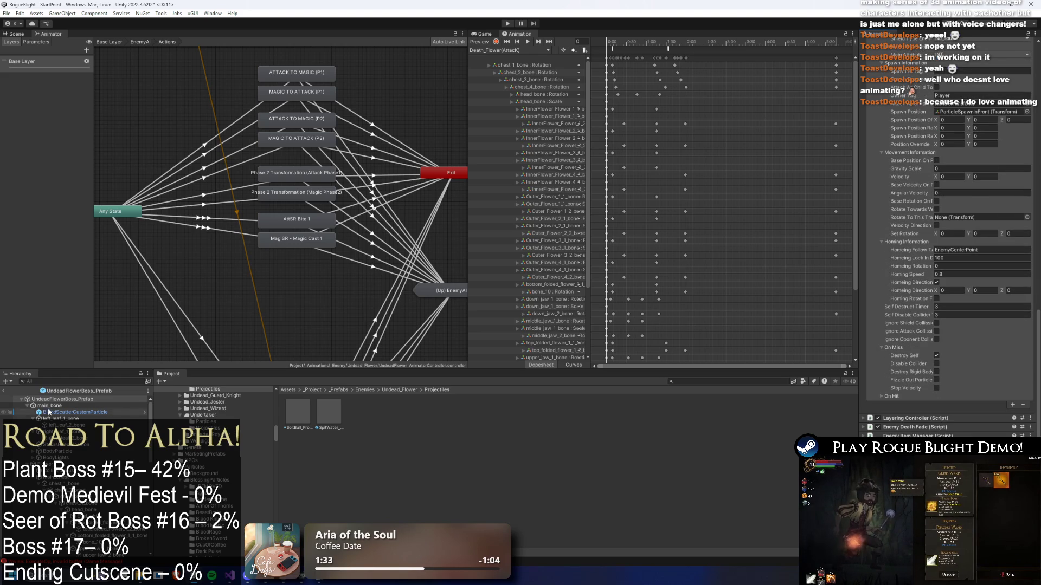
pyautogui.click(72, 400)
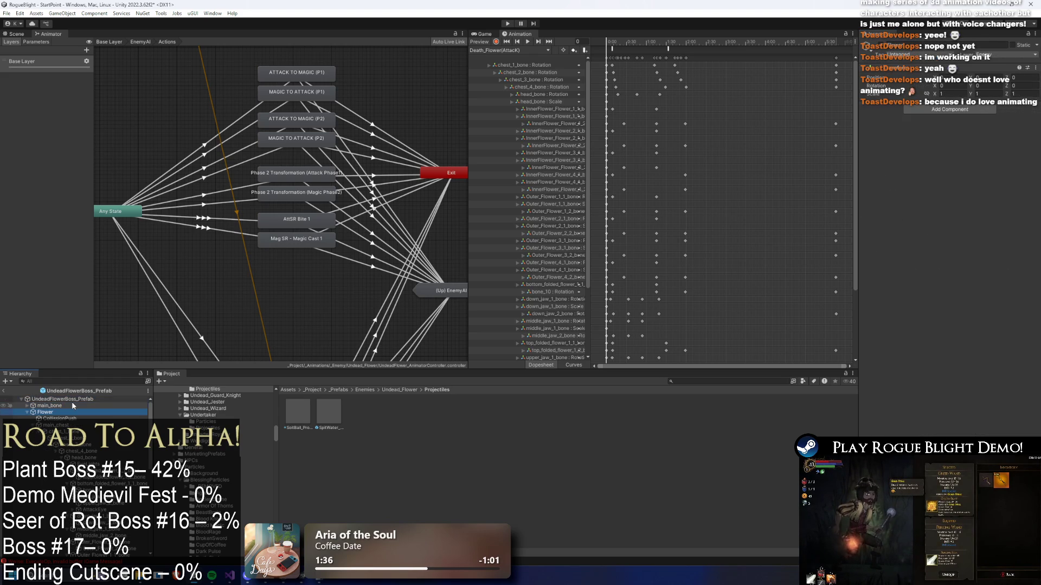
pyautogui.scroll(-5, 900, 157)
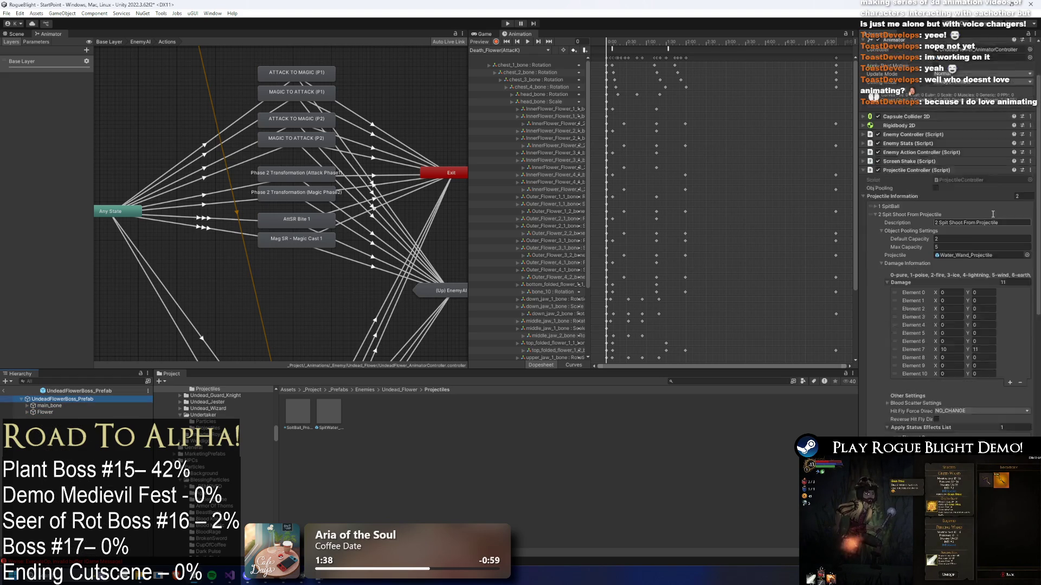
pyautogui.click(893, 141)
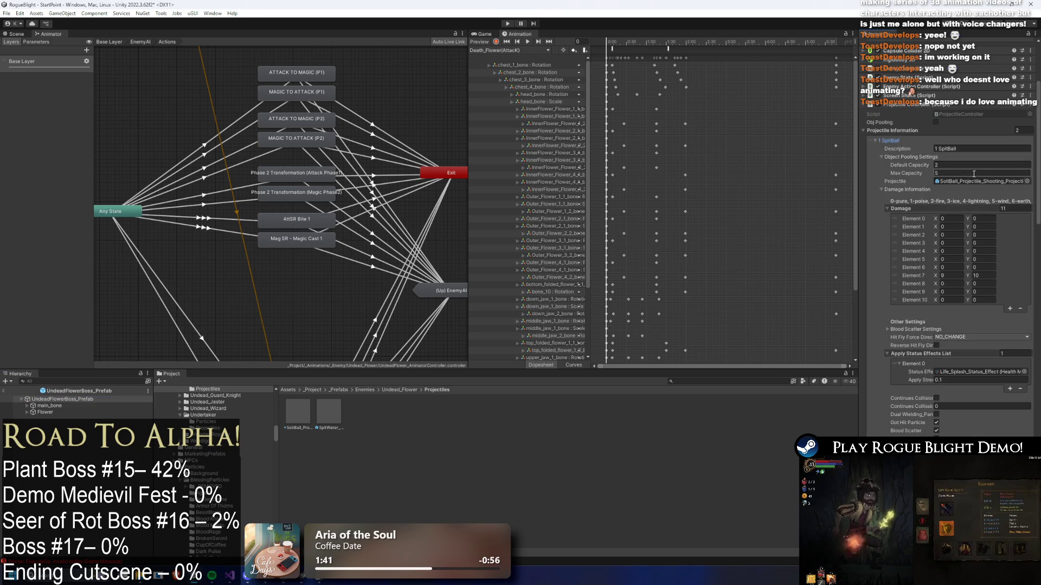
# - Assign SpitWater_Projectile to entry 2's Projectile field, replacing Water_Wand_Projectile
pyautogui.moveTo(327, 420); pyautogui.dragTo(976, 189)
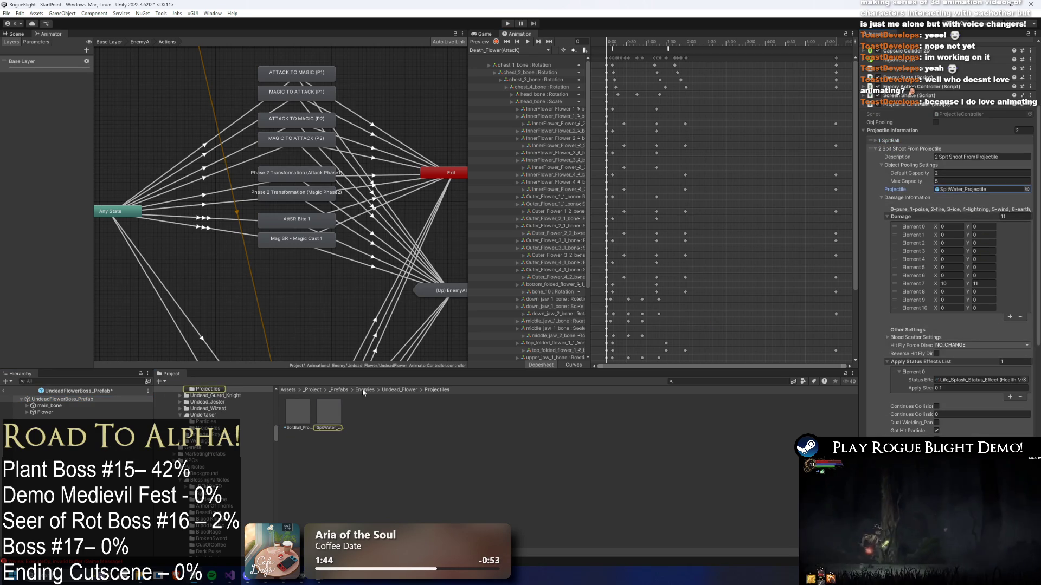
pyautogui.click(54, 400)
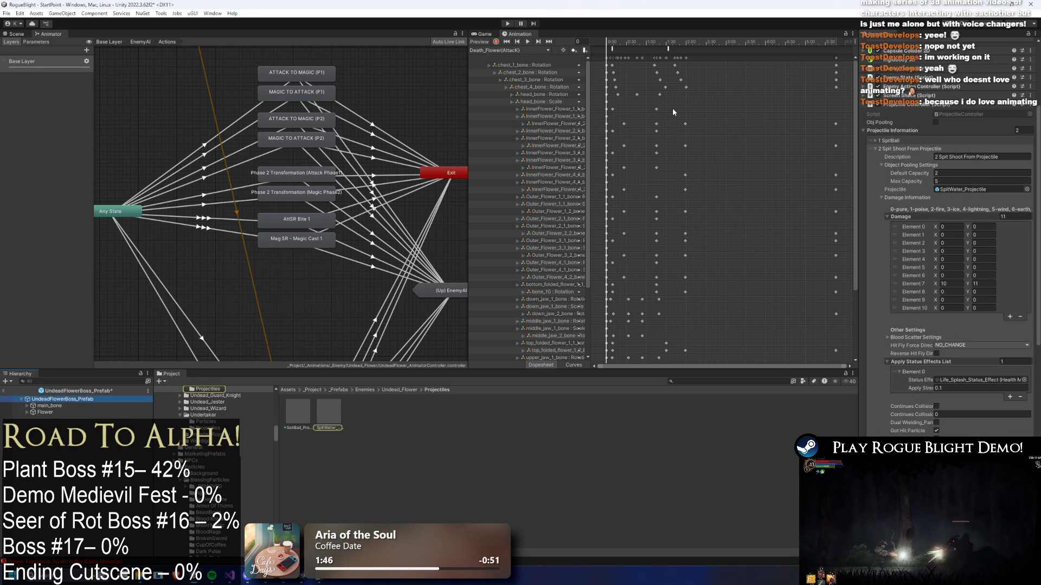
pyautogui.click(919, 149)
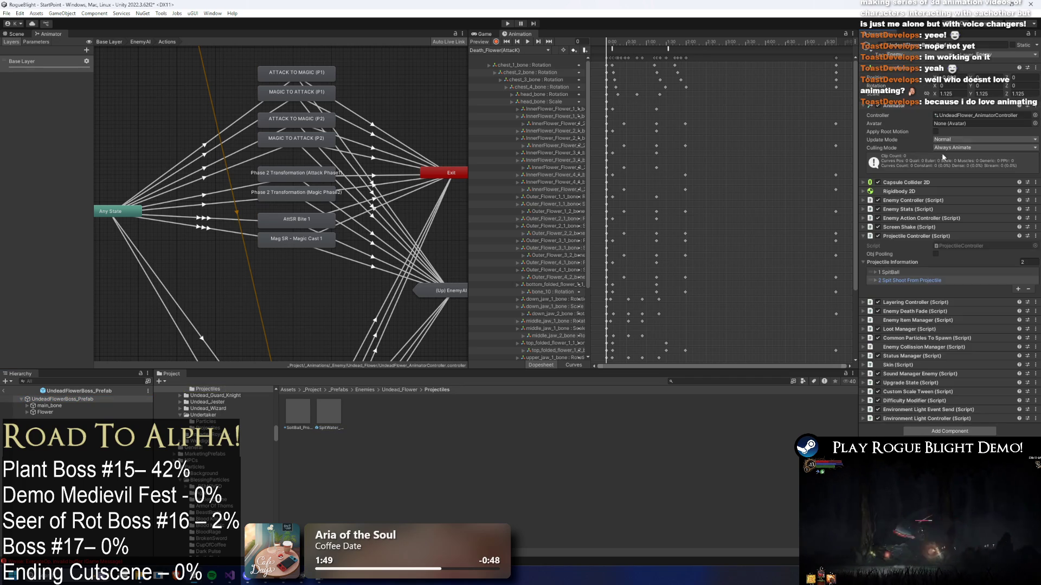
pyautogui.click(915, 271)
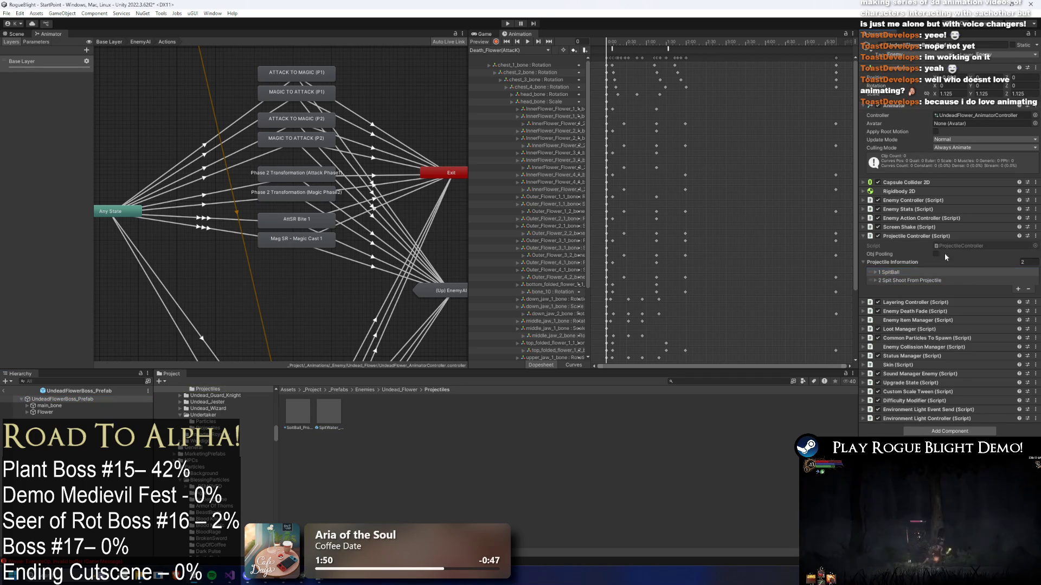
# - Expand the SpitBall projectile entry and begin changing its Owner Tag to Enemy
pyautogui.click(896, 272)
pyautogui.scroll(-5, 962, 232)
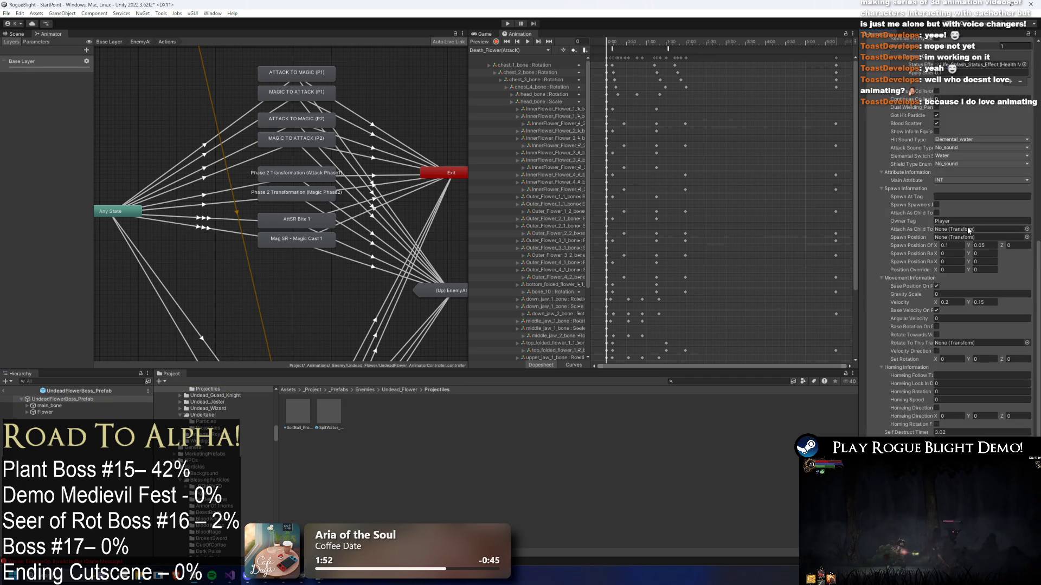
pyautogui.write('Enem')
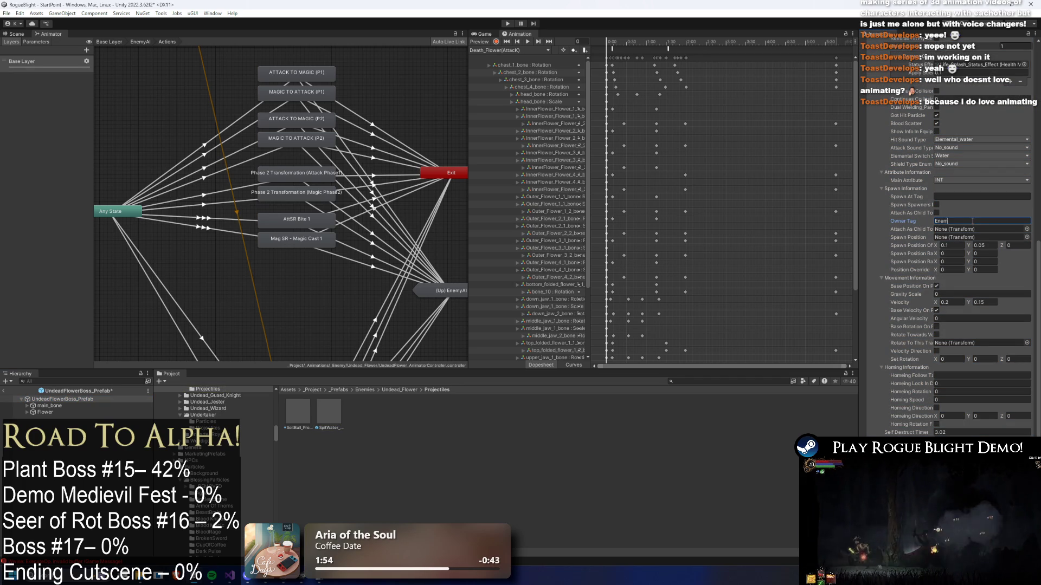
# - Compare with the Goblin Mage projectile and set SpitBall's Owner Tag to Enemy
pyautogui.doubleClick(901, 380)
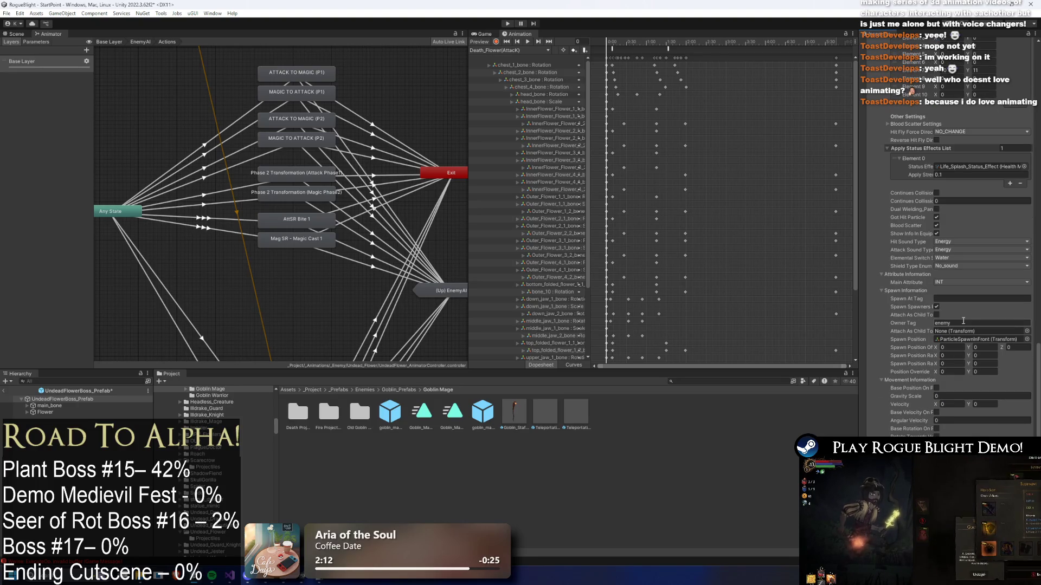
pyautogui.click(968, 340)
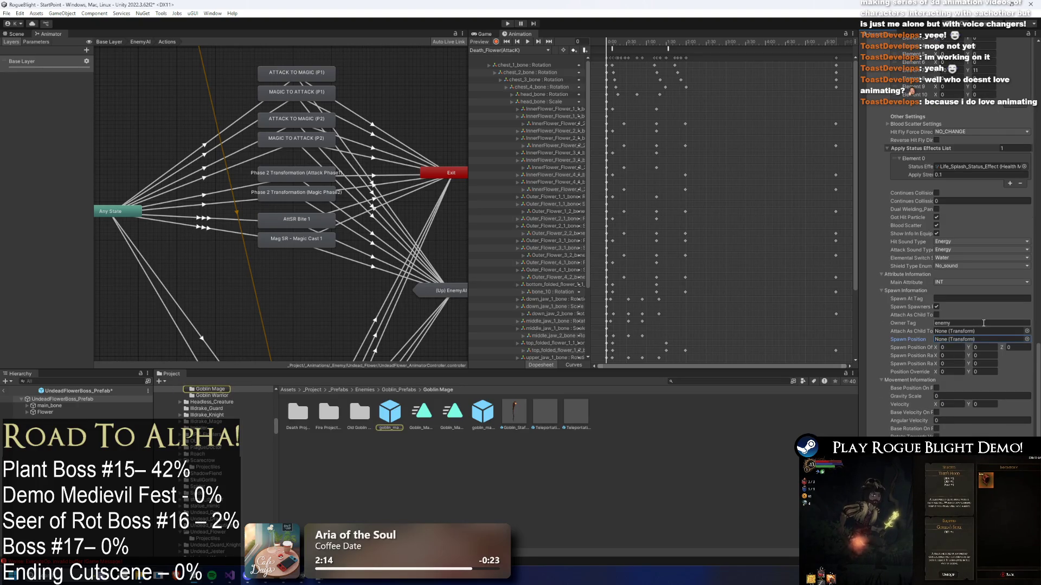
pyautogui.scroll(2, 983, 323)
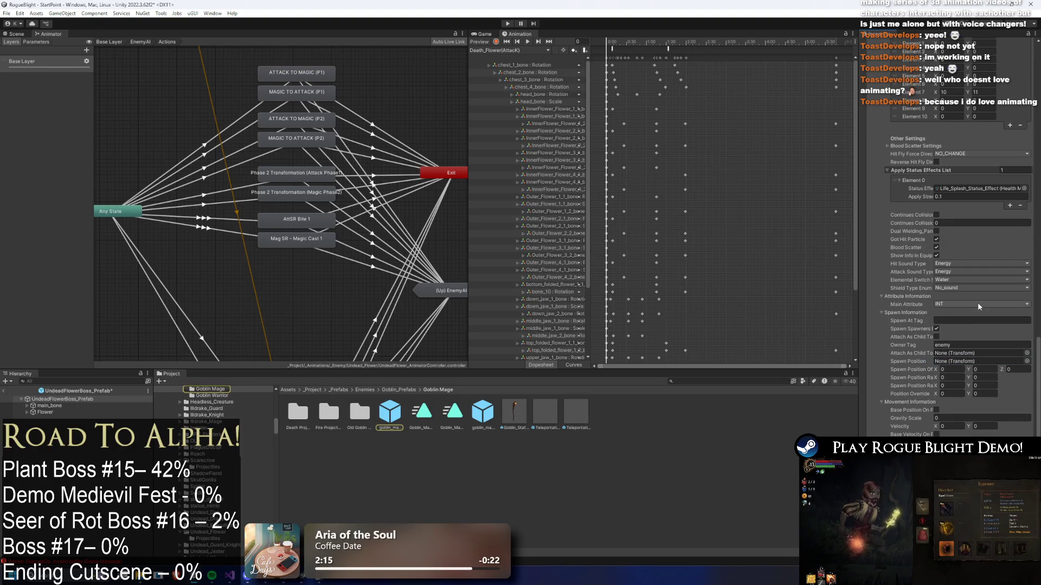
pyautogui.click(981, 345)
pyautogui.write('Ene')
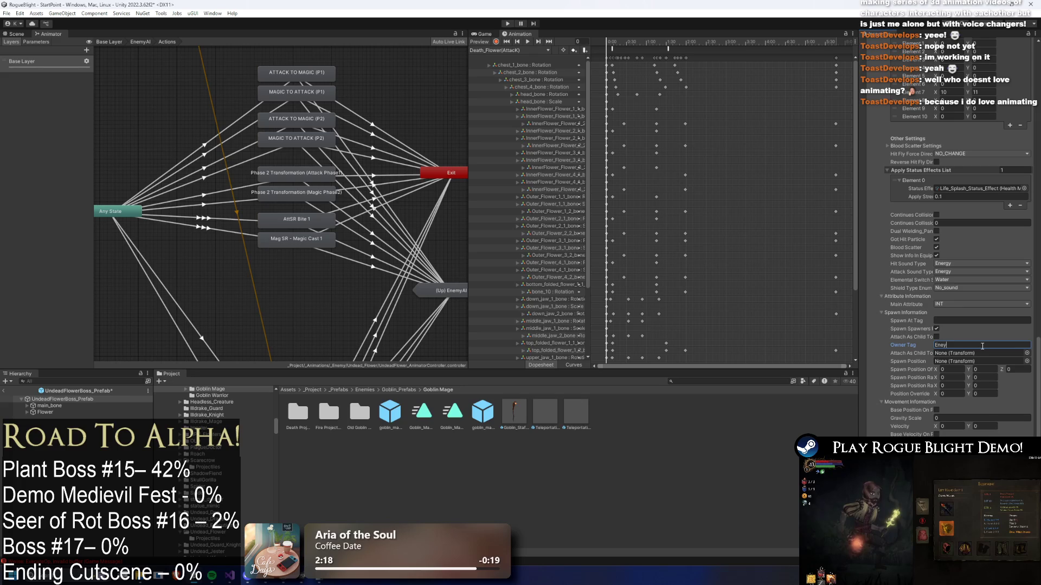
pyautogui.scroll(10, 974, 343)
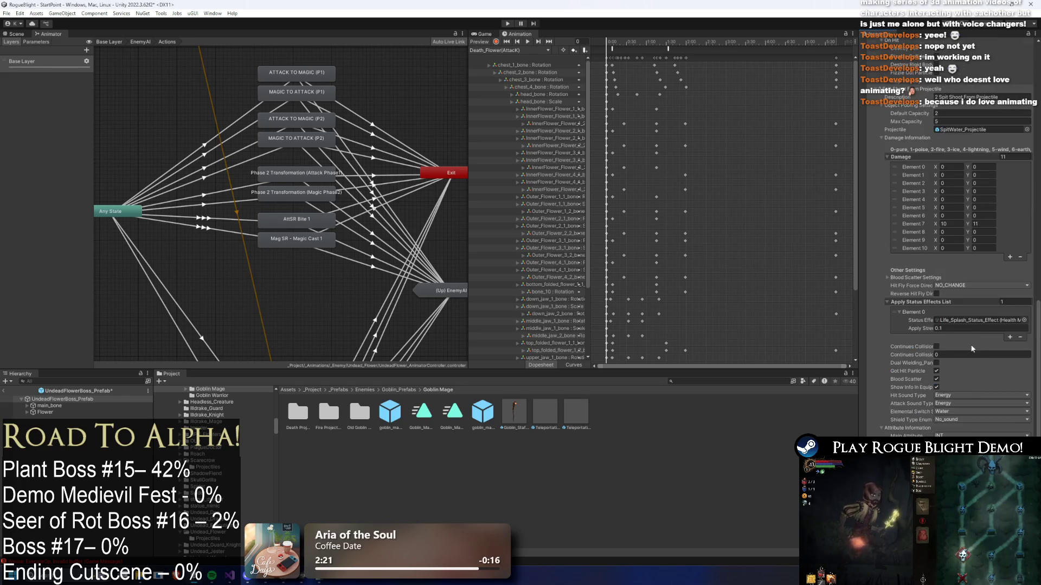
pyautogui.scroll(15, 1005, 270)
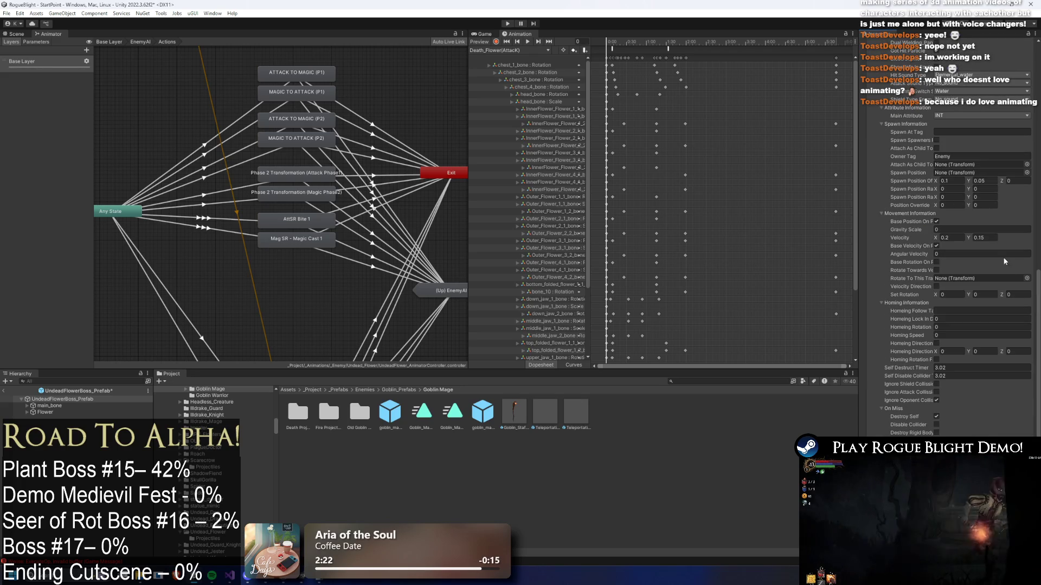
pyautogui.scroll(2, 999, 239)
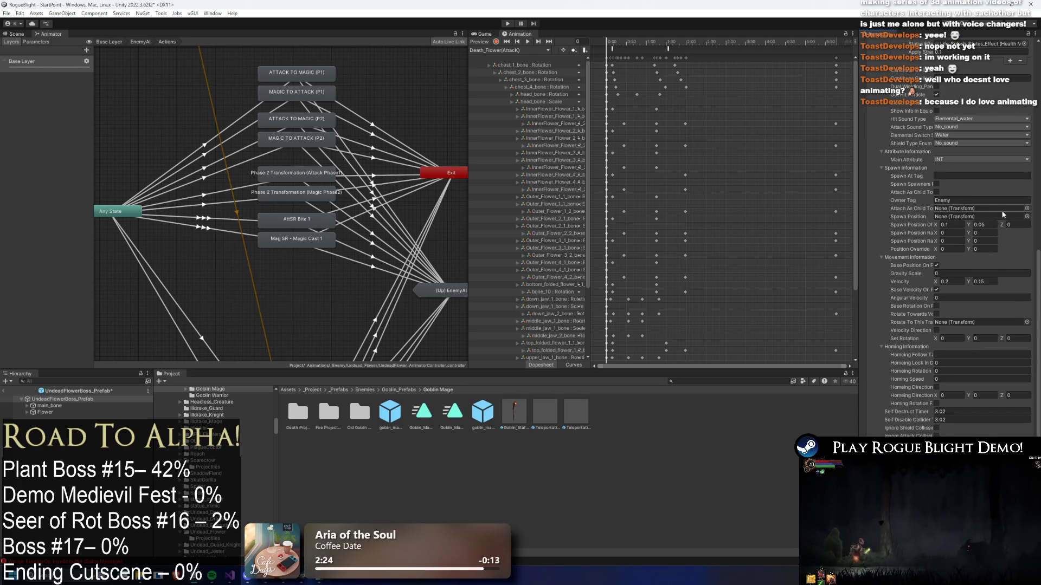
pyautogui.scroll(9, 1003, 209)
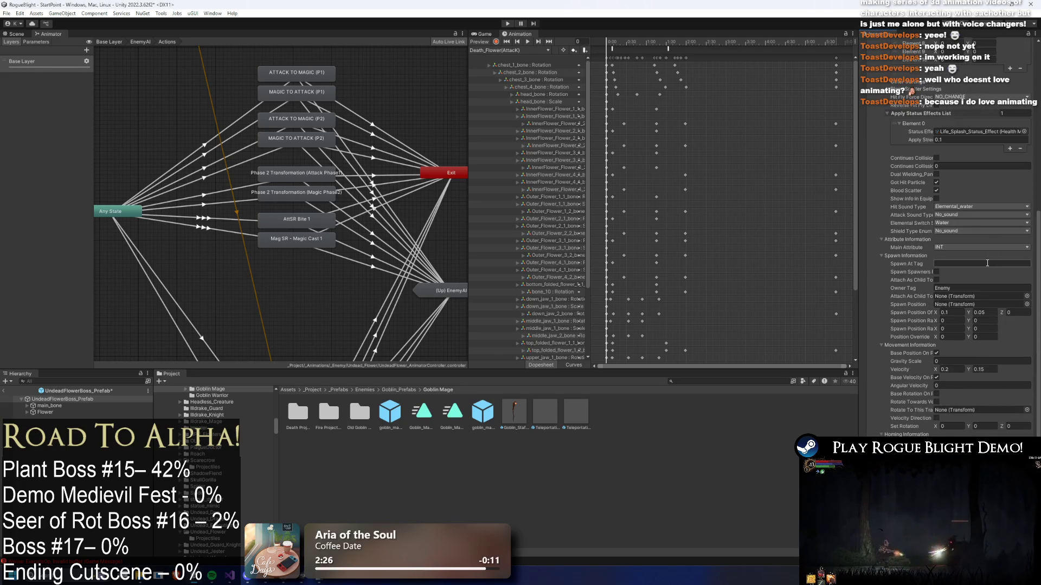
pyautogui.scroll(-5, 1002, 264)
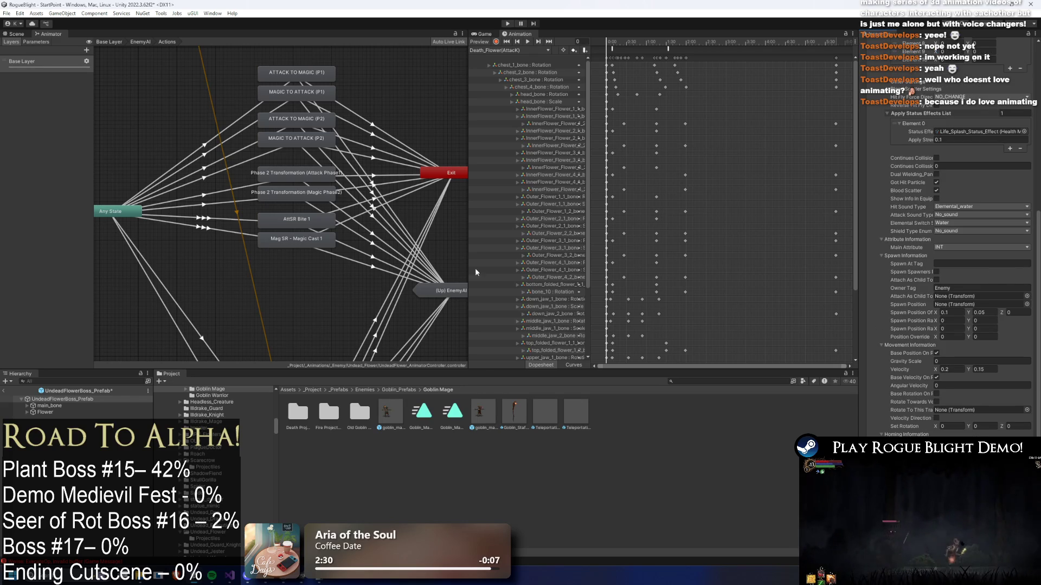
# - Browse the boss bones under main_bone, ending on head_bone with its trigger Box Collider 2D
pyautogui.click(27, 405)
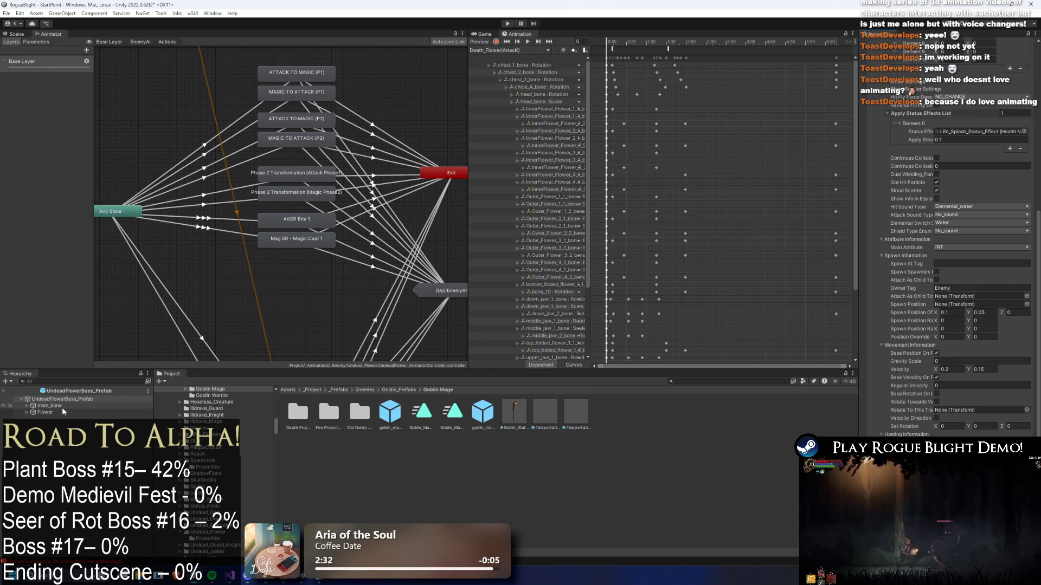
pyautogui.click(61, 418)
pyautogui.click(54, 451)
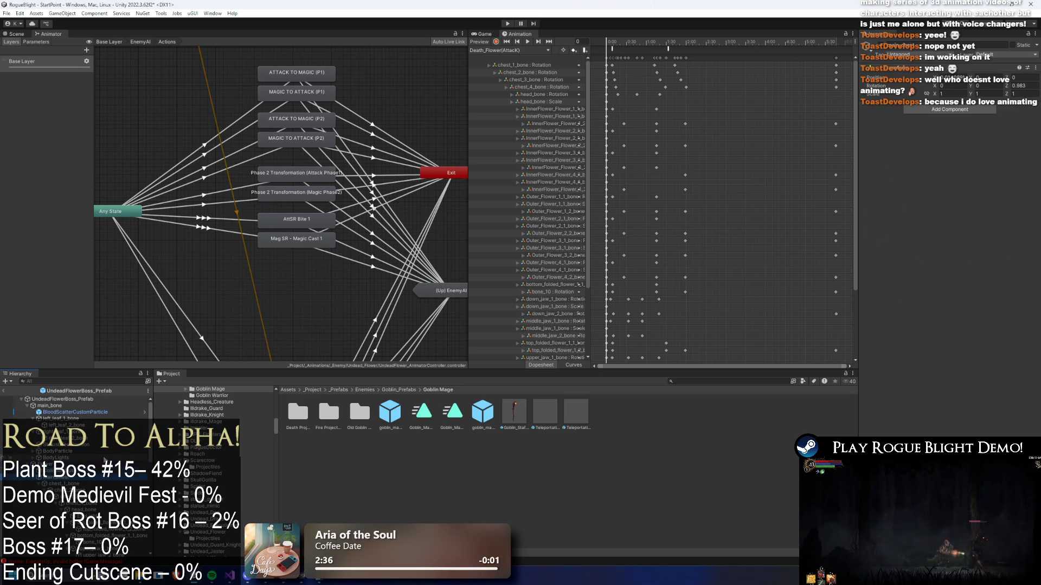
pyautogui.scroll(-10, 104, 461)
pyautogui.scroll(5, 76, 461)
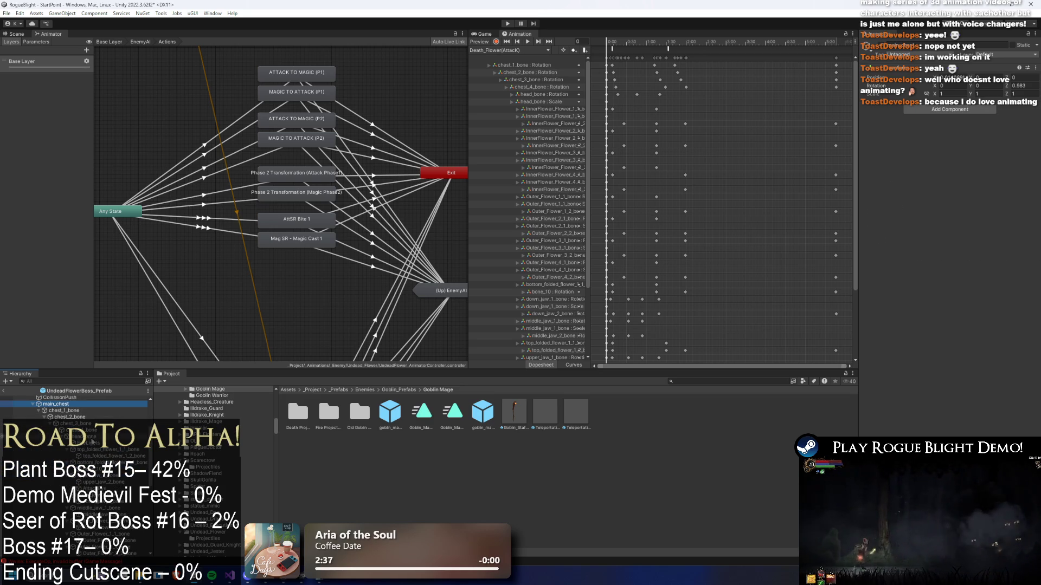
pyautogui.click(76, 436)
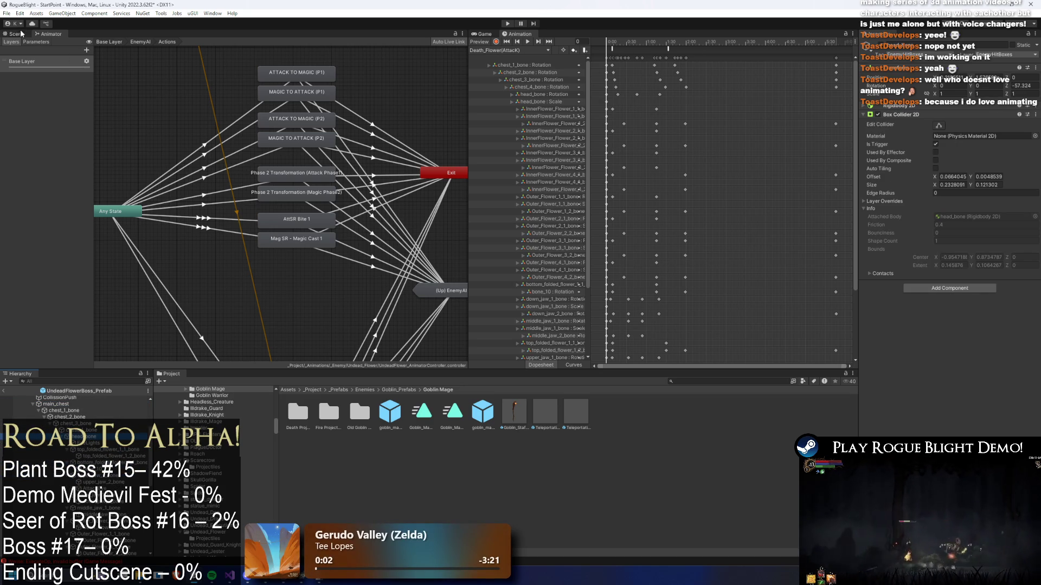
# - Create an empty object in the Undead Flower prefab and move it onto the plant's mouth
pyautogui.click(22, 32)
pyautogui.rightClick(89, 103)
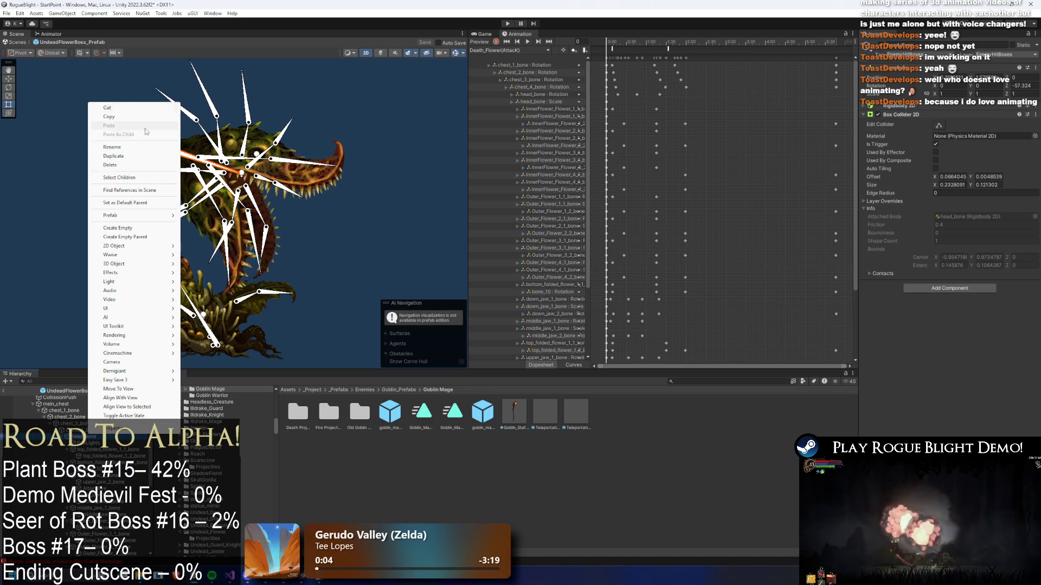
pyautogui.click(173, 229)
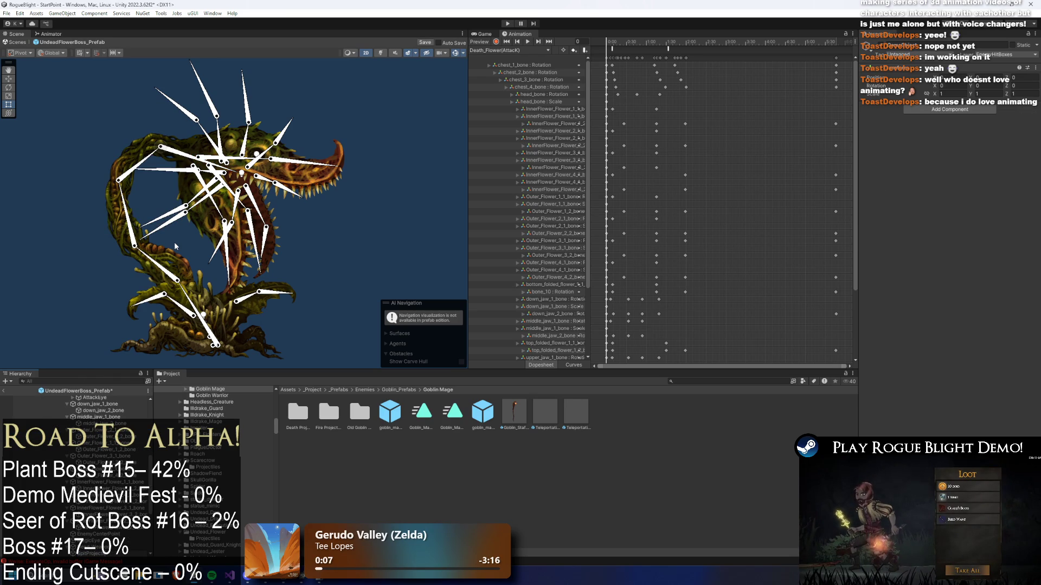
pyautogui.press('w')
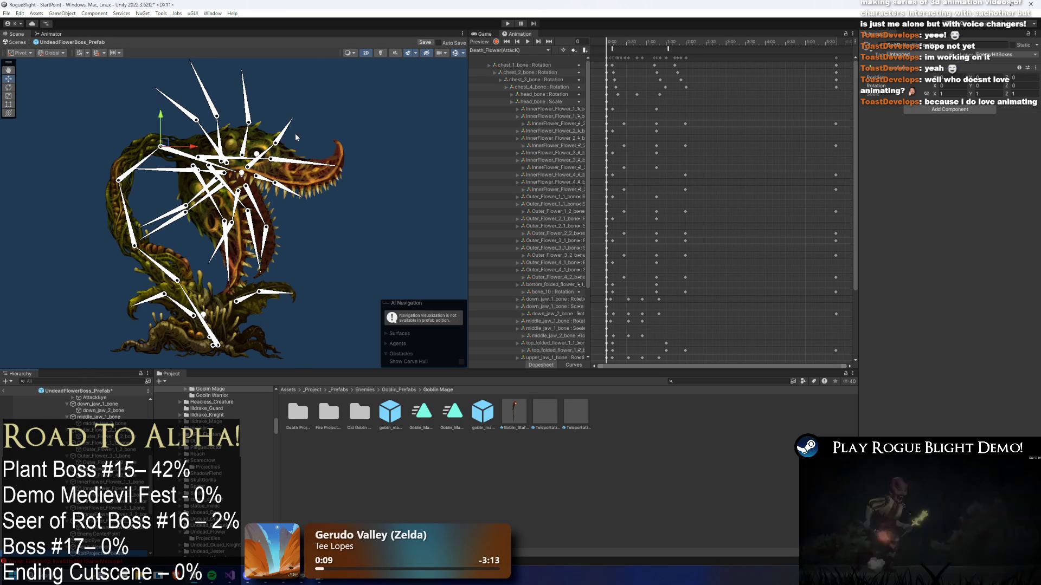
pyautogui.scroll(3, 214, 153)
pyautogui.moveTo(145, 143); pyautogui.dragTo(259, 195)
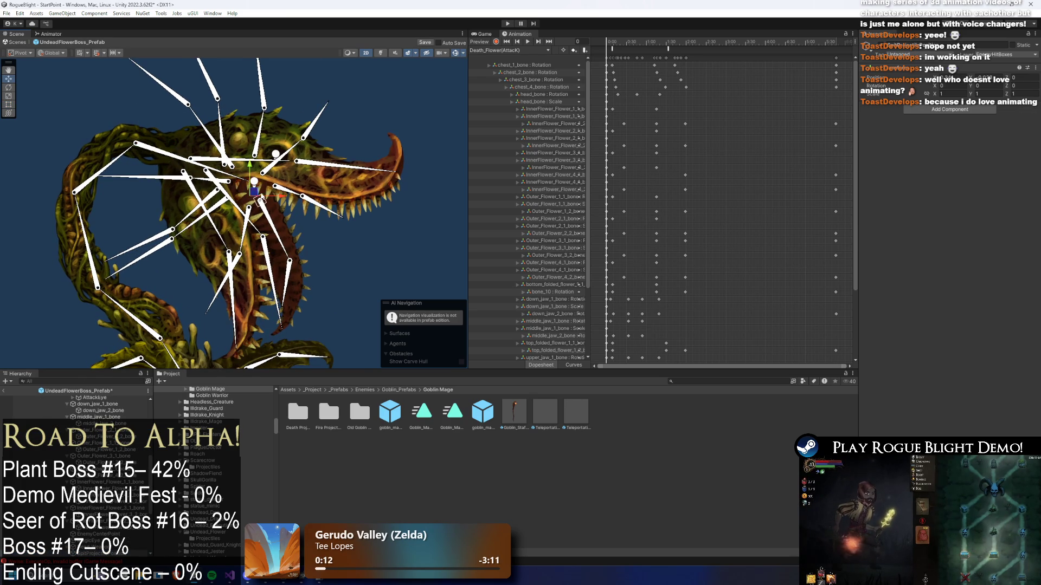
pyautogui.scroll(2, 276, 206)
pyautogui.click(528, 50)
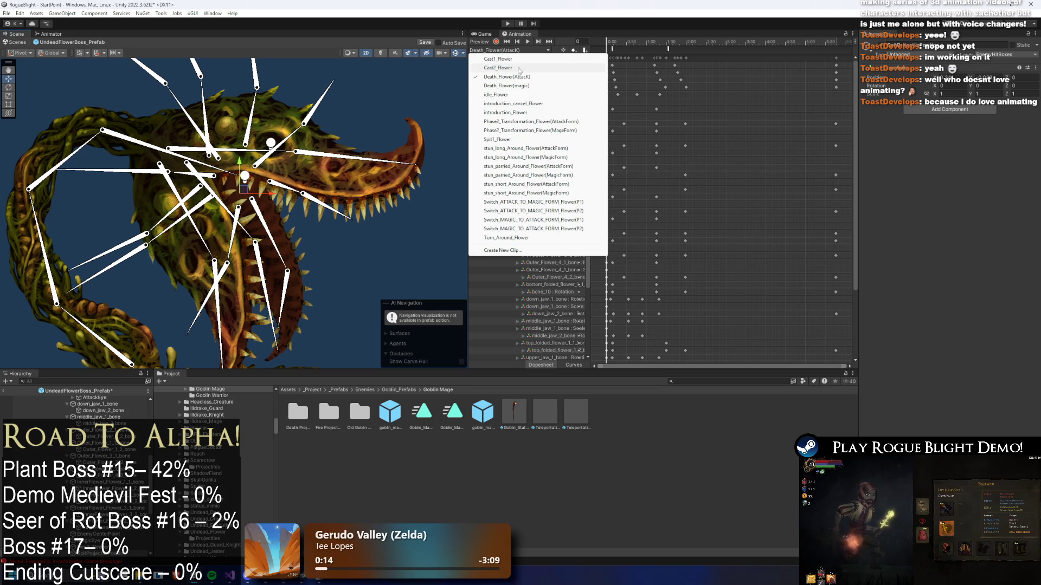
# - Load the Spit1_Flower clip, scrub its spit poses with a jaw bone selected, and save
pyautogui.click(512, 140)
pyautogui.moveTo(660, 42); pyautogui.dragTo(727, 38)
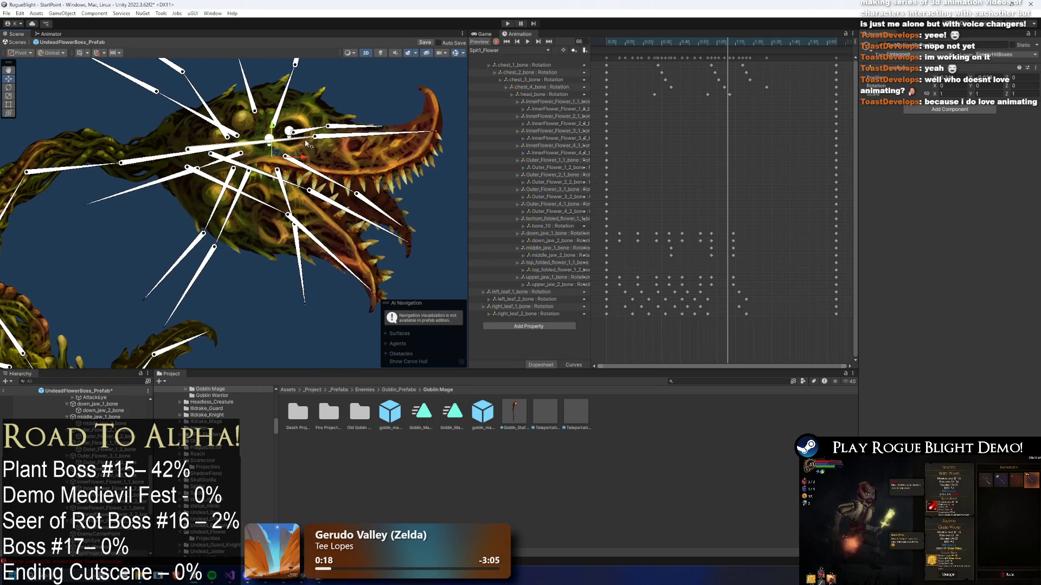
pyautogui.click(328, 190)
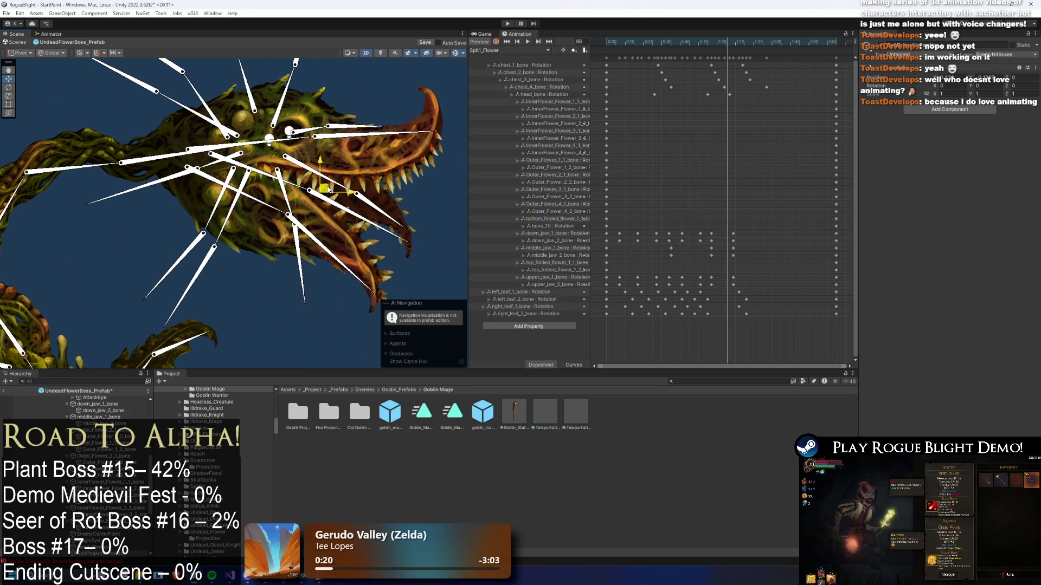
pyautogui.scroll(2, 342, 198)
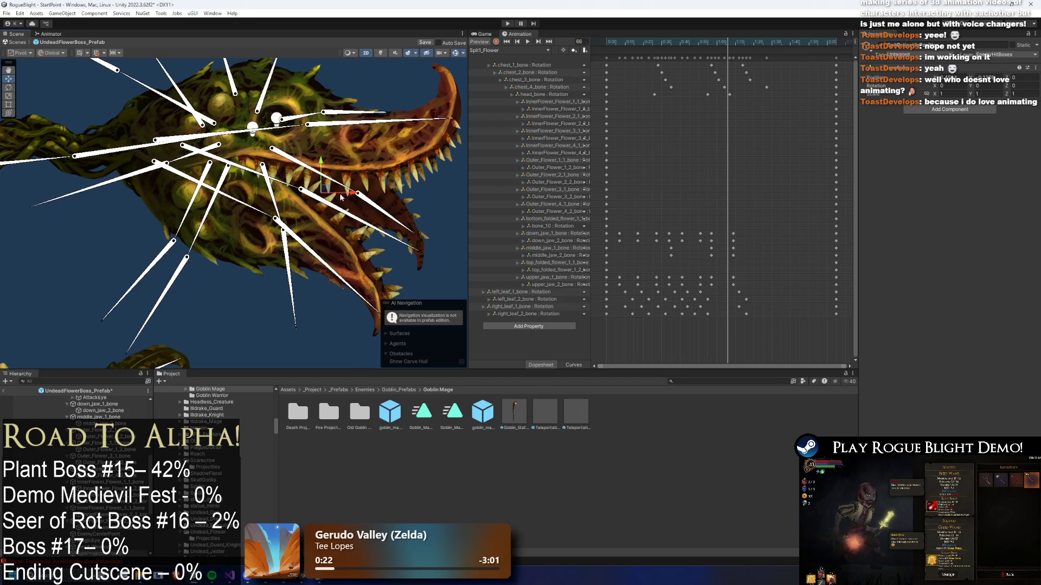
pyautogui.moveTo(728, 42)
pyautogui.mouseDown()
pyautogui.moveTo(716, 45)
pyautogui.moveTo(728, 46)
pyautogui.mouseUp()
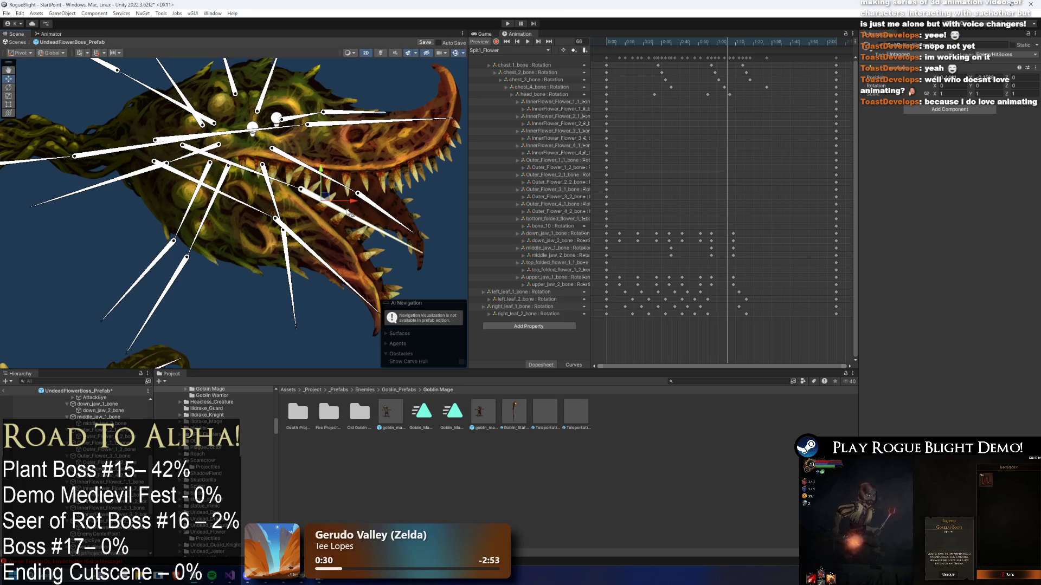
pyautogui.hotkey('ctrl', 's')
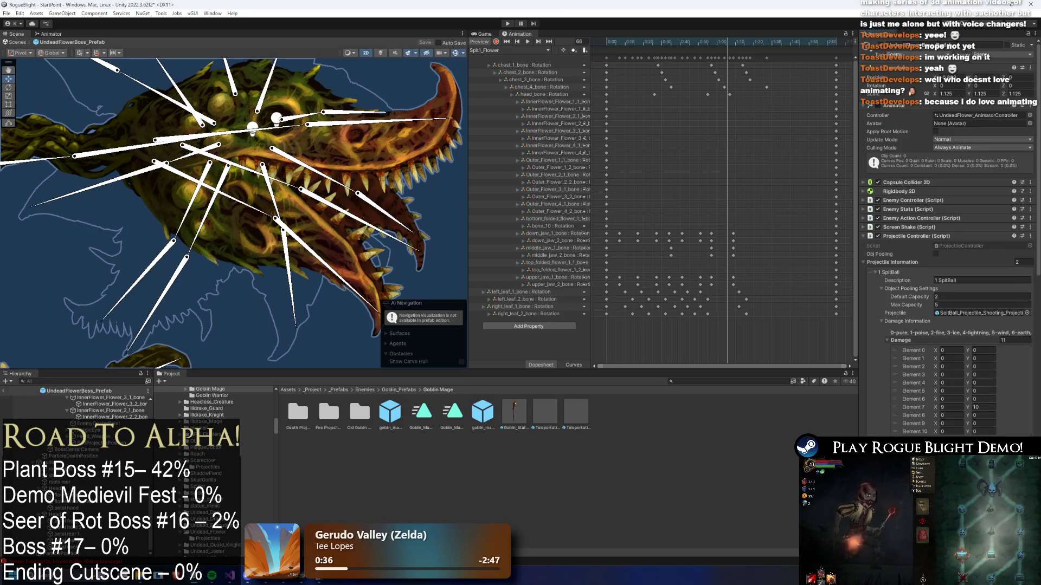
# - Save the prefab, then select the Spit1_Flower animation event and list its function receivers
pyautogui.scroll(-5, 948, 271)
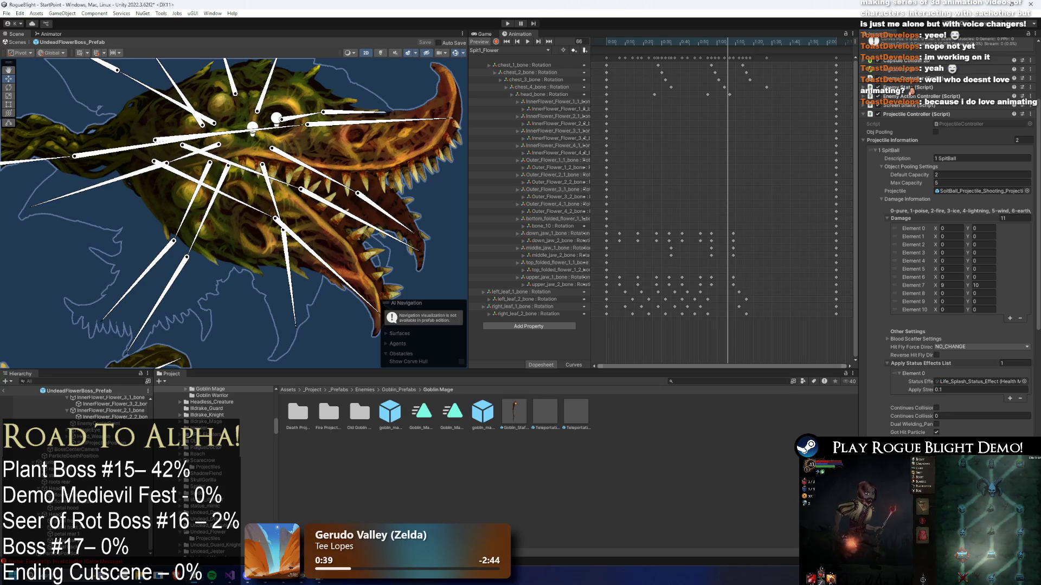
pyautogui.scroll(-4, 949, 244)
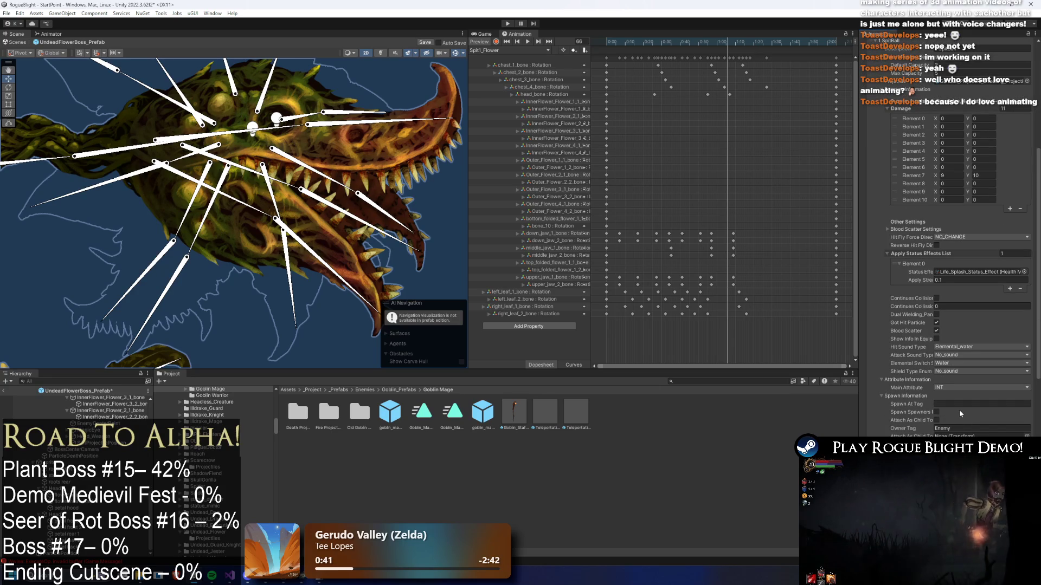
pyautogui.hotkey('ctrl', 's')
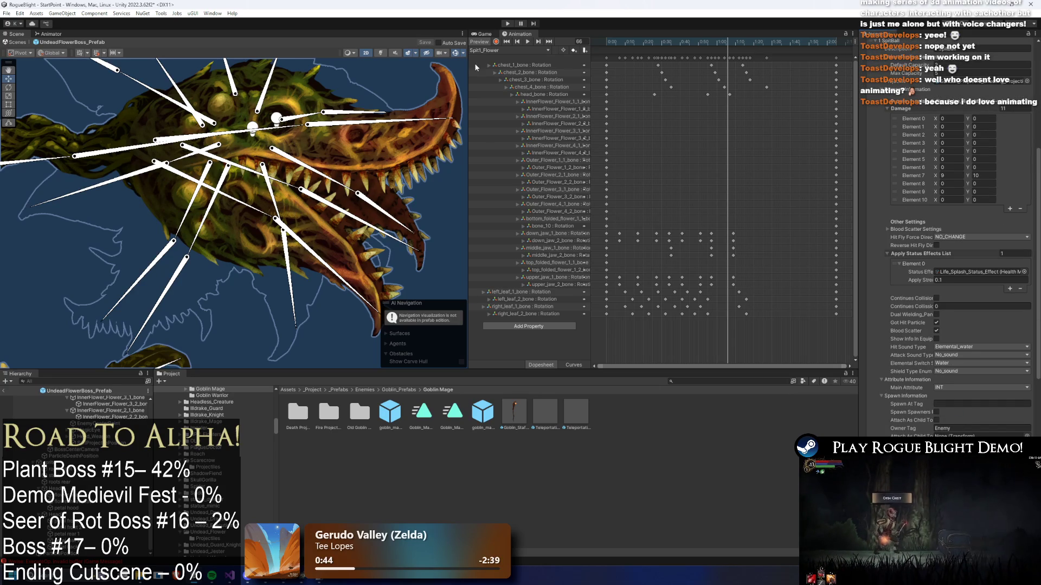
pyautogui.moveTo(716, 43)
pyautogui.mouseDown()
pyautogui.moveTo(691, 44)
pyautogui.moveTo(712, 47)
pyautogui.mouseUp()
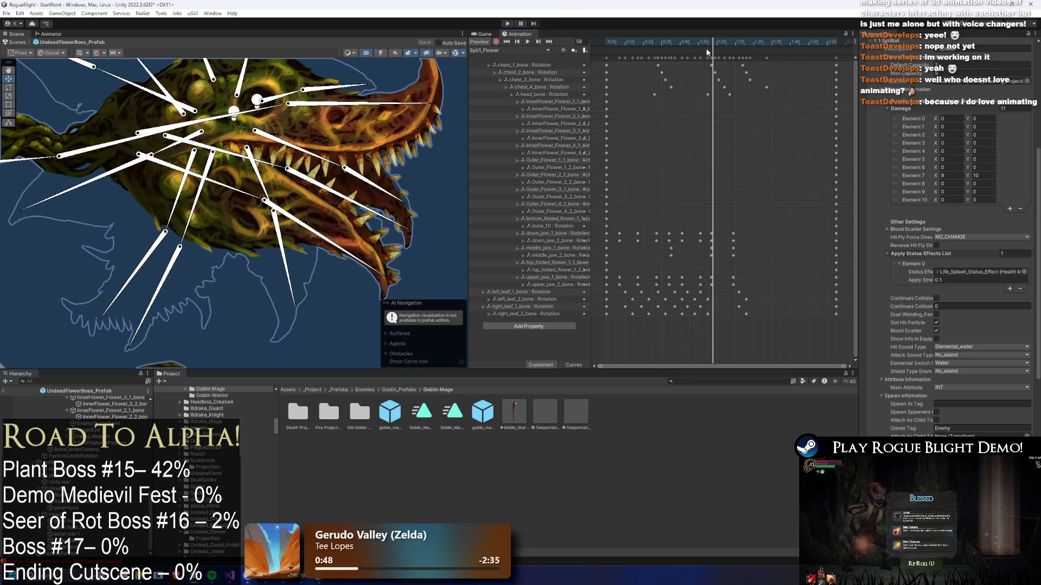
pyautogui.click(713, 52)
pyautogui.click(970, 66)
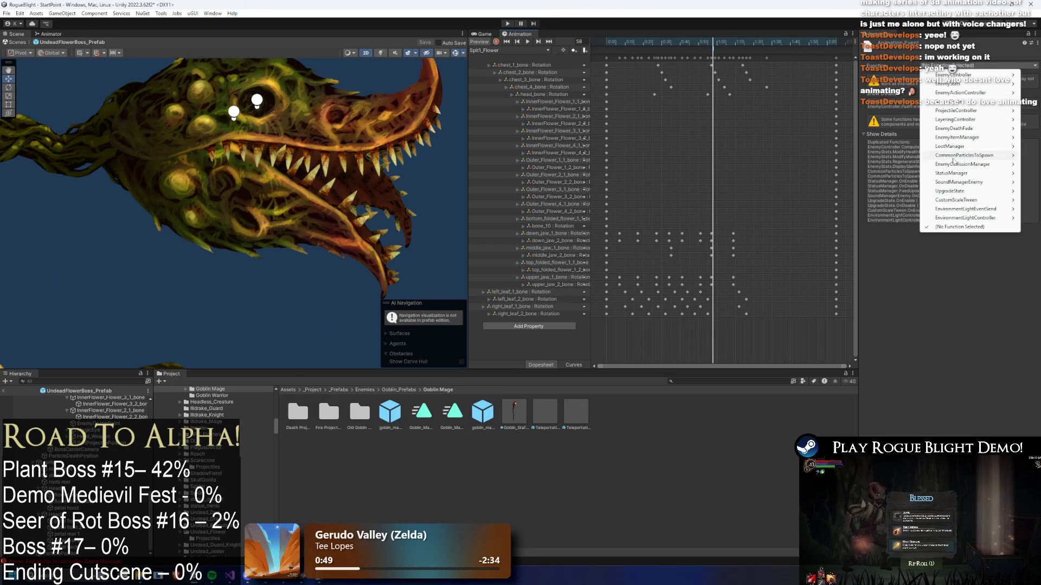
# - Make the event call ProjectileController.SpawnProjectile(int) and start a playtest past the prefab warning
pyautogui.moveTo(974, 111)
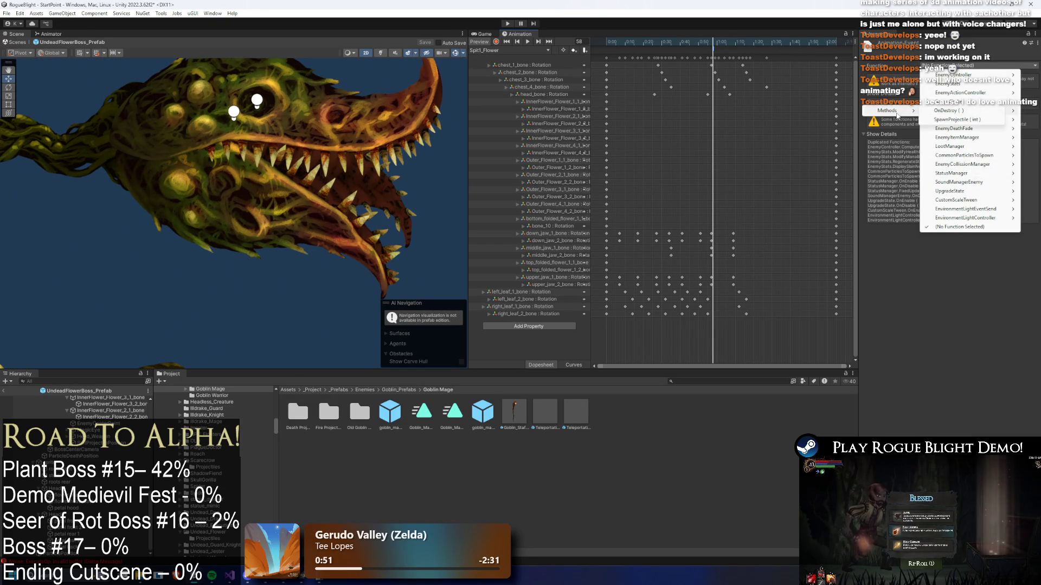
pyautogui.click(970, 120)
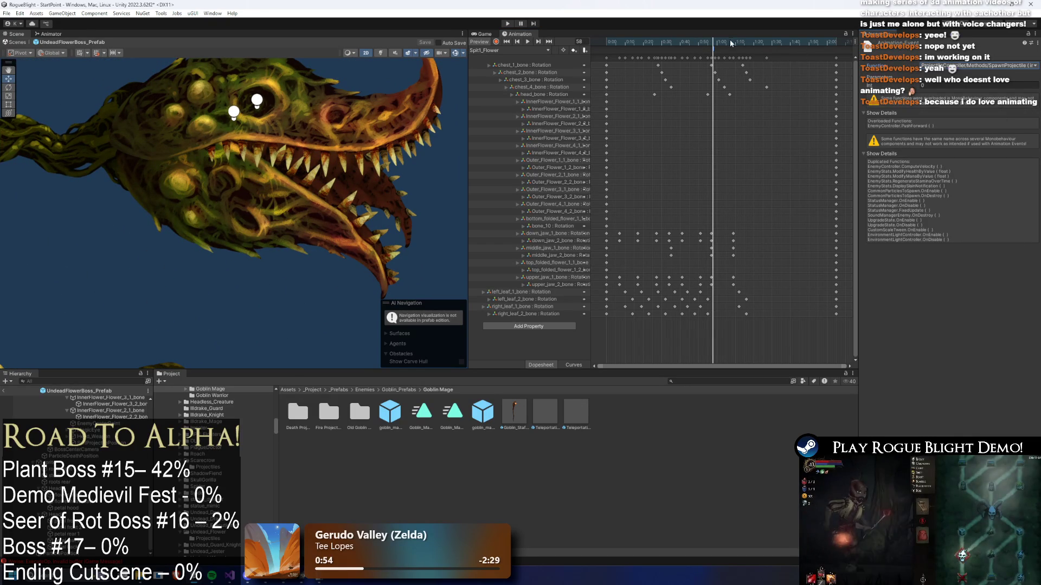
pyautogui.click(507, 24)
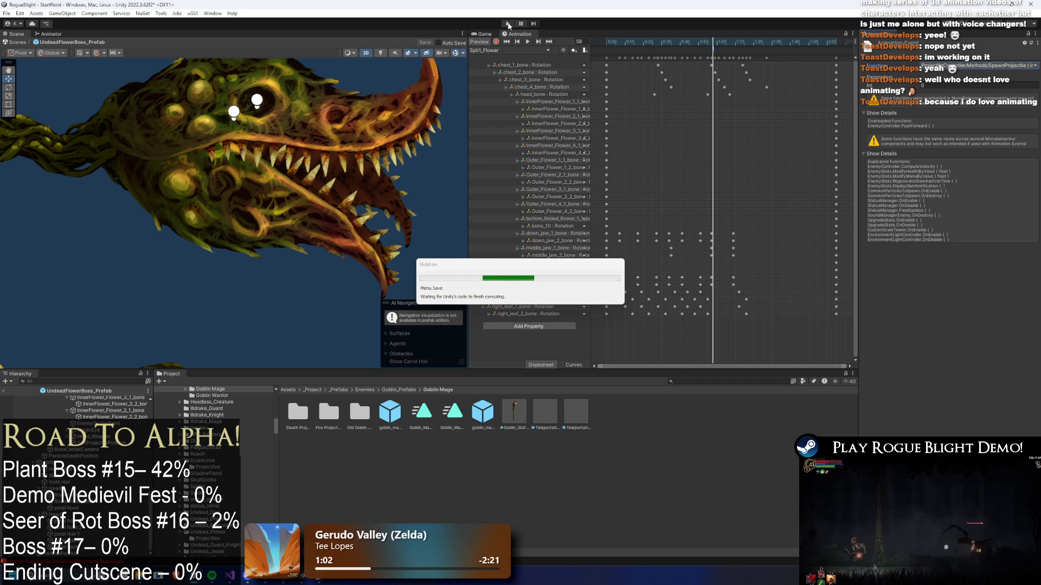
pyautogui.click(577, 317)
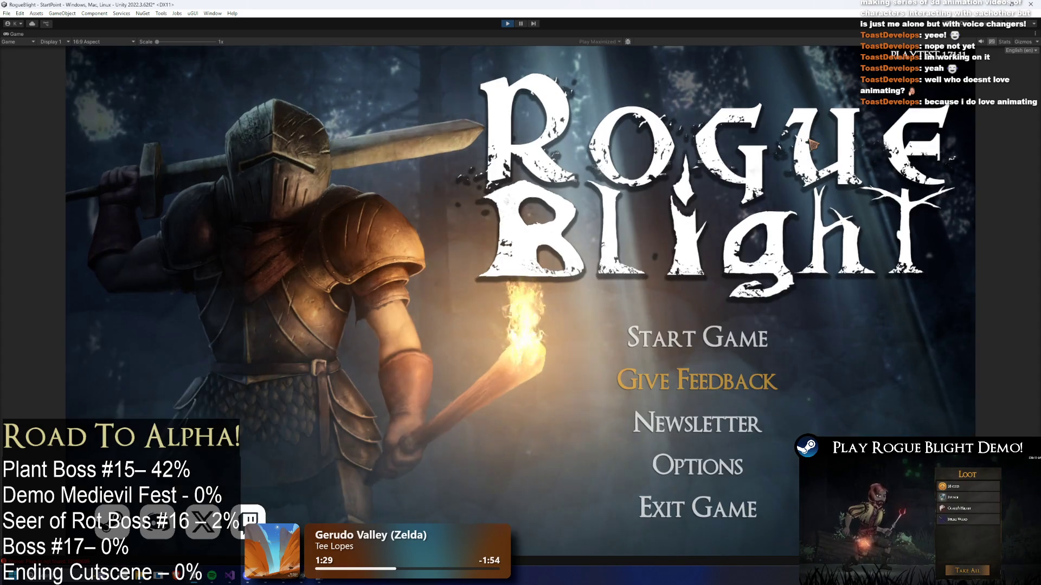
# - Start Game on the first save slot, fight the Undead Flower boss, then stop play mode
pyautogui.click(689, 339)
pyautogui.click(747, 300)
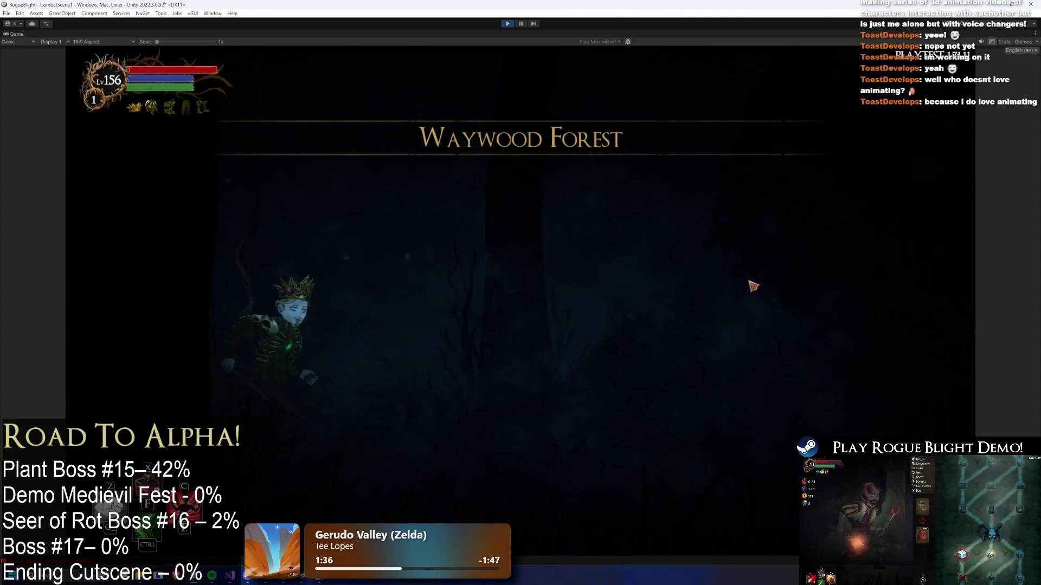
pyautogui.press('d')
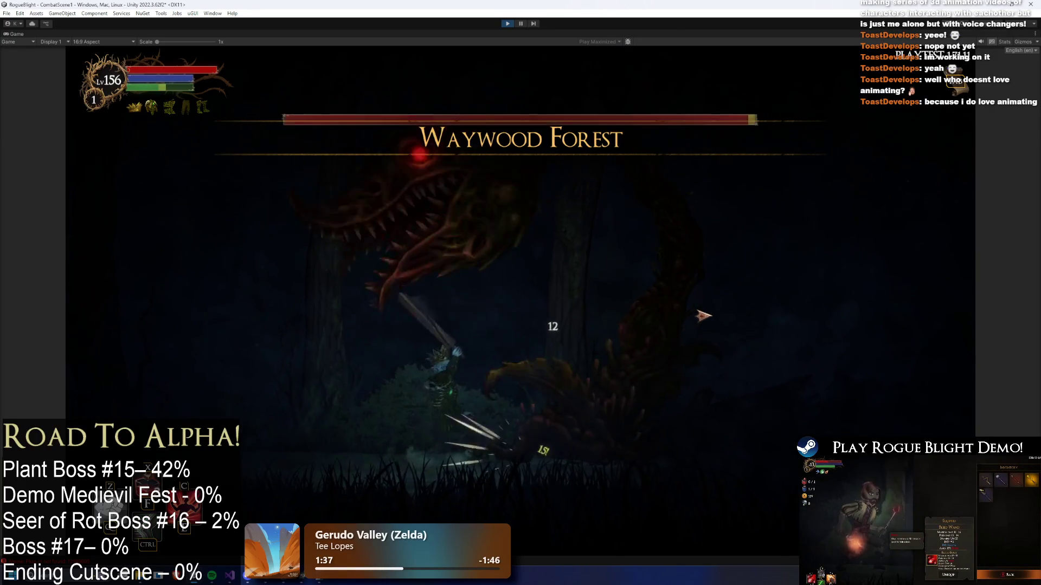
pyautogui.press('a')
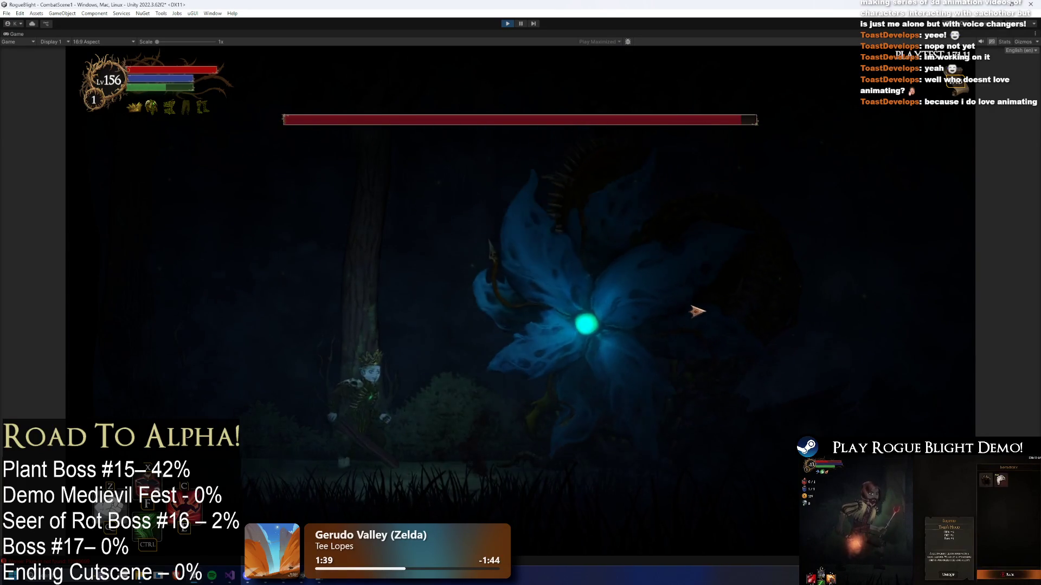
pyautogui.press('d')
pyautogui.click(703, 319)
pyautogui.press('a')
pyautogui.click(701, 322)
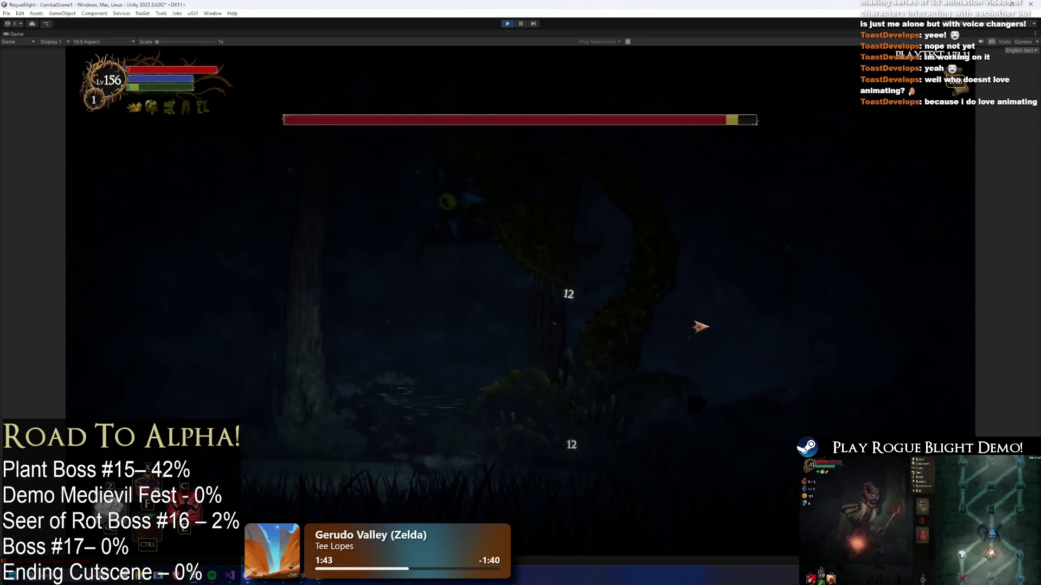
pyautogui.press('d')
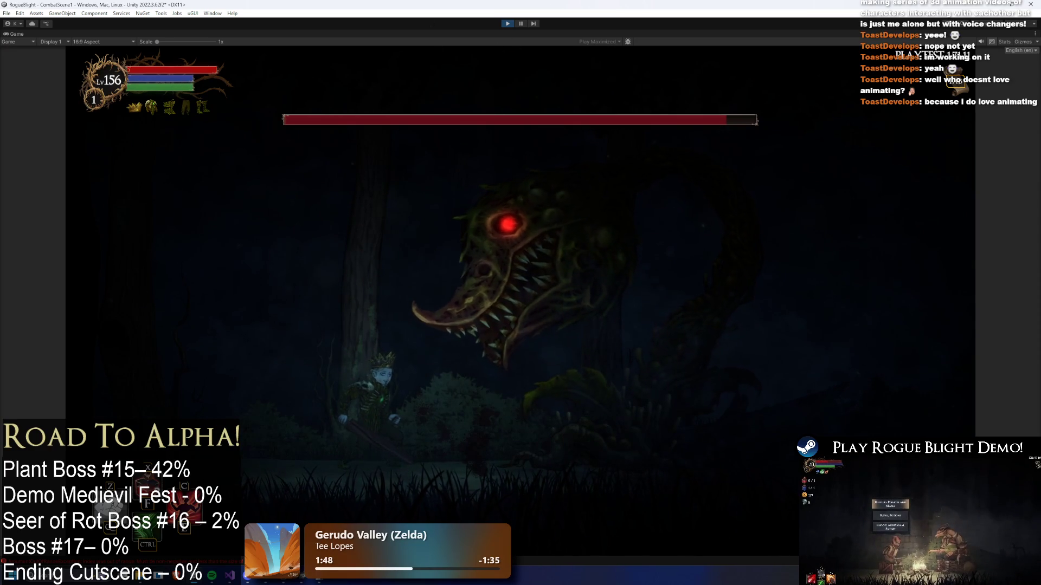
pyautogui.click(507, 23)
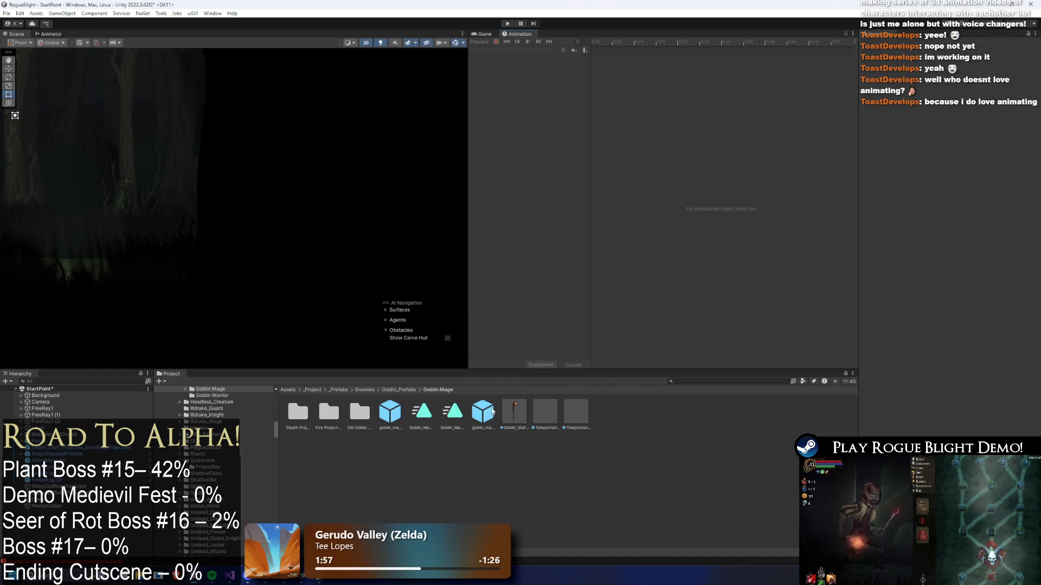
# - Search 'undefa', open the UndeadFlower boss prefab, and select its Spit1_Flower clip's event
pyautogui.click(703, 382)
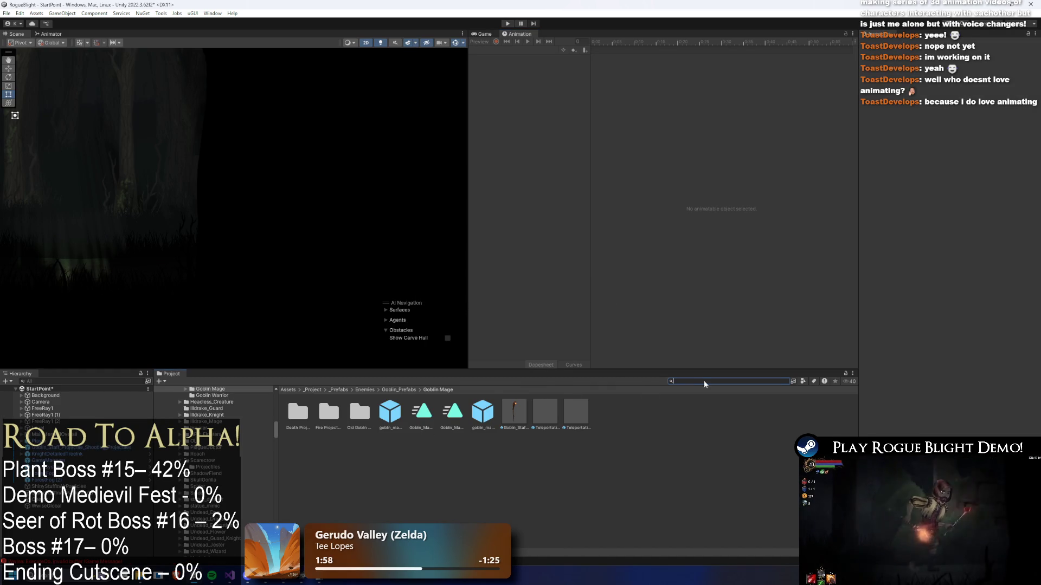
pyautogui.write('unde')
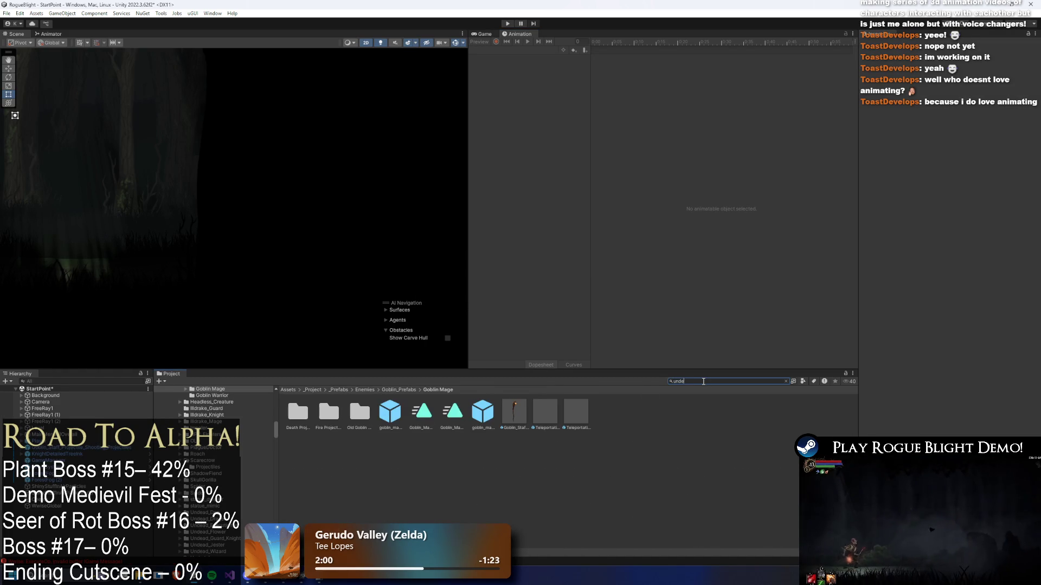
pyautogui.write('fa')
pyautogui.doubleClick(297, 413)
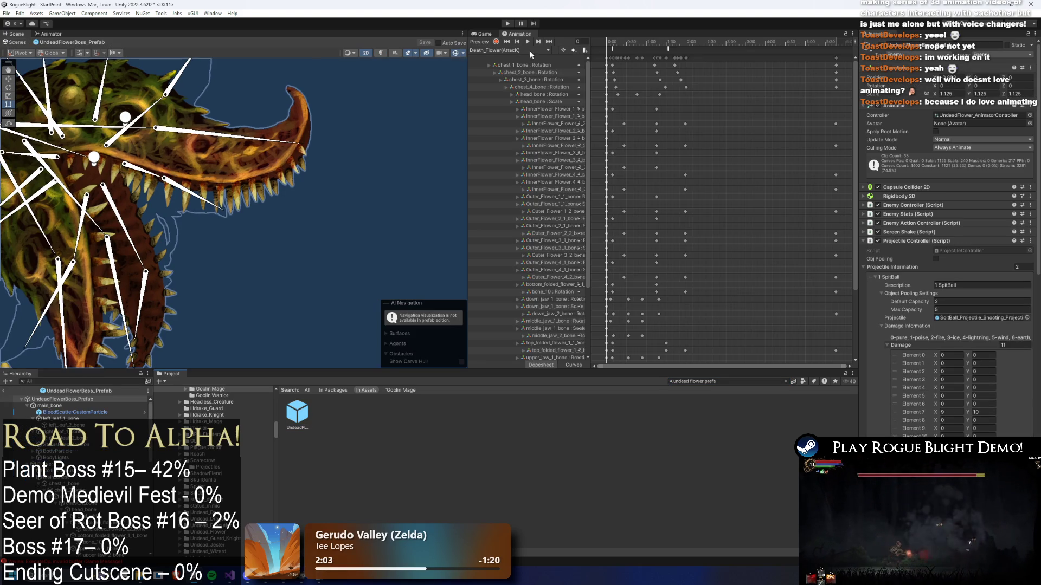
pyautogui.click(529, 50)
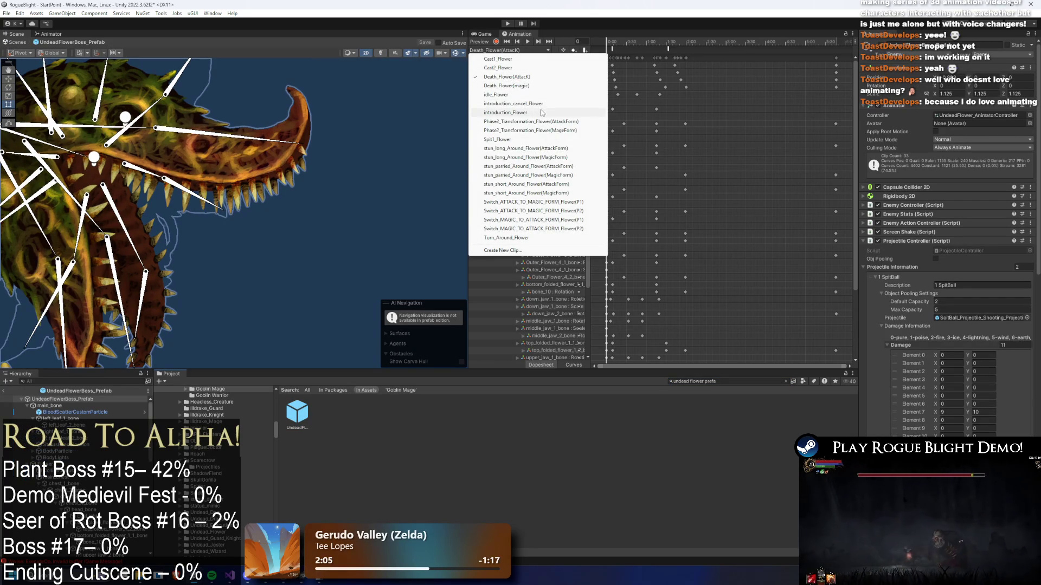
pyautogui.click(529, 139)
pyautogui.click(713, 48)
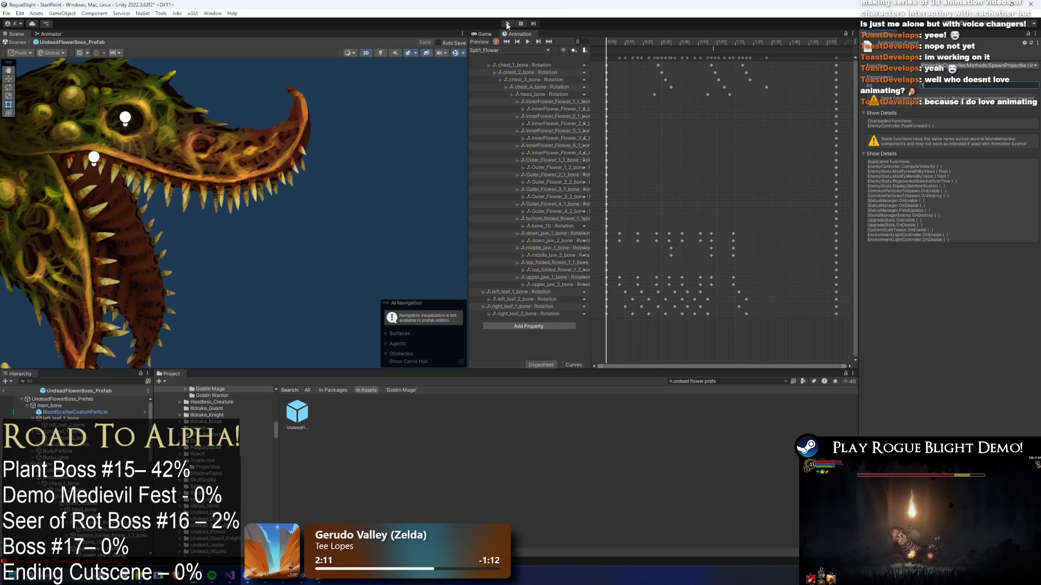
# - Save the prefab, enter play mode past the warning, and load the first save slot
pyautogui.hotkey('ctrl', 's')
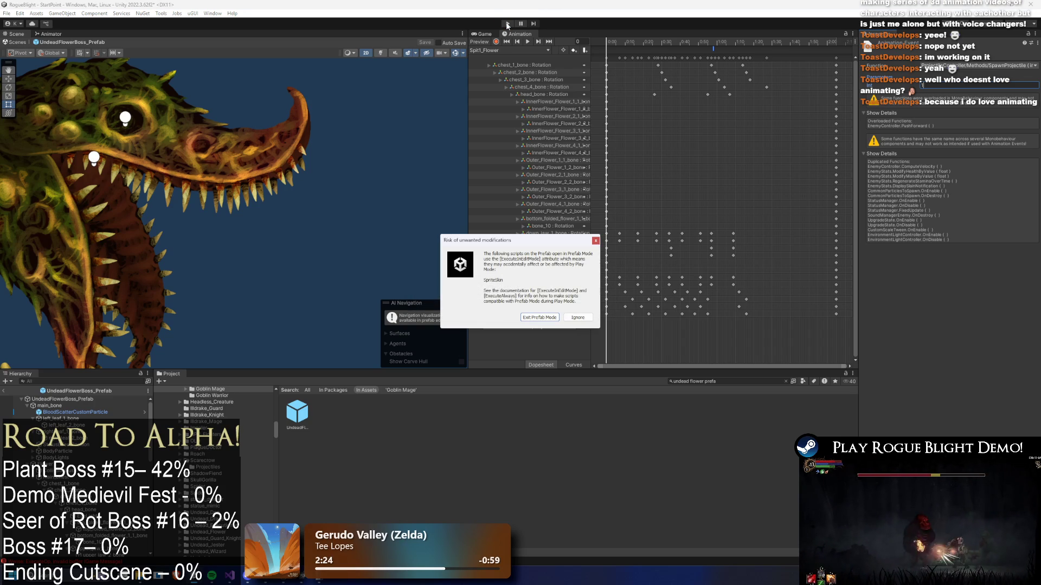
pyautogui.press('Return')
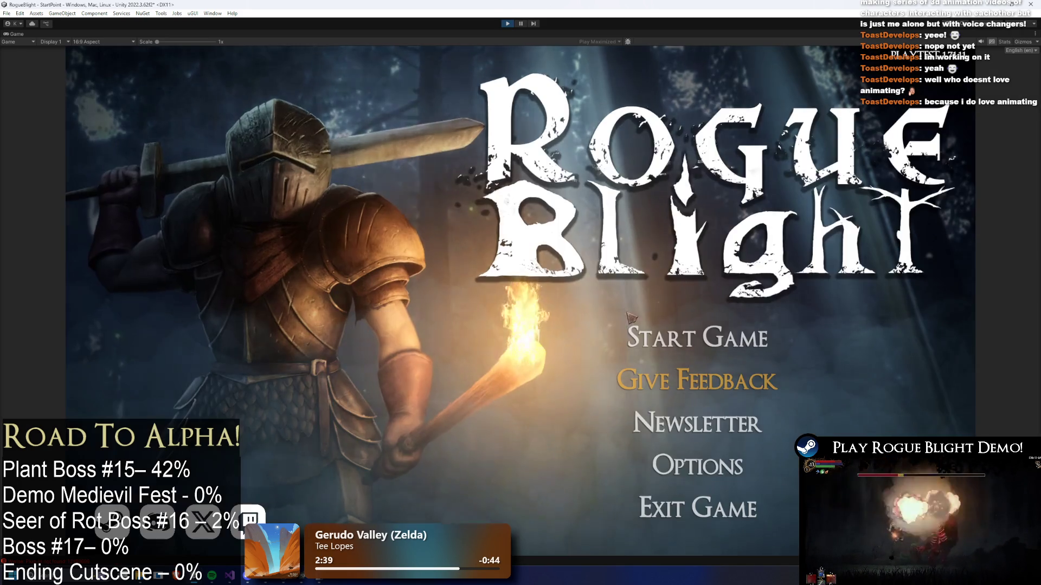
pyautogui.click(704, 336)
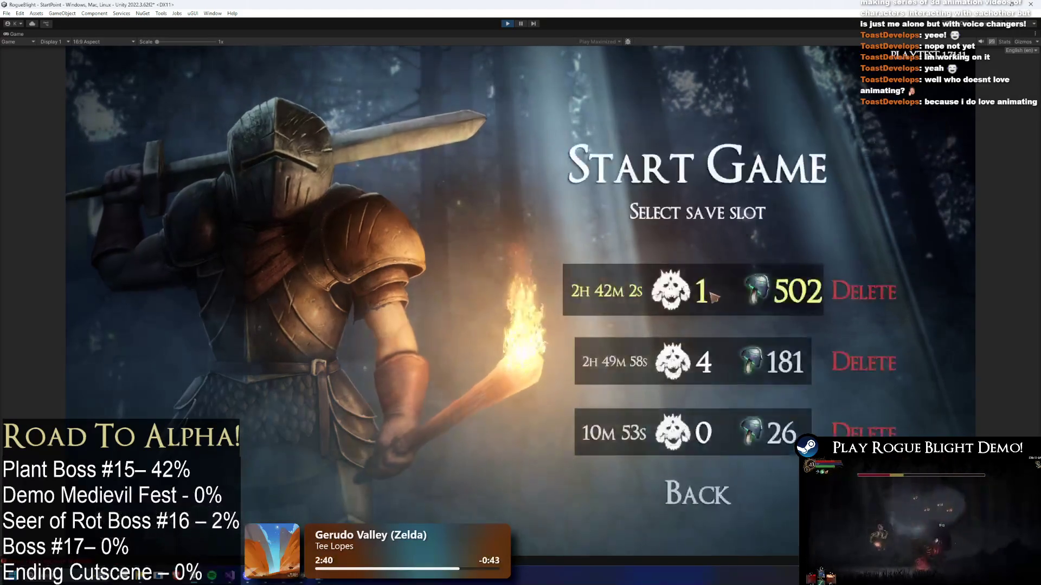
pyautogui.click(715, 298)
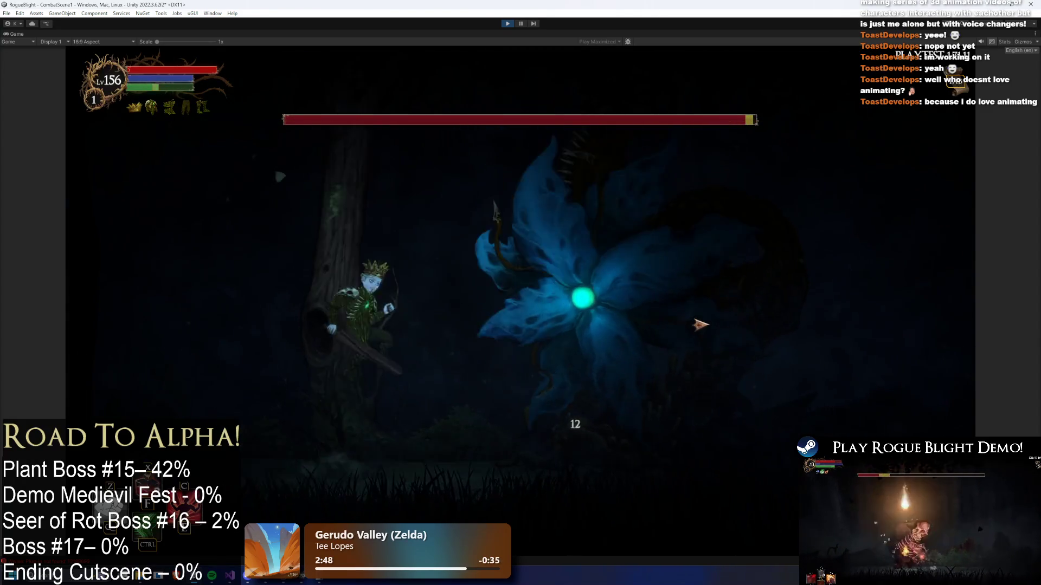
# - Strike the flower boss repeatedly while dodging its blue orbs, then exit with Ctrl+P
pyautogui.click(712, 327)
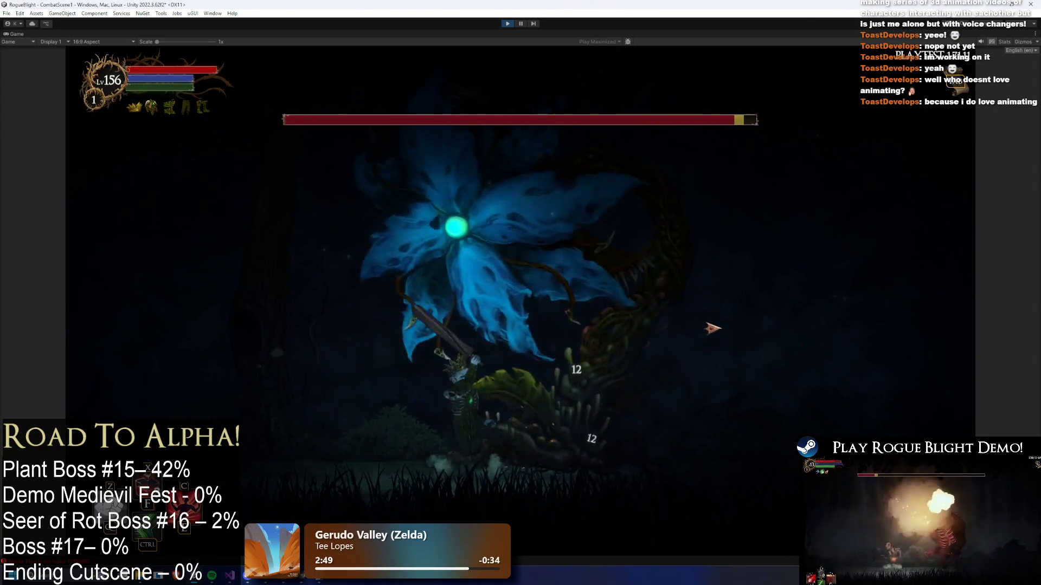
pyautogui.click(713, 327)
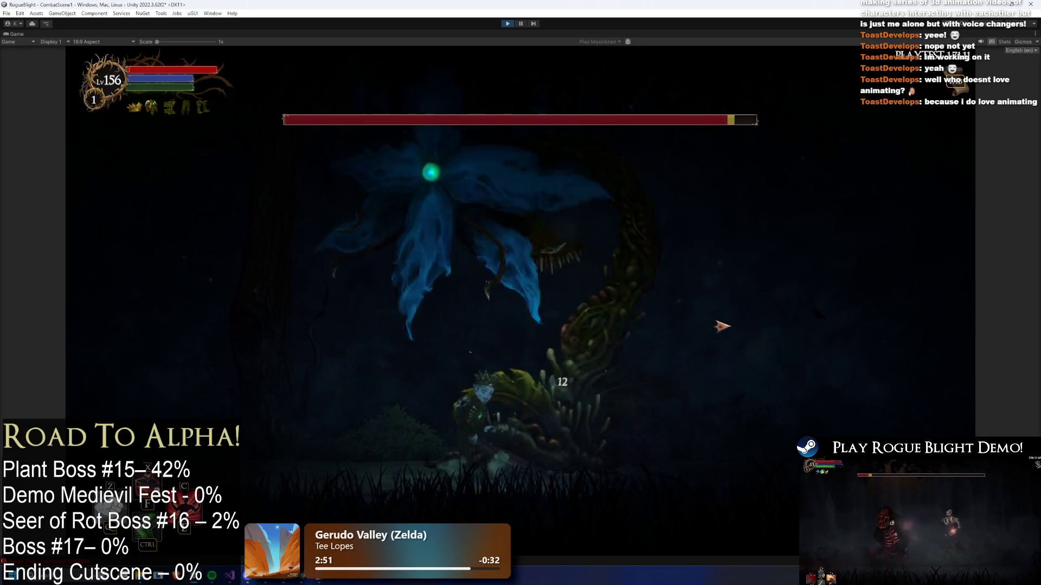
pyautogui.click(723, 326)
pyautogui.press('a')
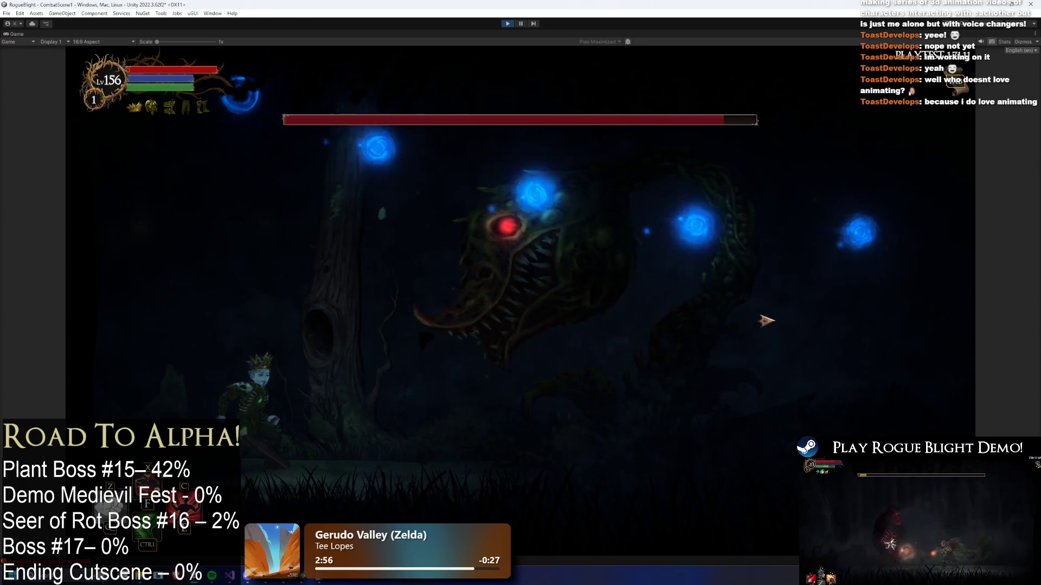
pyautogui.press('d')
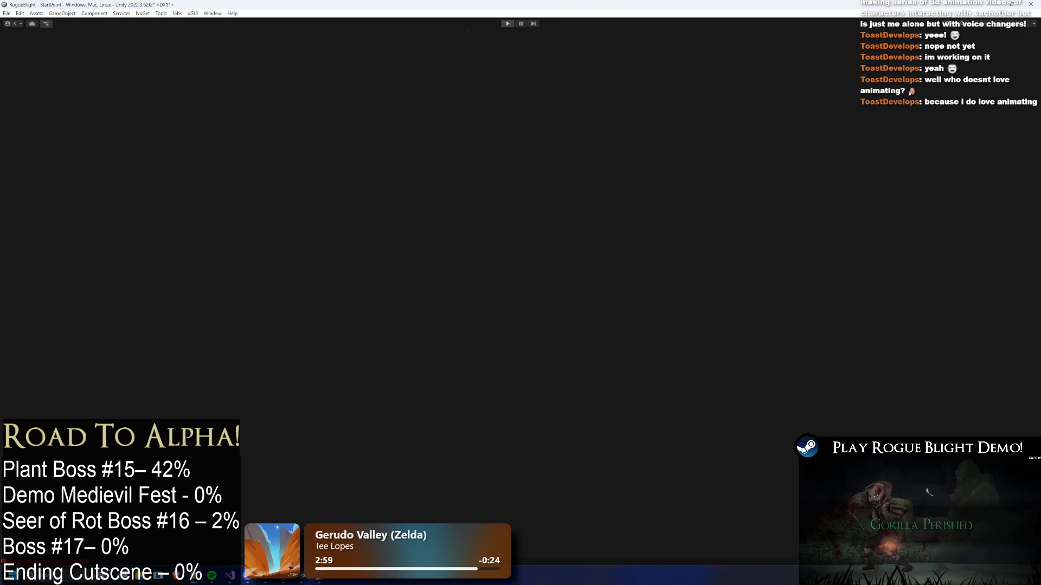
pyautogui.hotkey('ctrl', 'p')
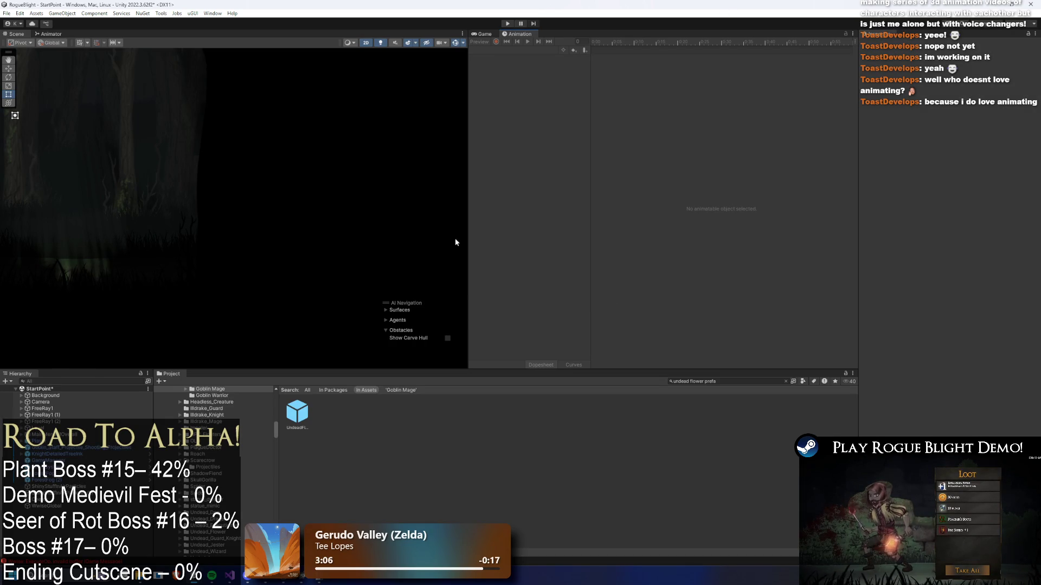
# - Set the UndeadFlower SpitBall Velocity Y to -0.05 alongside X 0.2 and save
pyautogui.click(305, 412)
pyautogui.scroll(-15, 979, 294)
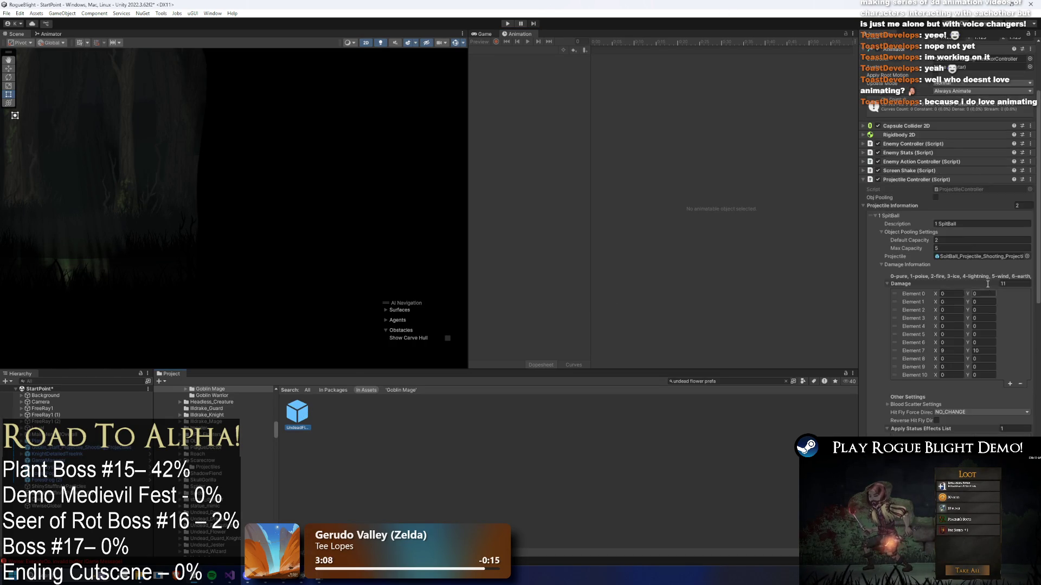
pyautogui.click(981, 289)
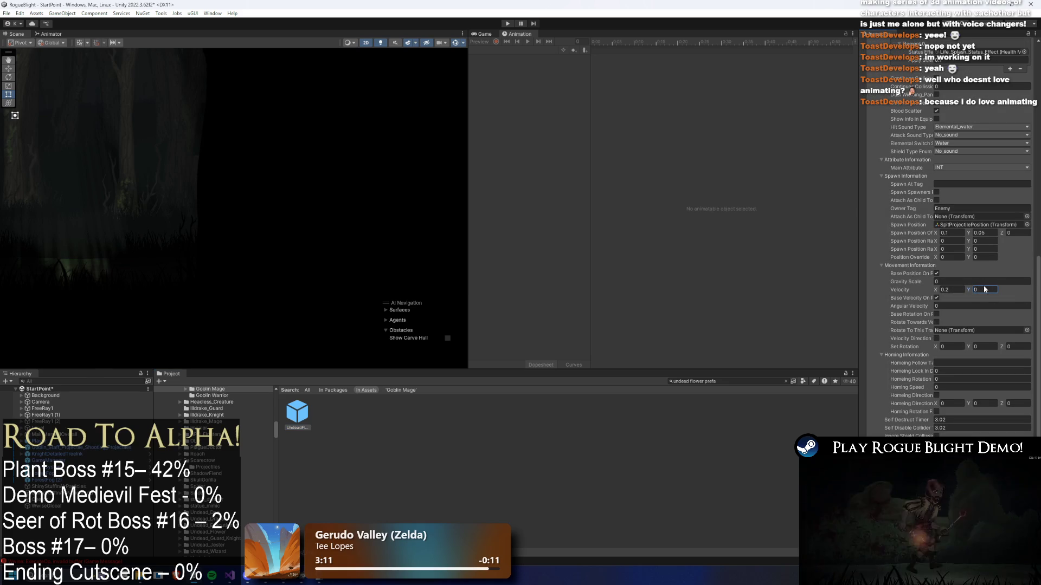
pyautogui.write('-0.01')
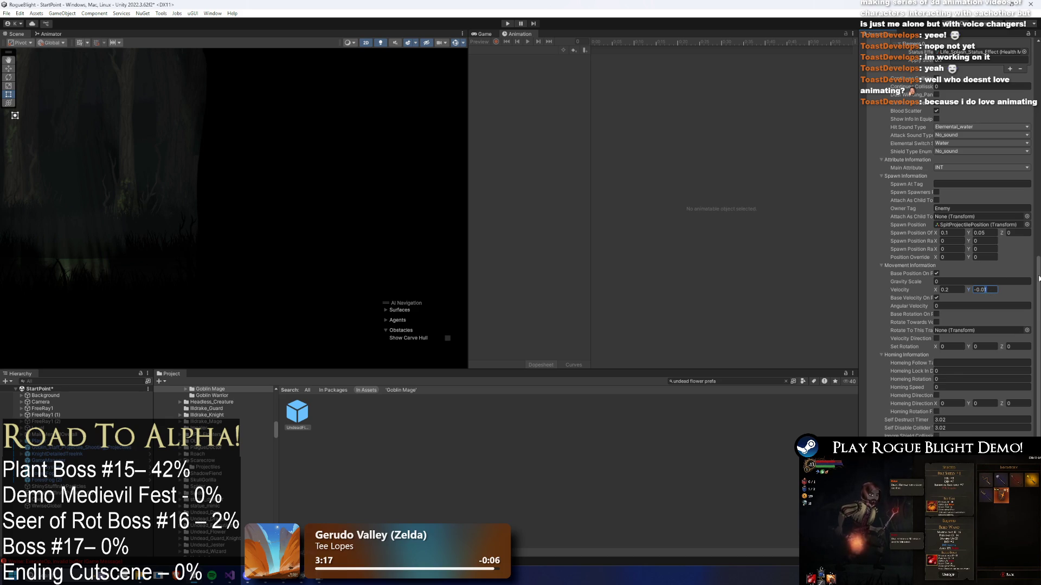
pyautogui.press('BackSpace')
pyautogui.write('2')
pyautogui.press('Return')
pyautogui.scroll(-6, 1000, 258)
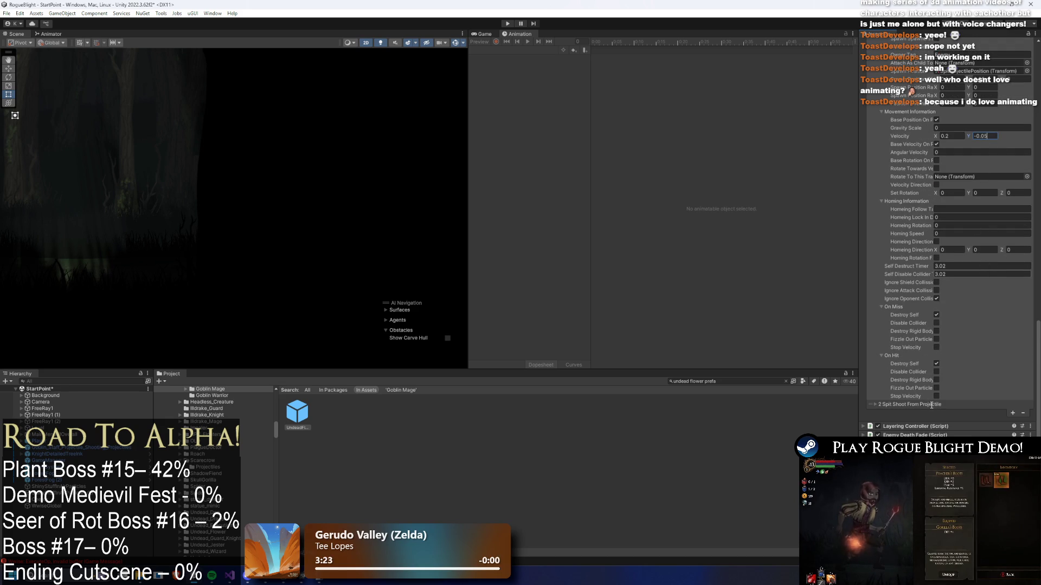
pyautogui.hotkey('ctrl', 's')
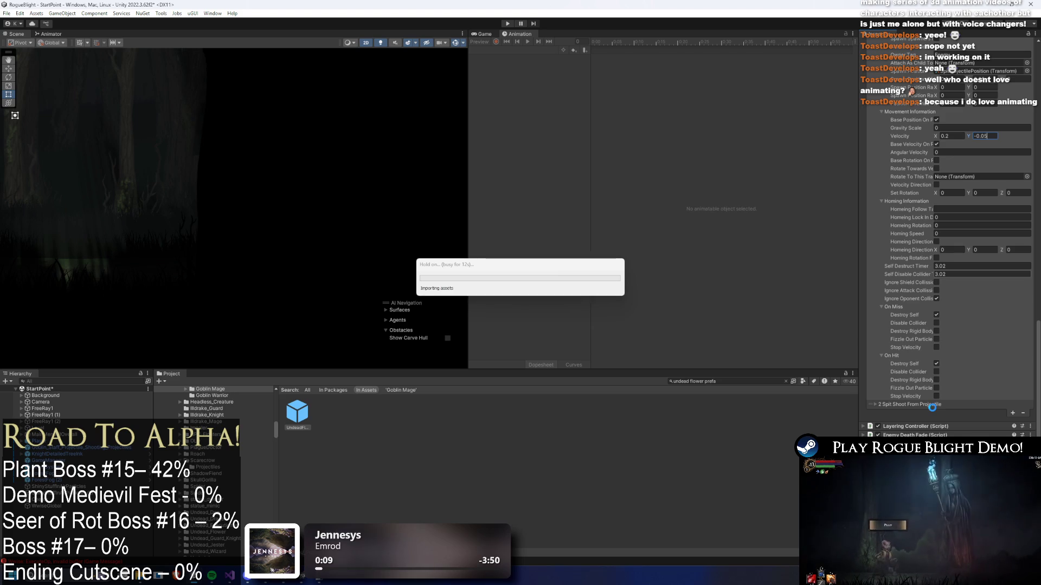
pyautogui.click(933, 406)
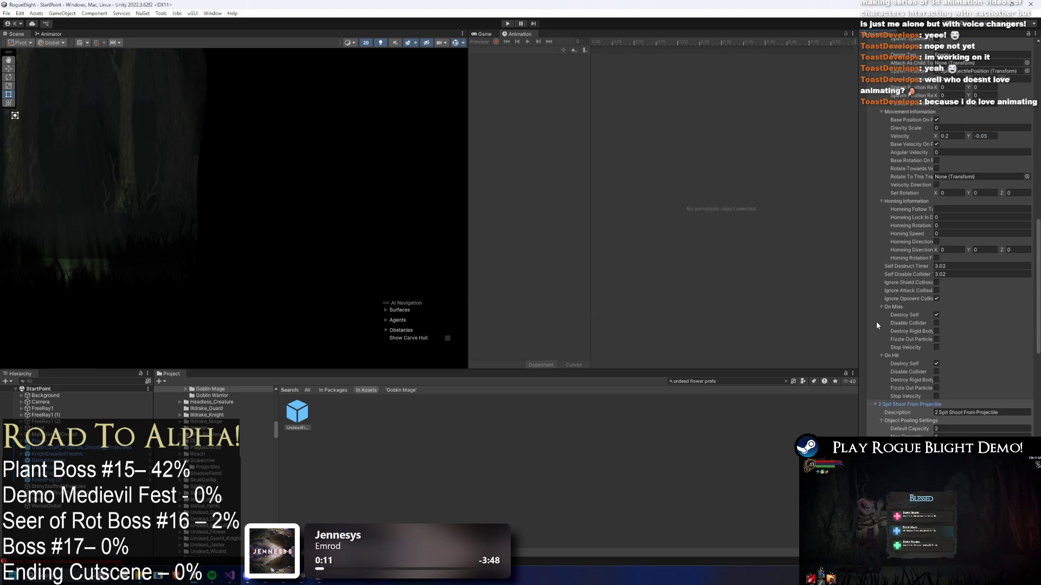
# - Review the second projectile's homing settings and launch play mode to test the spit
pyautogui.scroll(15, 999, 307)
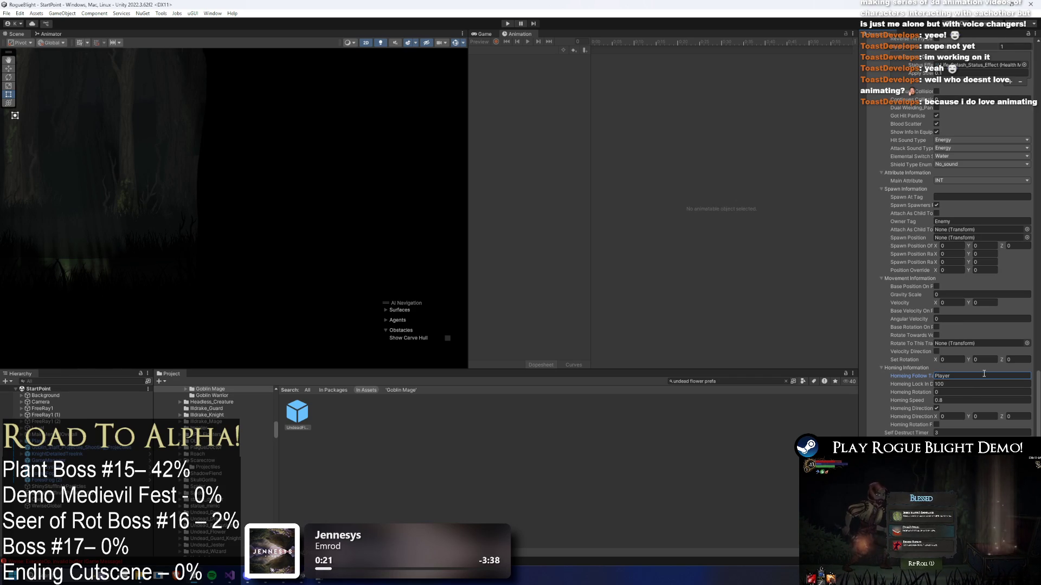
pyautogui.click(508, 25)
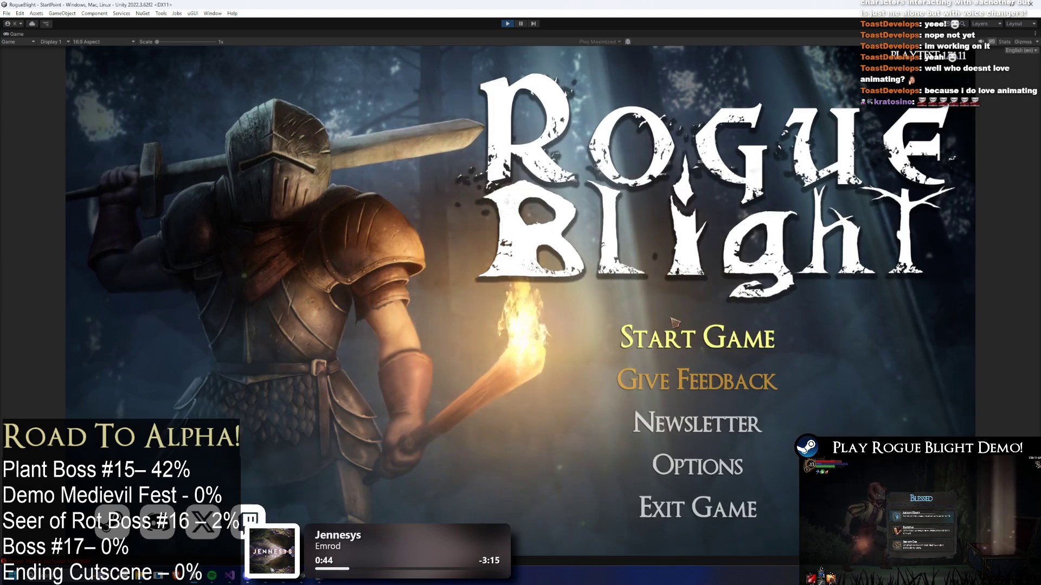
# - Start a game from the first save slot and attack the boss, dodging its blue orbs
pyautogui.click(699, 328)
pyautogui.click(703, 295)
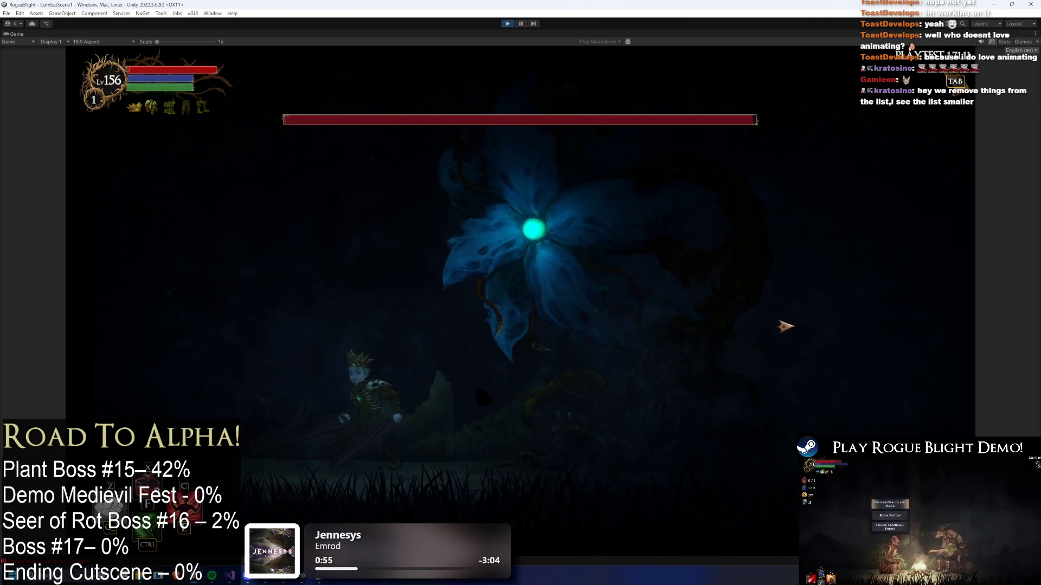
pyautogui.click(786, 326)
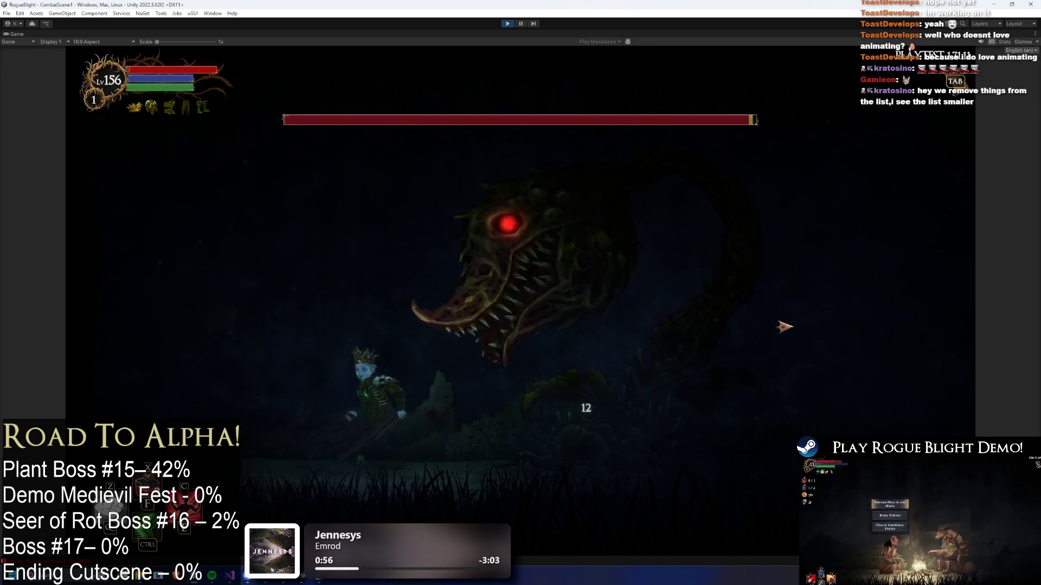
pyautogui.press('a')
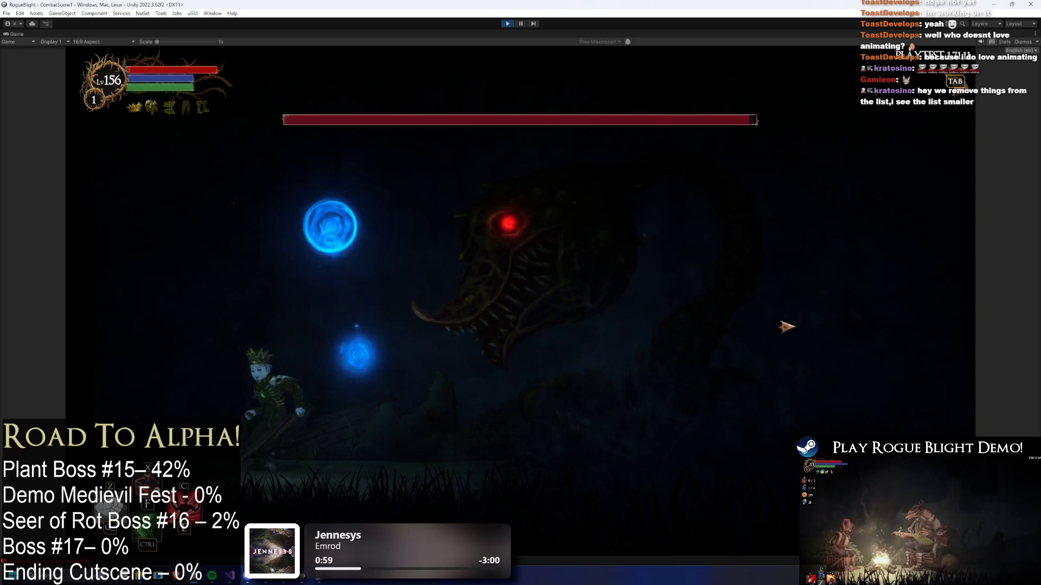
pyautogui.press('d')
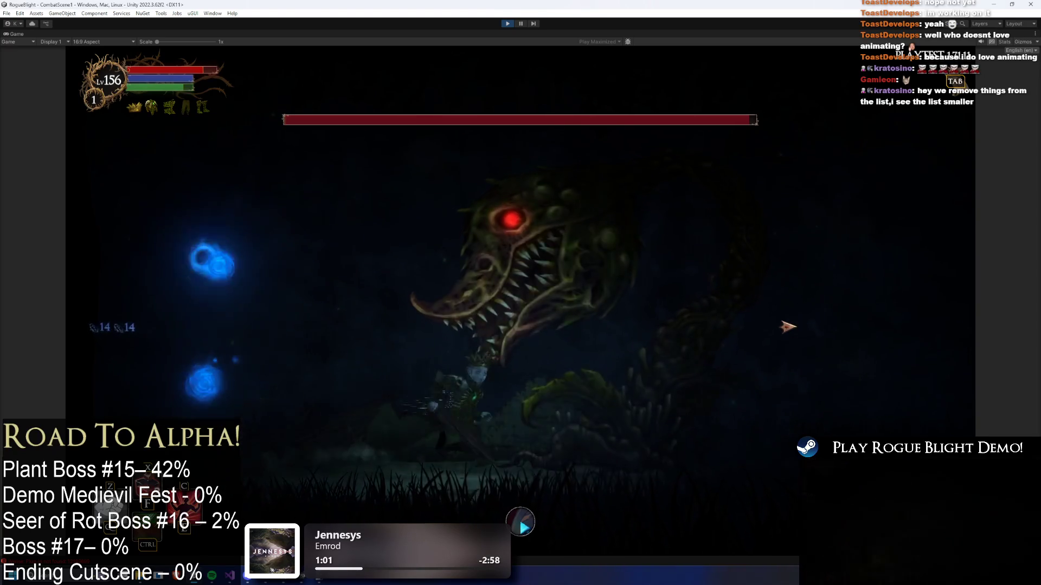
pyautogui.press('a')
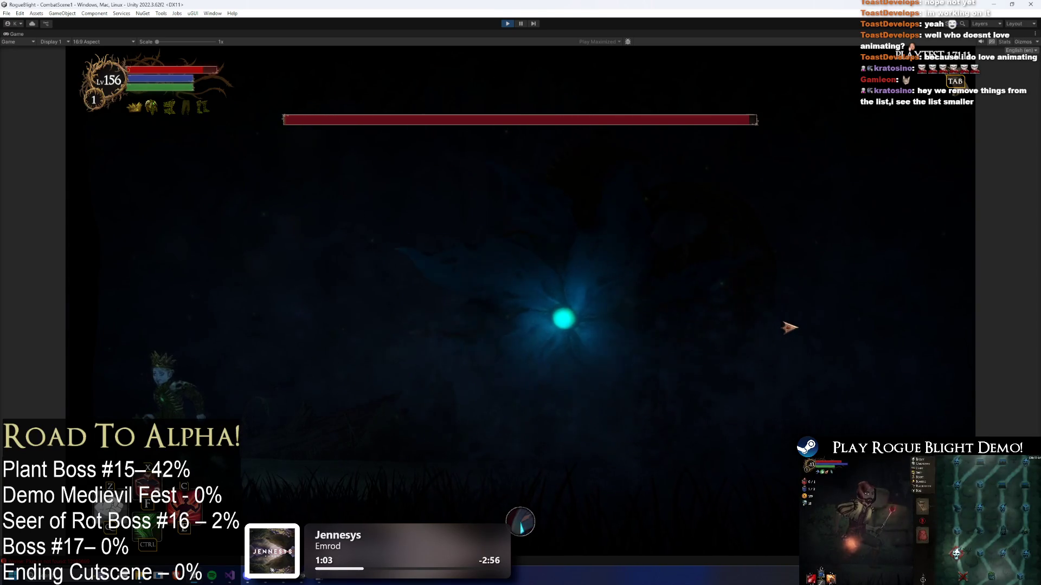
pyautogui.press('d')
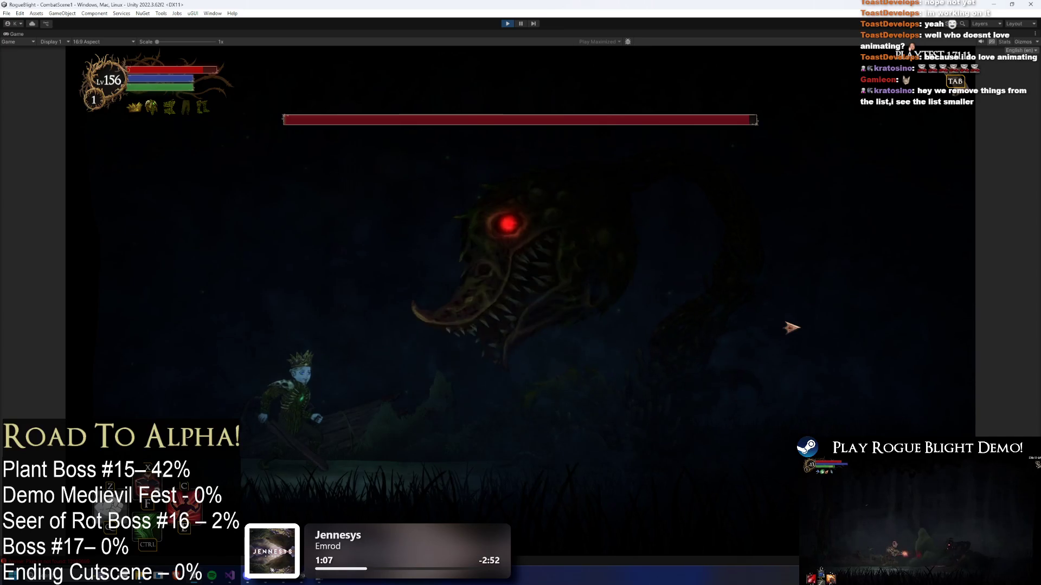
pyautogui.press('a')
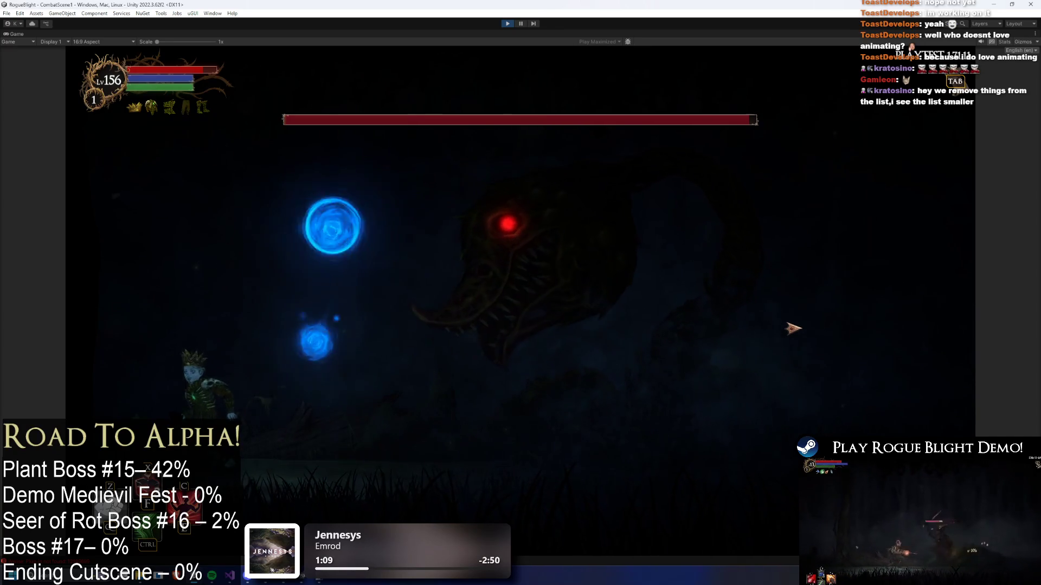
pyautogui.press('d')
pyautogui.press('a')
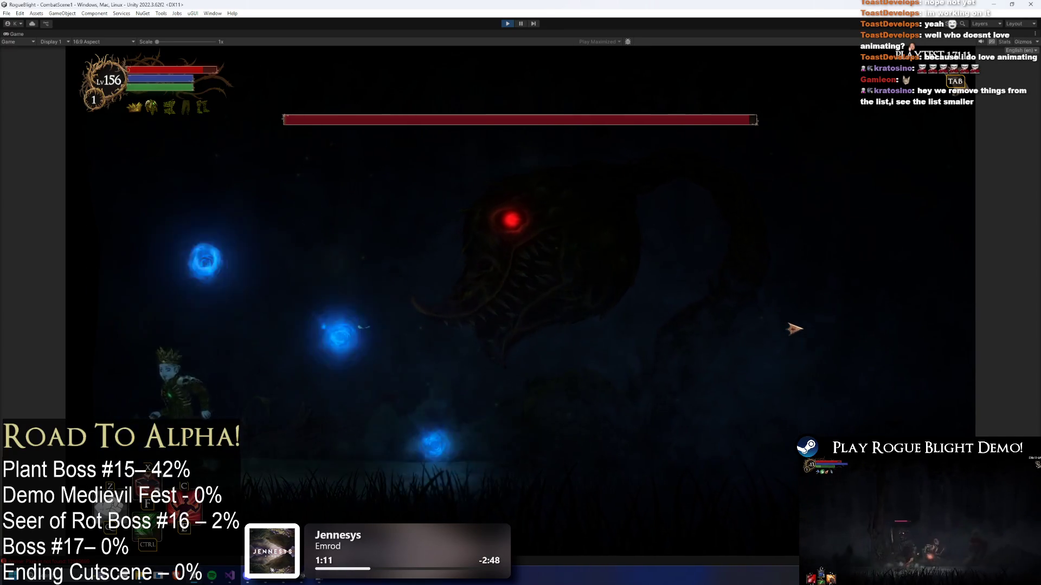
# - Run left and right across the arena, jumping at the boss while avoiding its spit orbs
pyautogui.press('a')
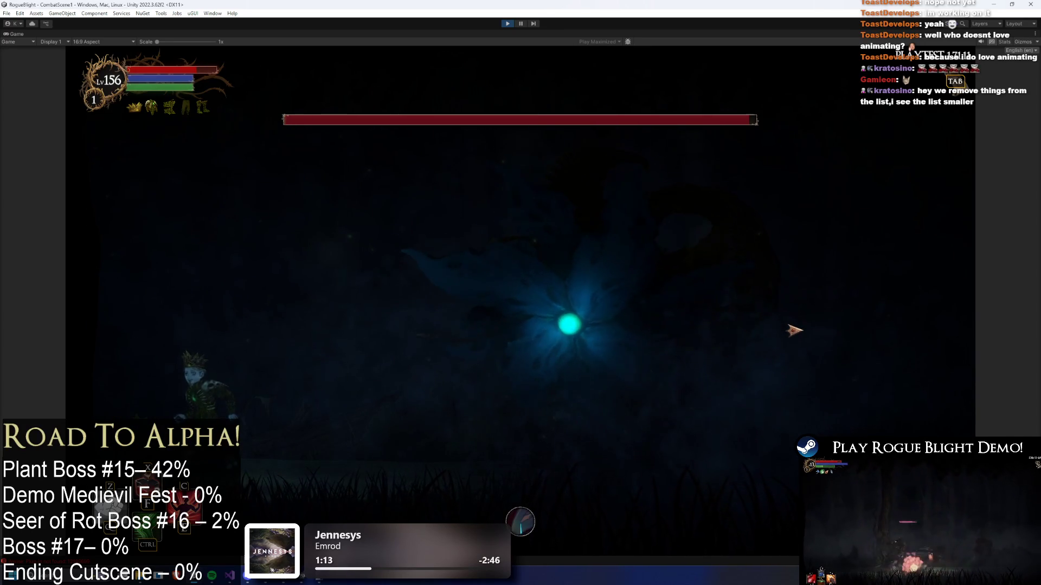
pyautogui.press('a')
pyautogui.press('d')
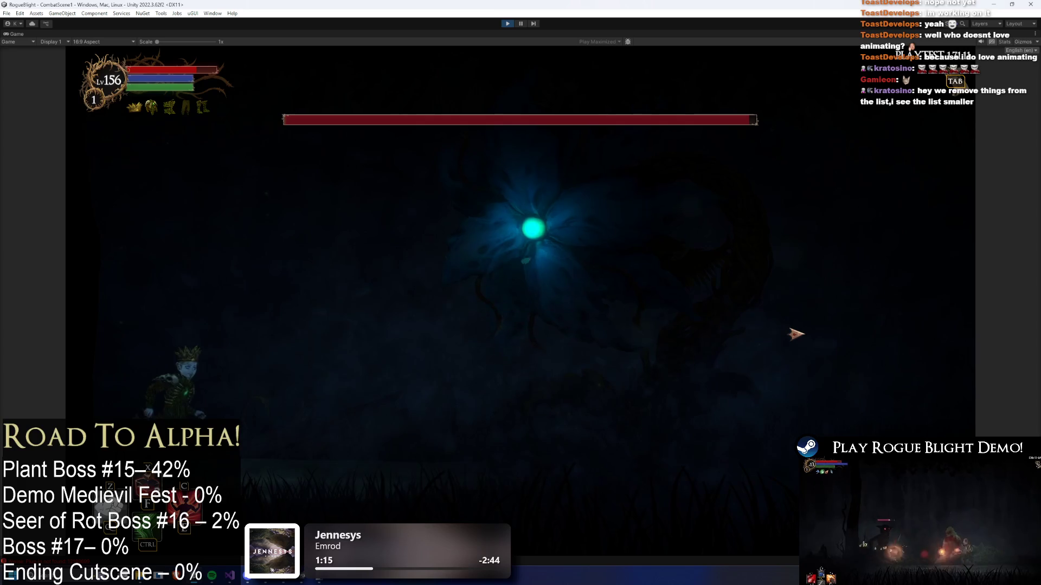
pyautogui.press('space')
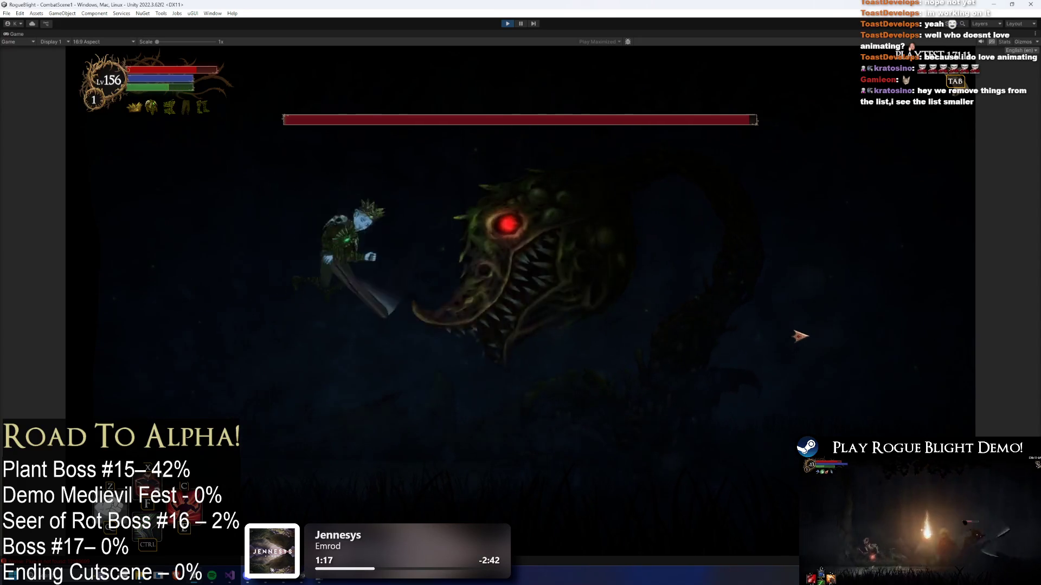
pyautogui.press('d')
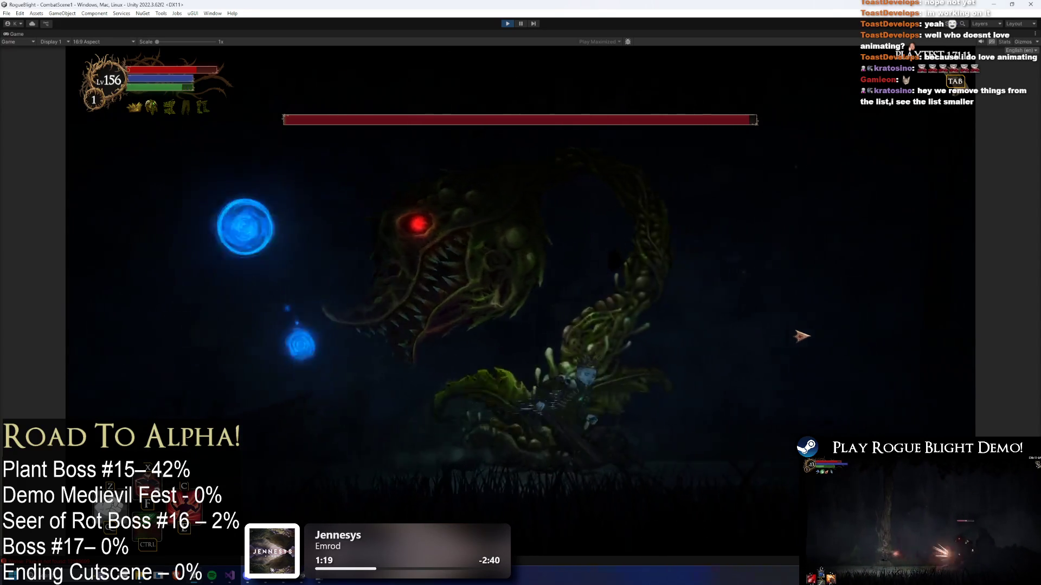
pyautogui.press('d')
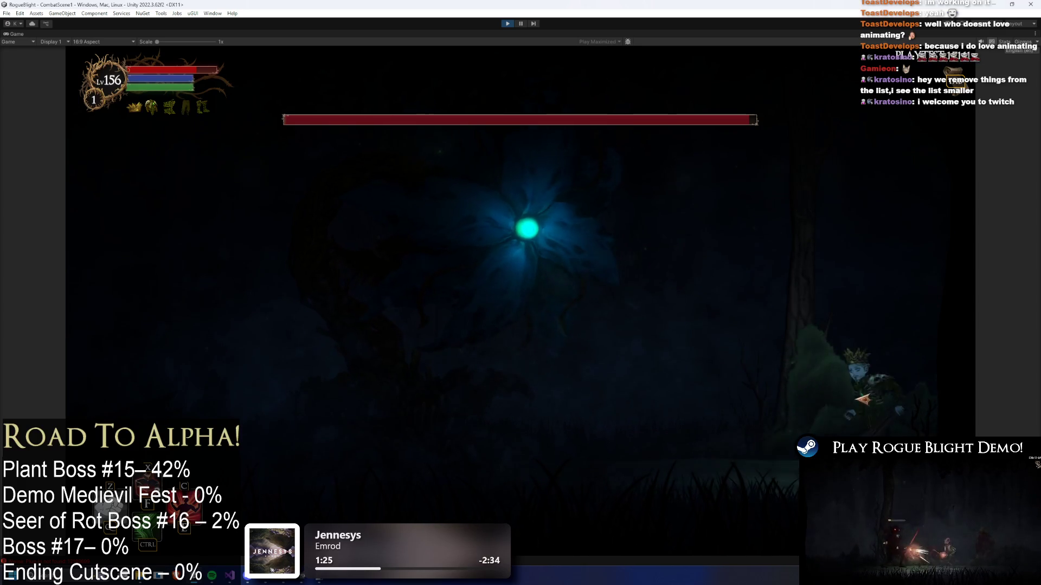
pyautogui.press('a')
pyautogui.press('a')
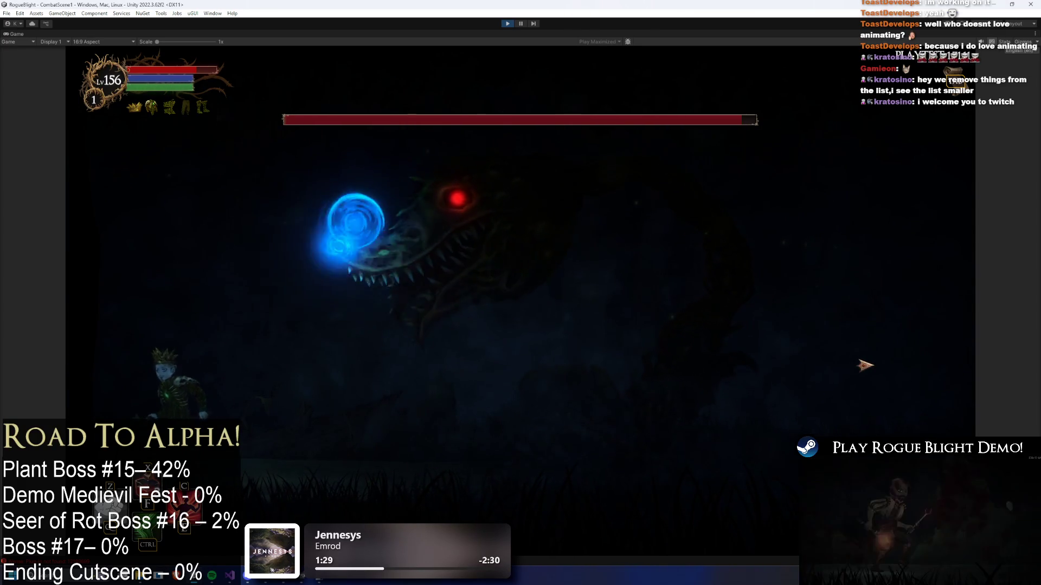
pyautogui.press('a')
pyautogui.press('d')
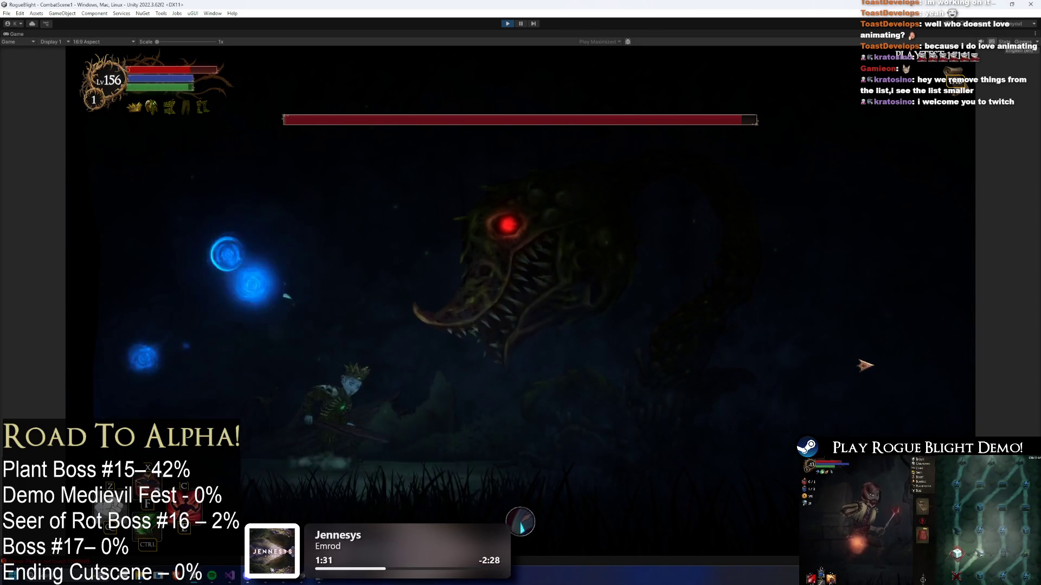
pyautogui.press('a')
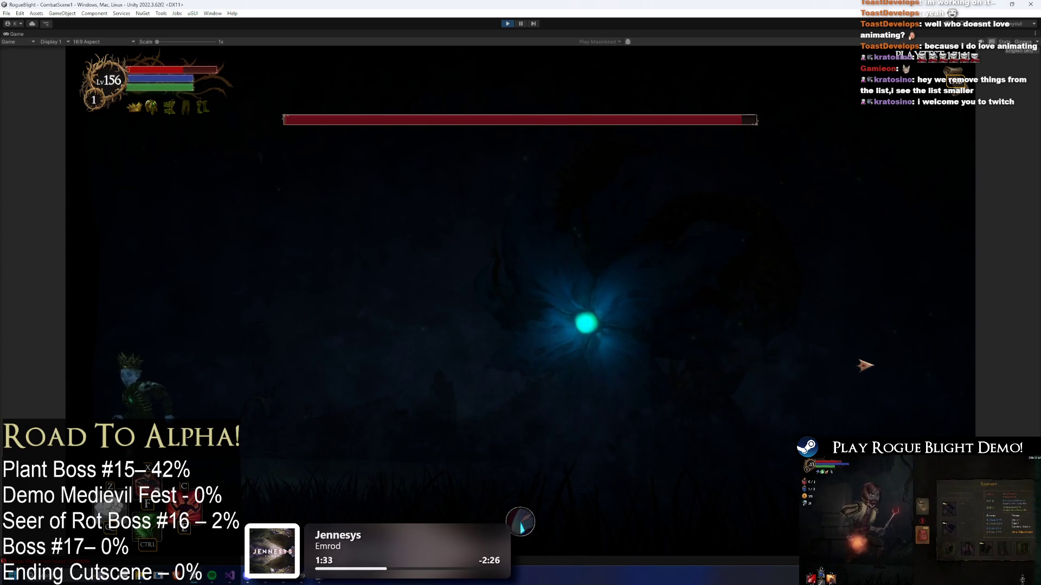
pyautogui.press('d')
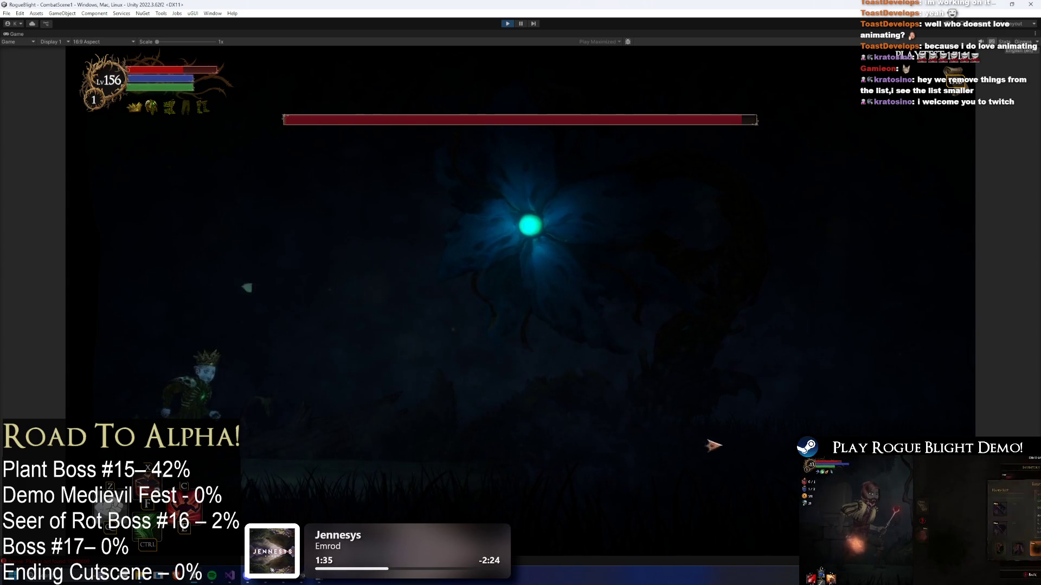
pyautogui.press('d')
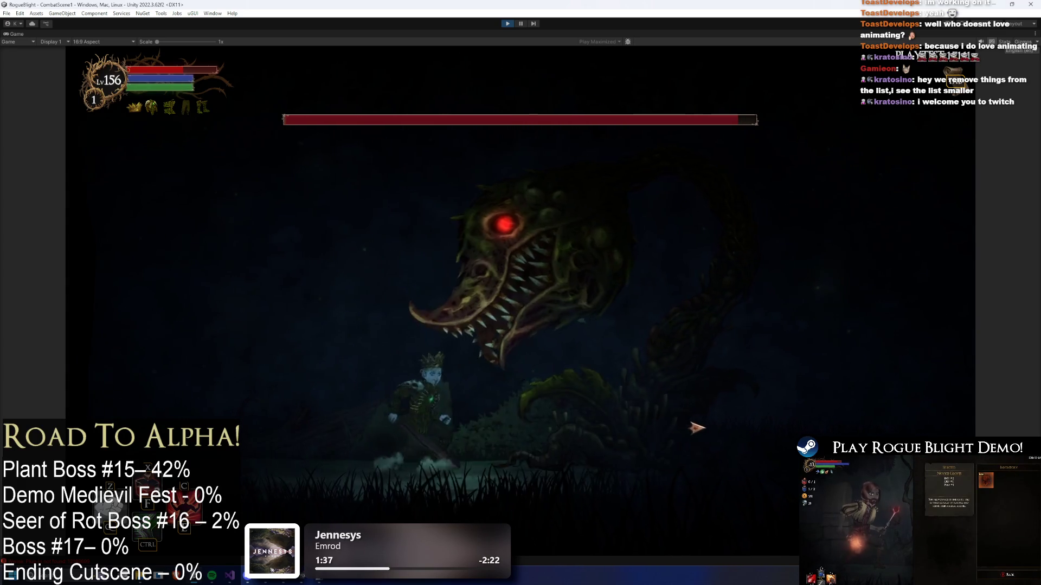
pyautogui.press('a')
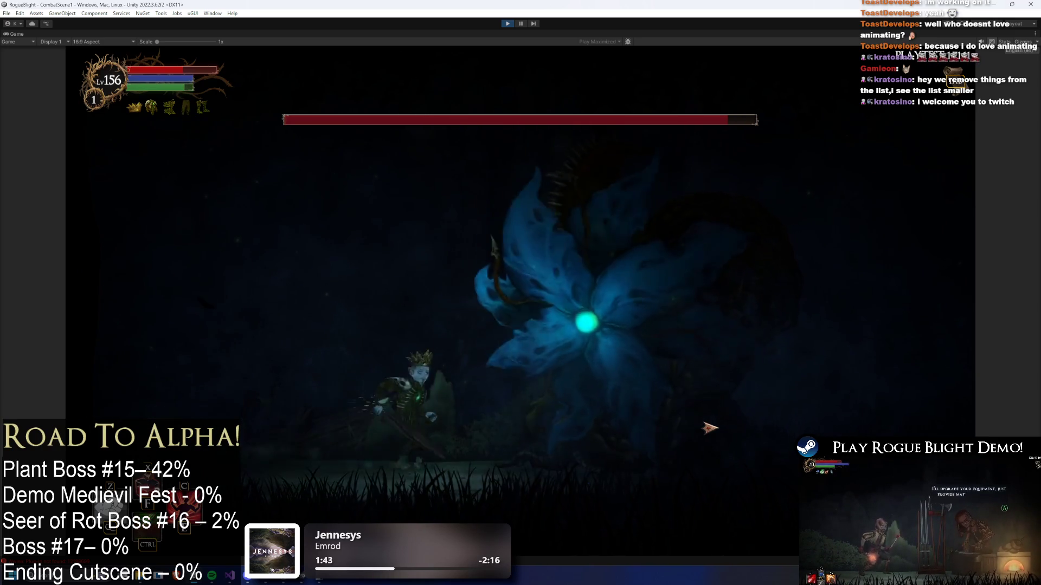
# - Jump and strike at the flower boss, retreating left to dodge the spit orbs
pyautogui.press('d')
pyautogui.press('space')
pyautogui.press('d')
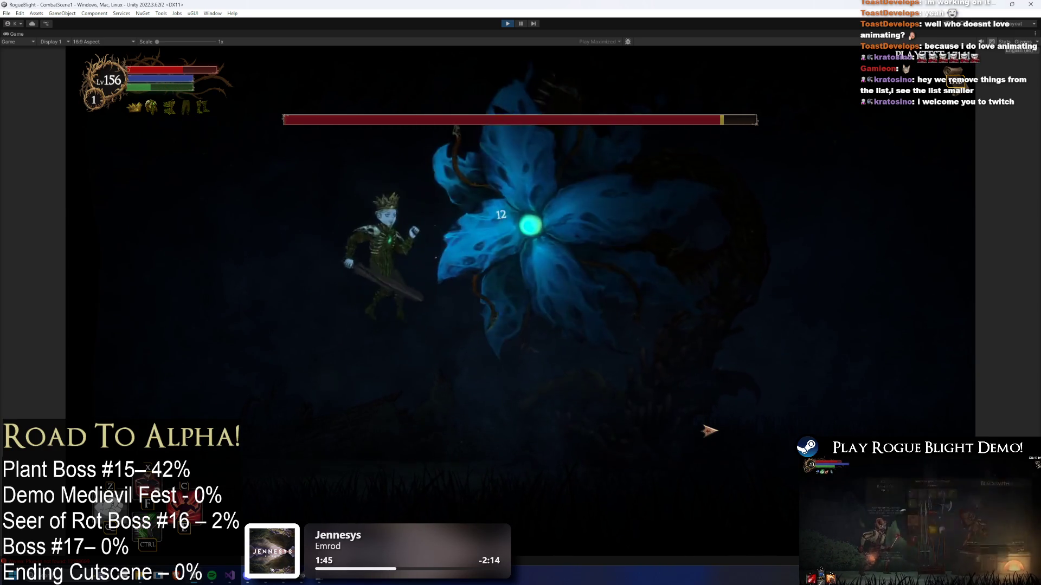
pyautogui.click(709, 432)
pyautogui.press('d')
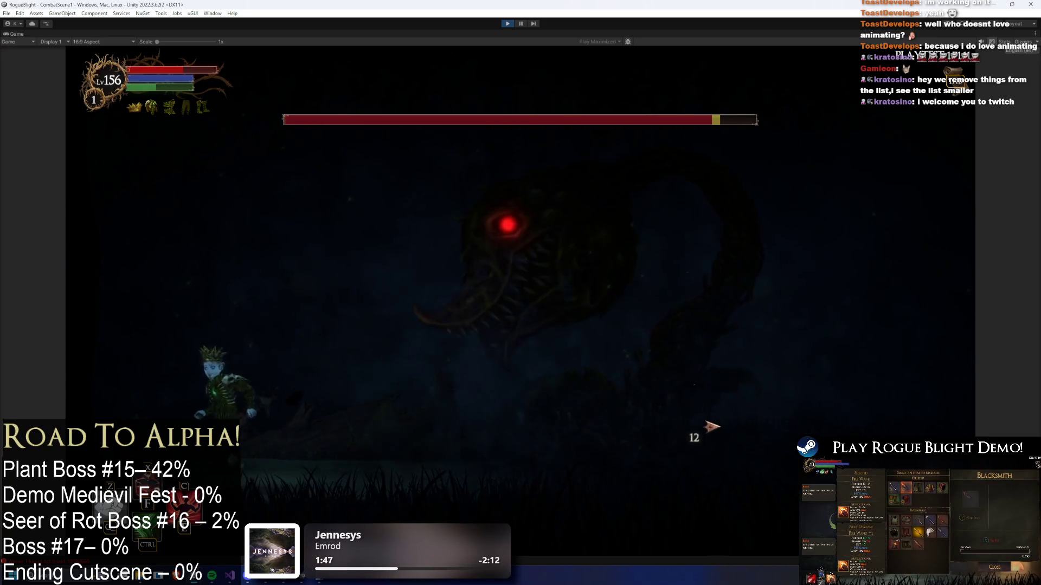
pyautogui.press('a')
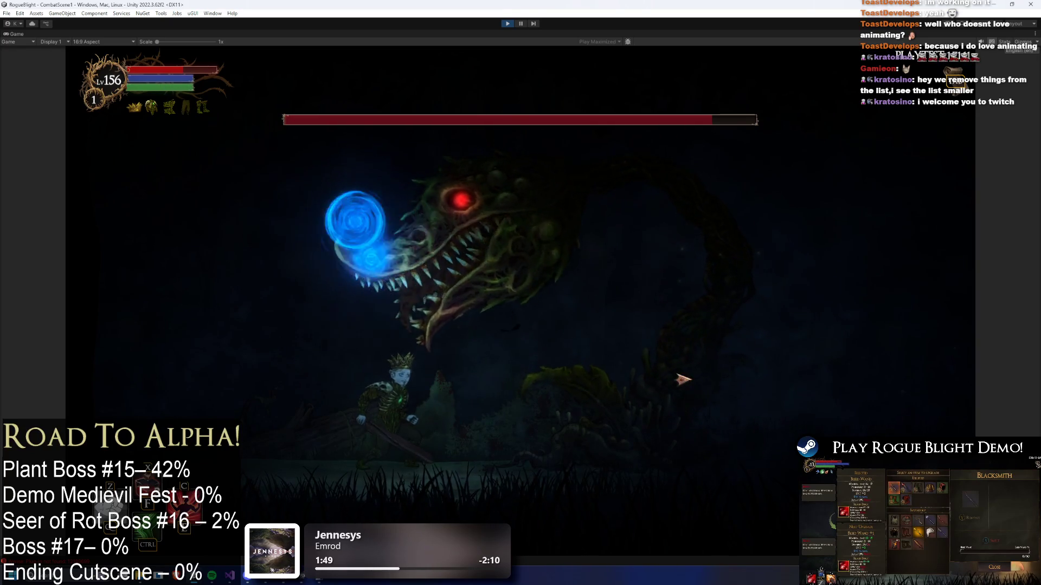
pyautogui.press('d')
pyautogui.press('space')
pyautogui.press('a')
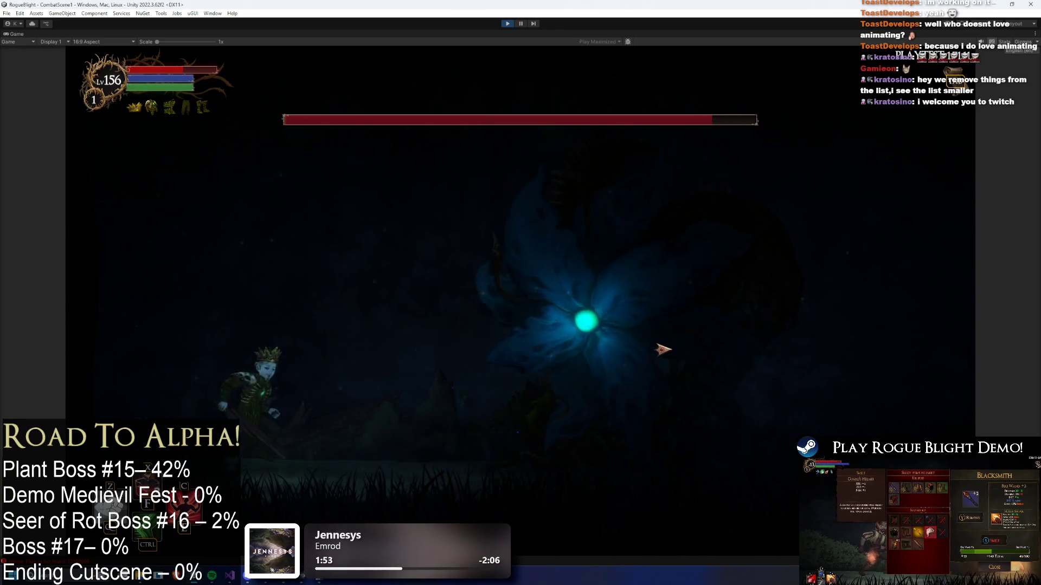
pyautogui.press('d')
pyautogui.press('a')
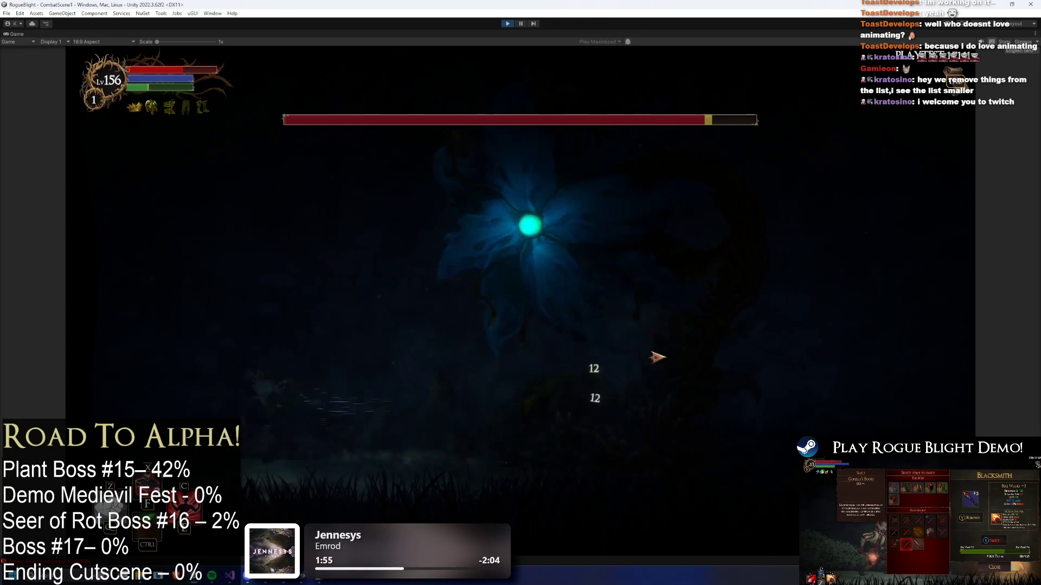
# - Dodge the last blue orbs, exit Play mode, and reopen the UndeadFlowerBoss prefab
pyautogui.press('d')
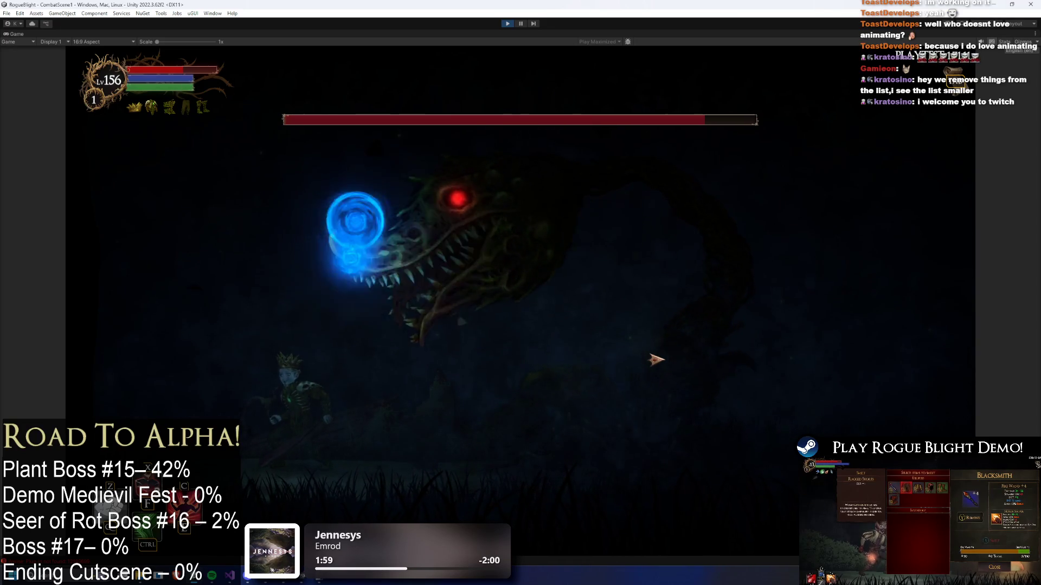
pyautogui.press('d')
pyautogui.press('a')
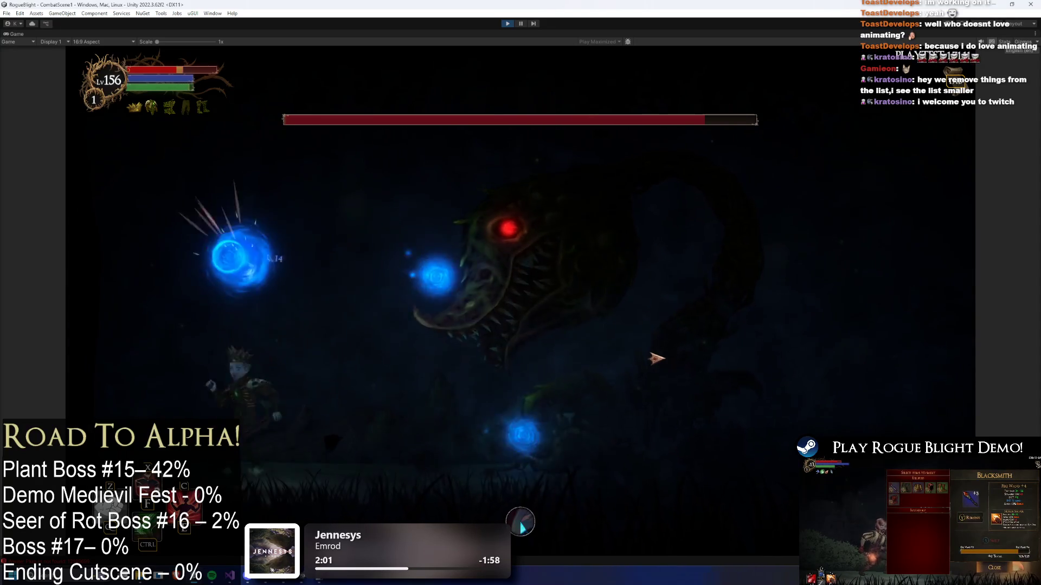
pyautogui.press('d')
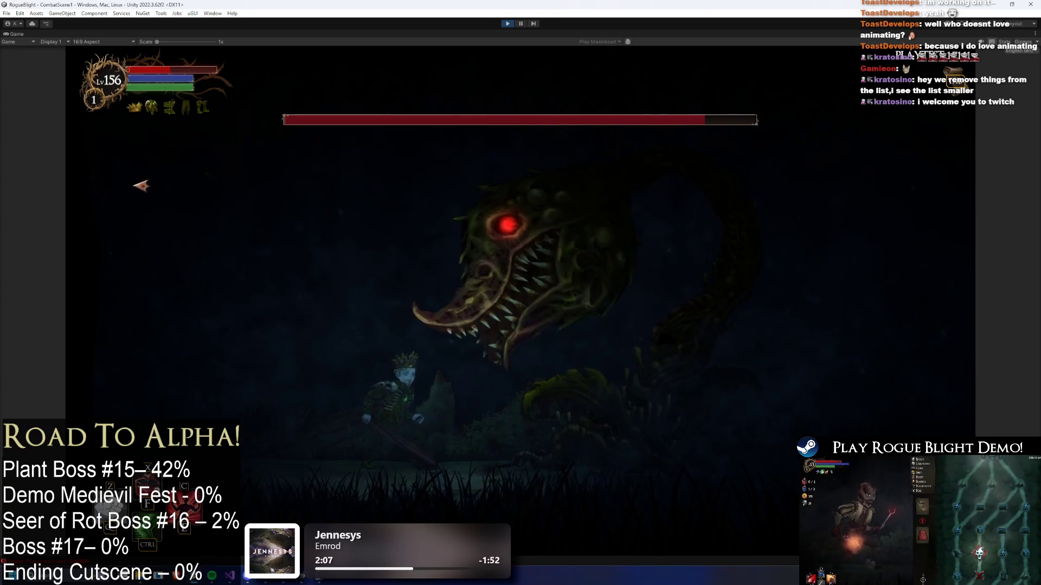
pyautogui.press('a')
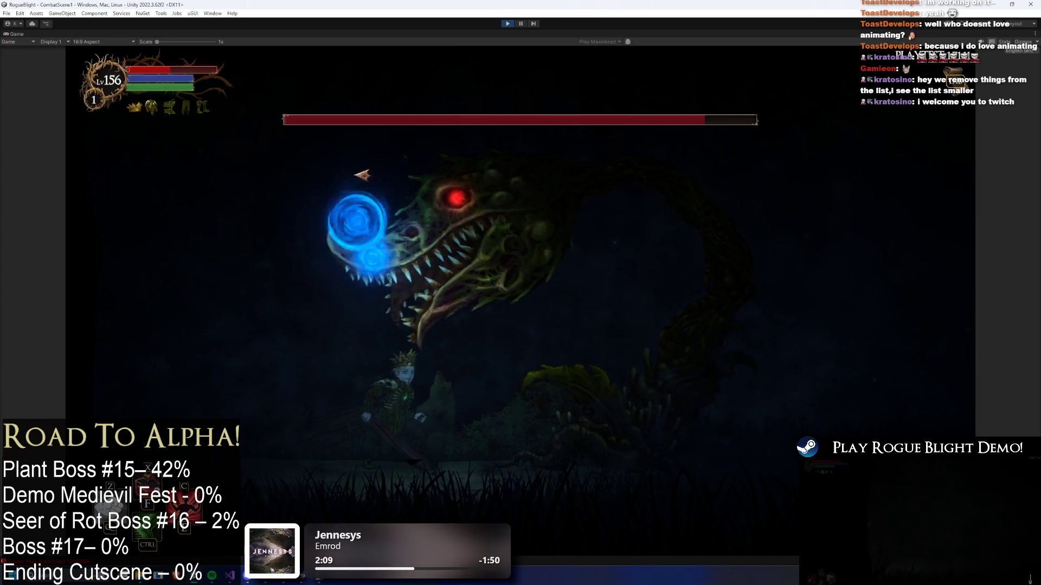
pyautogui.press('d')
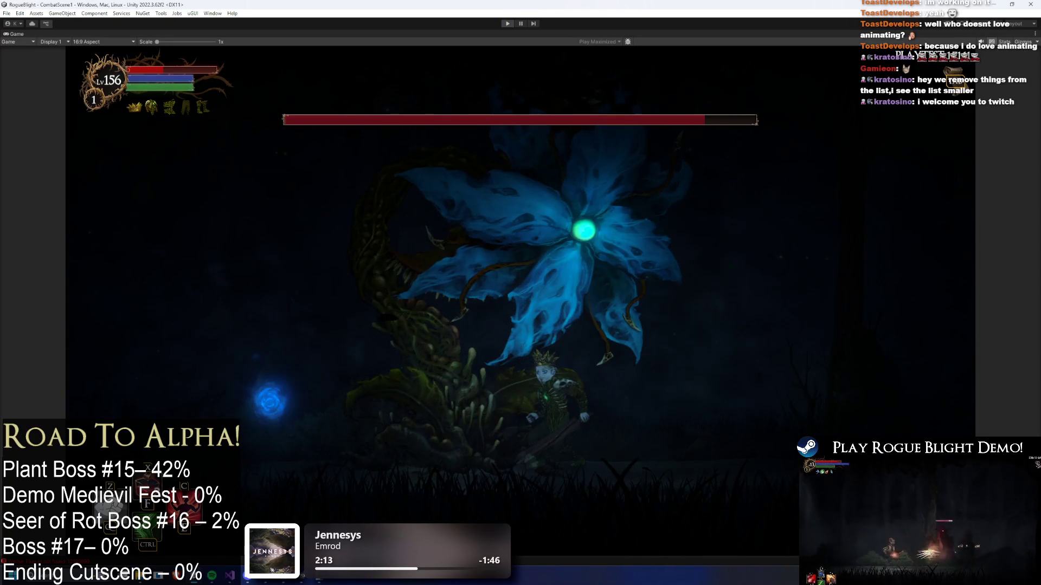
pyautogui.hotkey('ctrl', 'p')
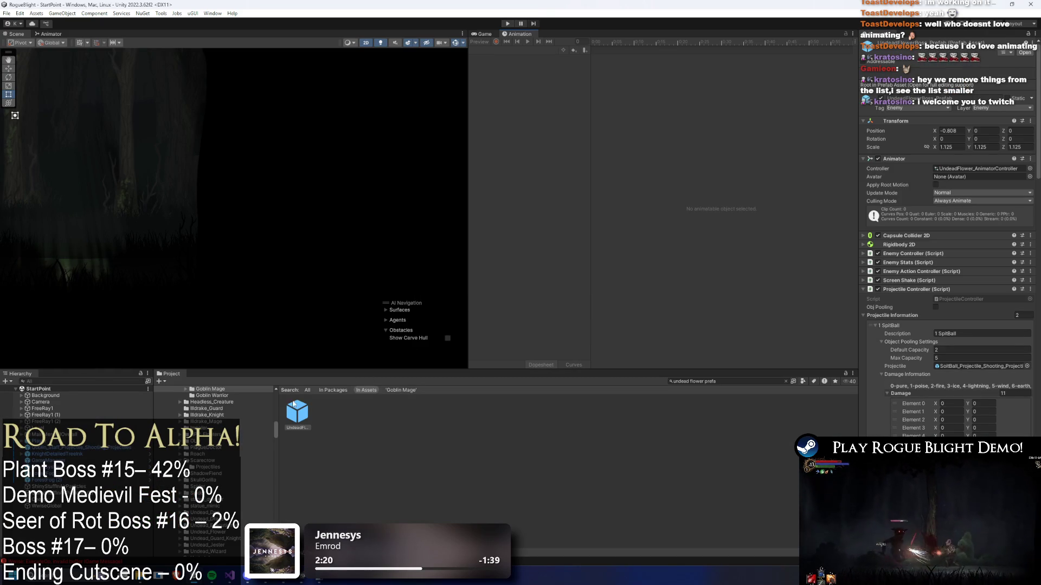
pyautogui.doubleClick(301, 412)
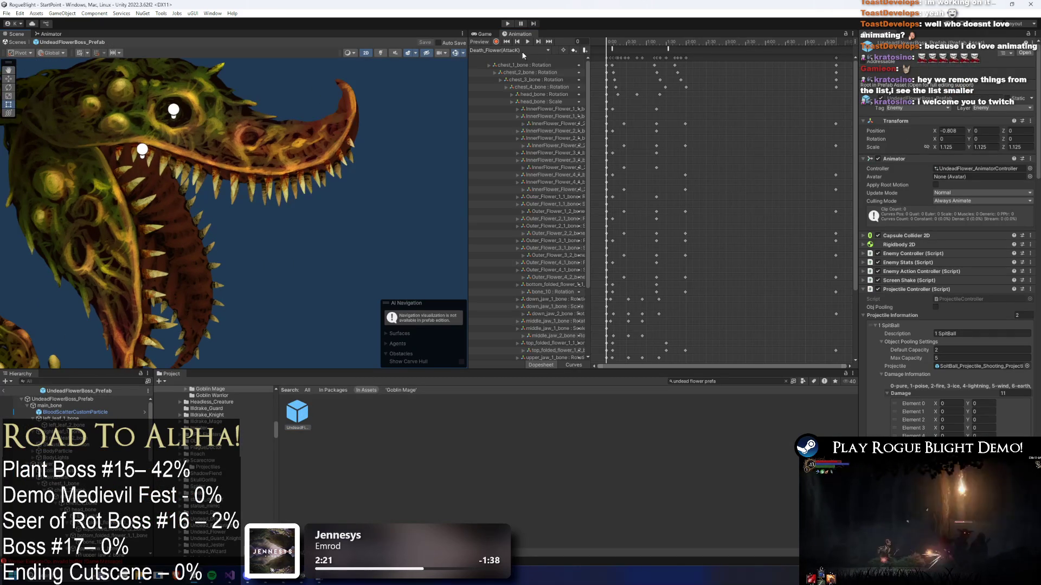
# - Switch the Animation window to the Spit1_Flower clip and move the playhead to a later frame
pyautogui.click(510, 49)
pyautogui.click(498, 58)
pyautogui.click(509, 50)
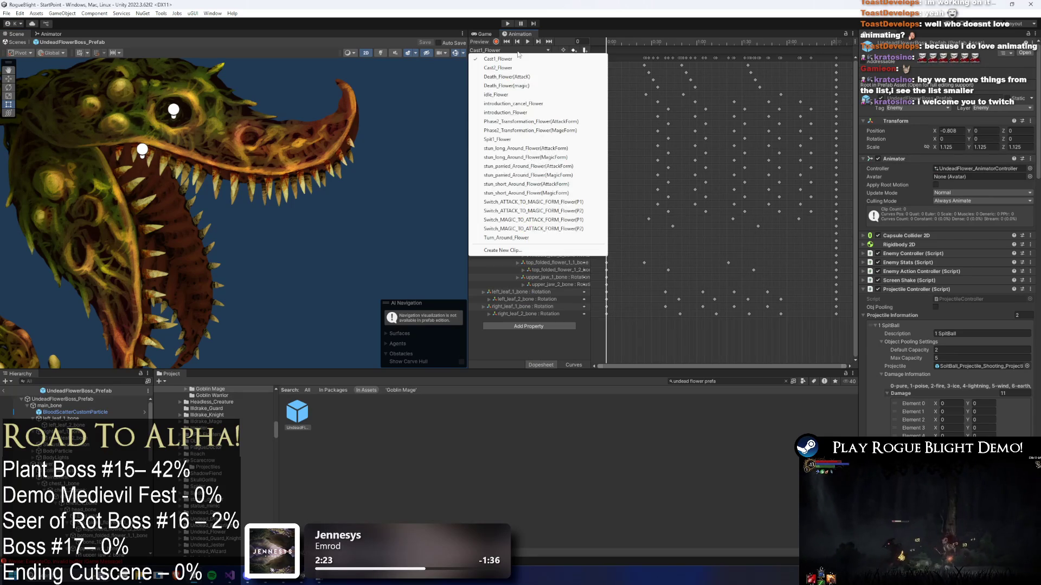
pyautogui.click(498, 140)
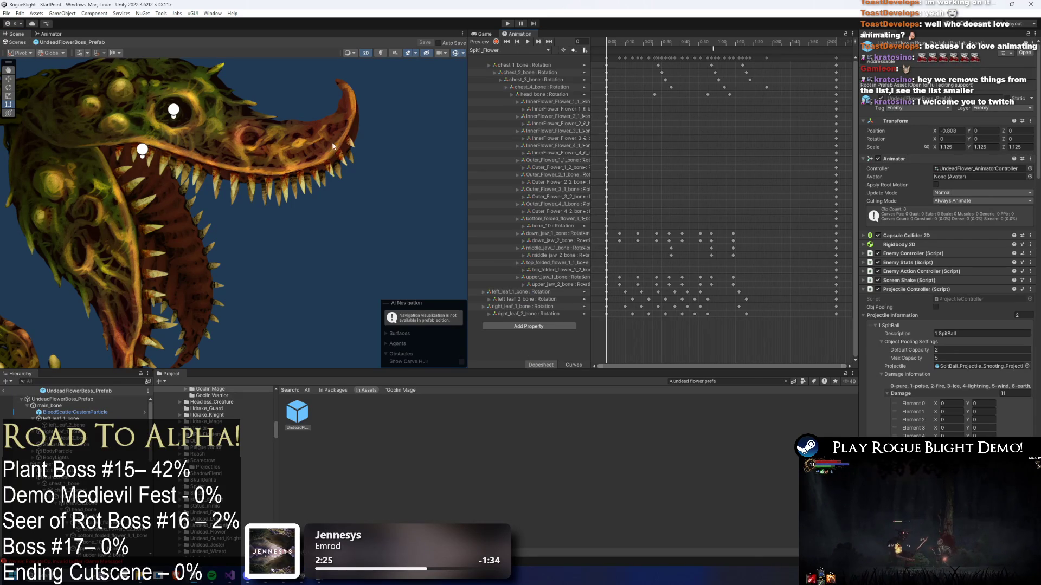
pyautogui.moveTo(650, 41); pyautogui.dragTo(711, 41)
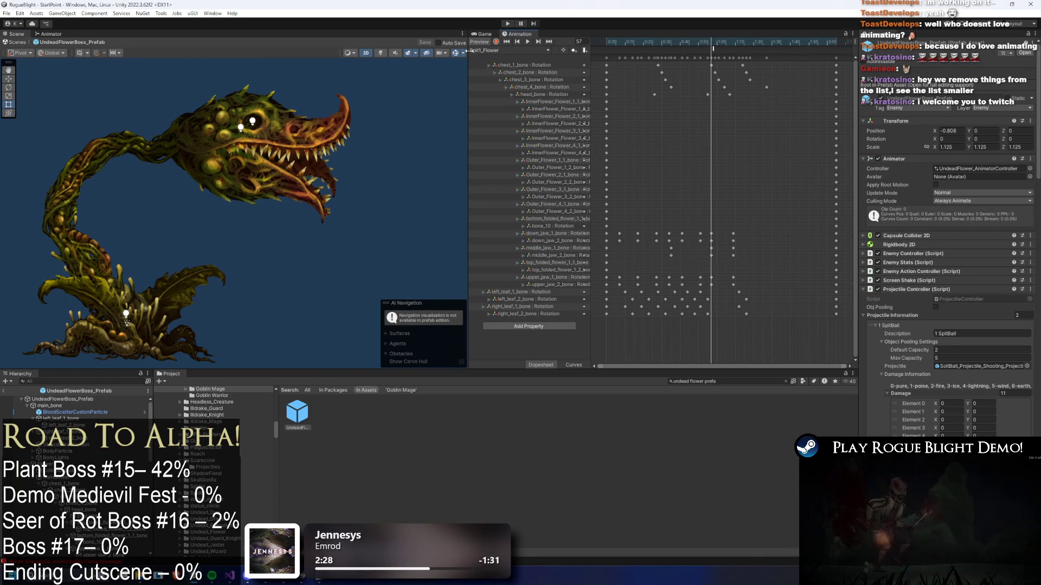
# - With Record on, raise the flower head by rotating the neck and head bones, undoing a stray jaw change
pyautogui.click(495, 42)
pyautogui.click(56, 161)
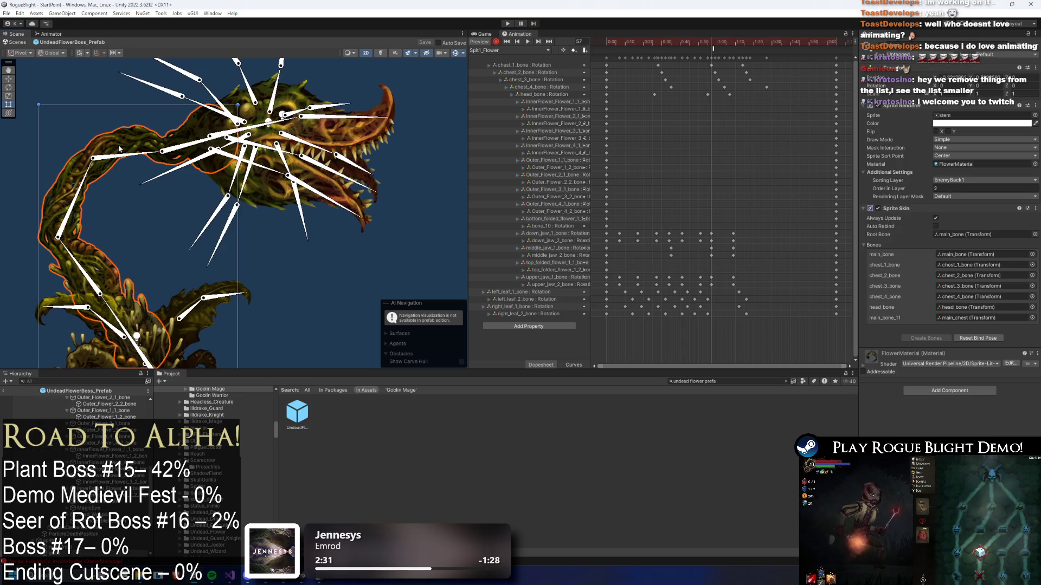
pyautogui.moveTo(148, 158)
pyautogui.mouseDown()
pyautogui.moveTo(172, 122)
pyautogui.moveTo(185, 133)
pyautogui.mouseUp()
pyautogui.moveTo(120, 142); pyautogui.dragTo(180, 102)
pyautogui.hotkey('ctrl', 'z')
pyautogui.hotkey('ctrl', 'z')
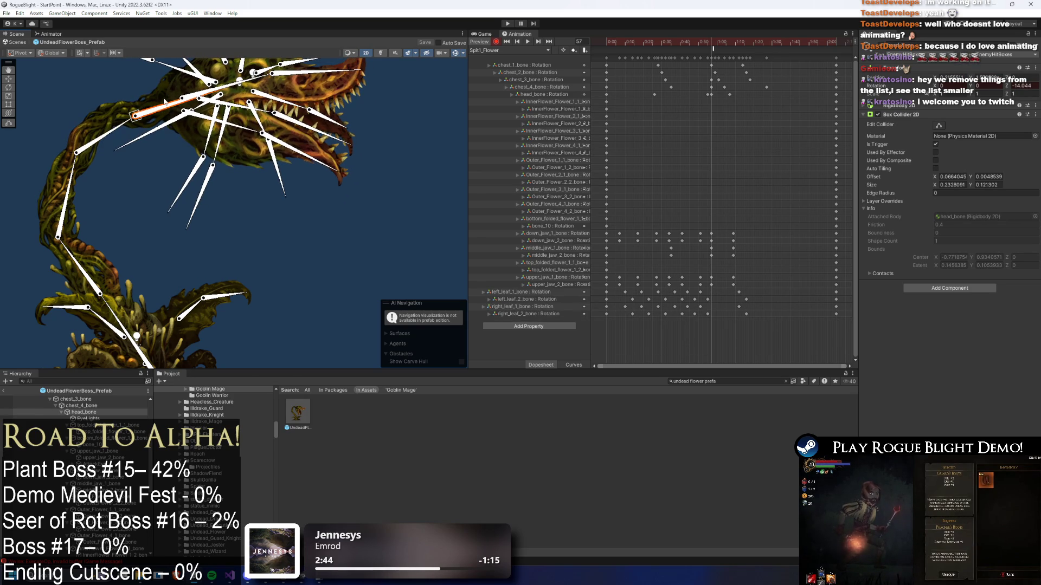
# - Re-pose the flower by rotating the head, chest_3, chest_1 and upper neck bones
pyautogui.moveTo(165, 100); pyautogui.dragTo(167, 106)
pyautogui.moveTo(78, 159); pyautogui.dragTo(71, 177)
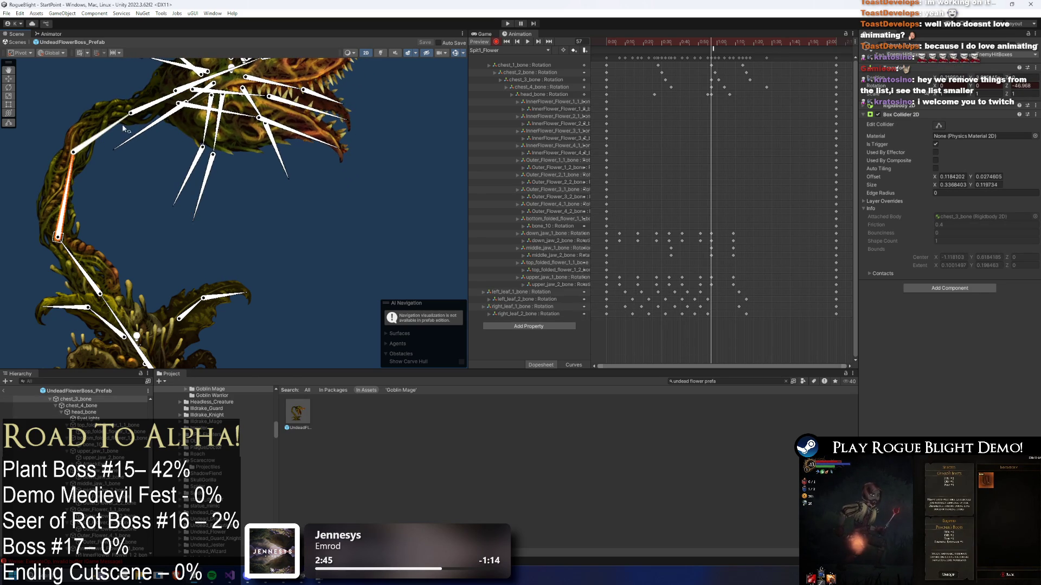
pyautogui.moveTo(150, 108); pyautogui.dragTo(115, 129)
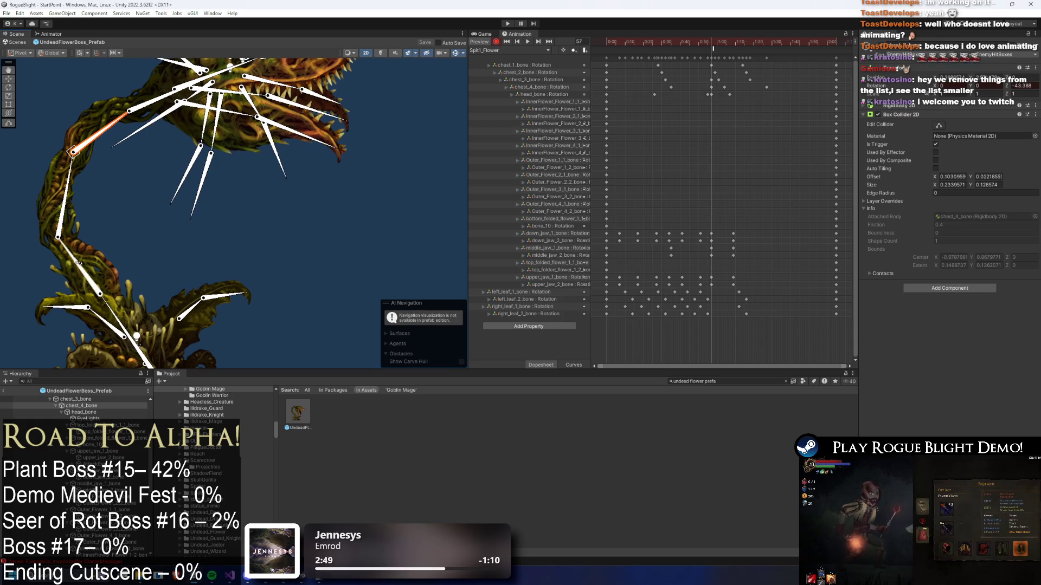
pyautogui.moveTo(111, 315); pyautogui.dragTo(108, 293)
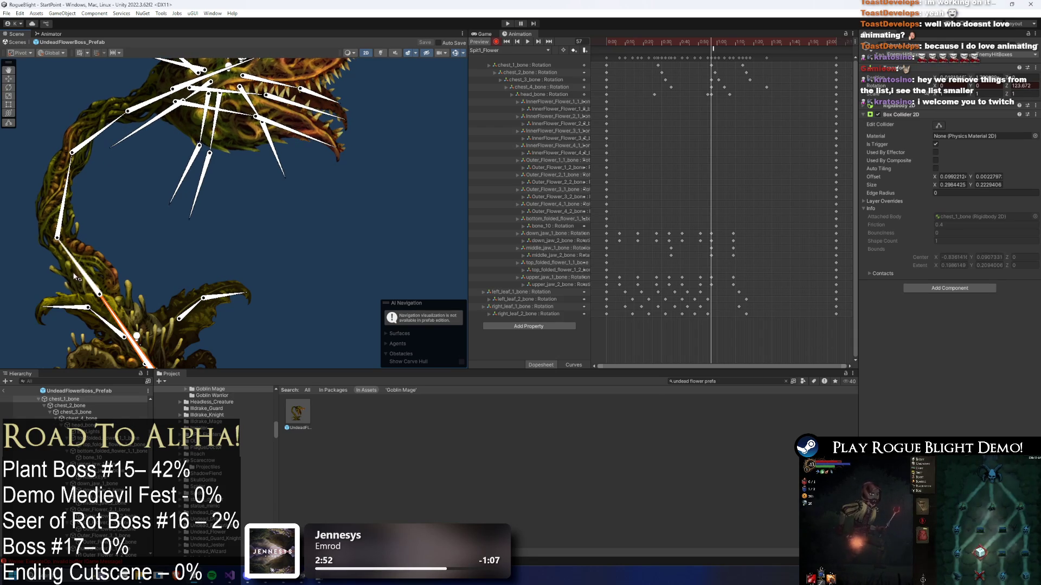
pyautogui.click(99, 216)
pyautogui.moveTo(67, 251)
pyautogui.mouseDown()
pyautogui.moveTo(64, 168)
pyautogui.moveTo(92, 135)
pyautogui.moveTo(88, 106)
pyautogui.moveTo(148, 106)
pyautogui.mouseUp()
# - Nudge chest_4_bone's key, scrub to frame 74, and select the chest_3_bone keyframes
pyautogui.click(710, 73)
pyautogui.moveTo(724, 87)
pyautogui.mouseDown()
pyautogui.moveTo(713, 87)
pyautogui.moveTo(737, 89)
pyautogui.mouseUp()
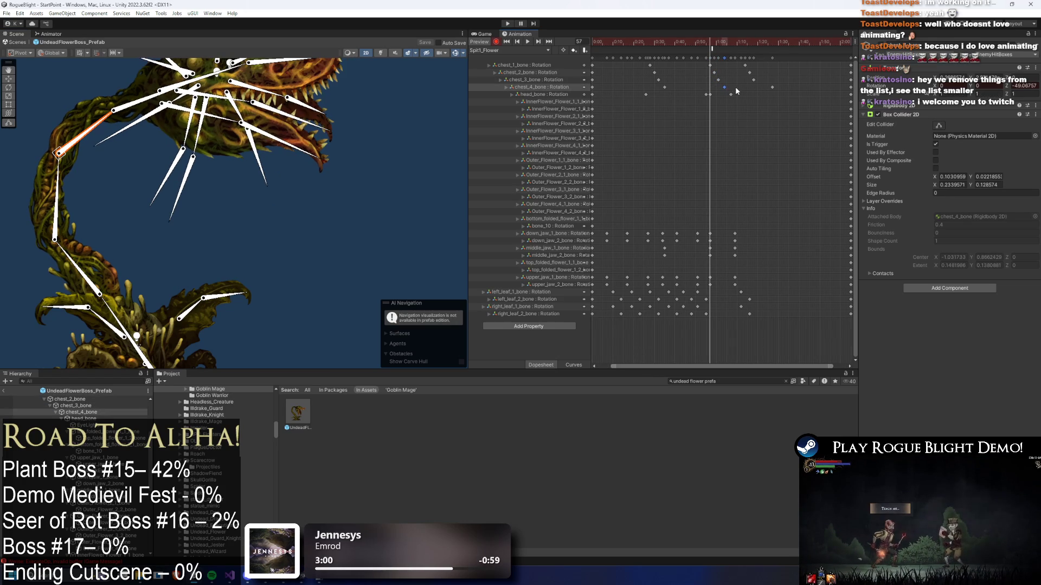
pyautogui.moveTo(738, 43); pyautogui.dragTo(747, 44)
pyautogui.click(793, 75)
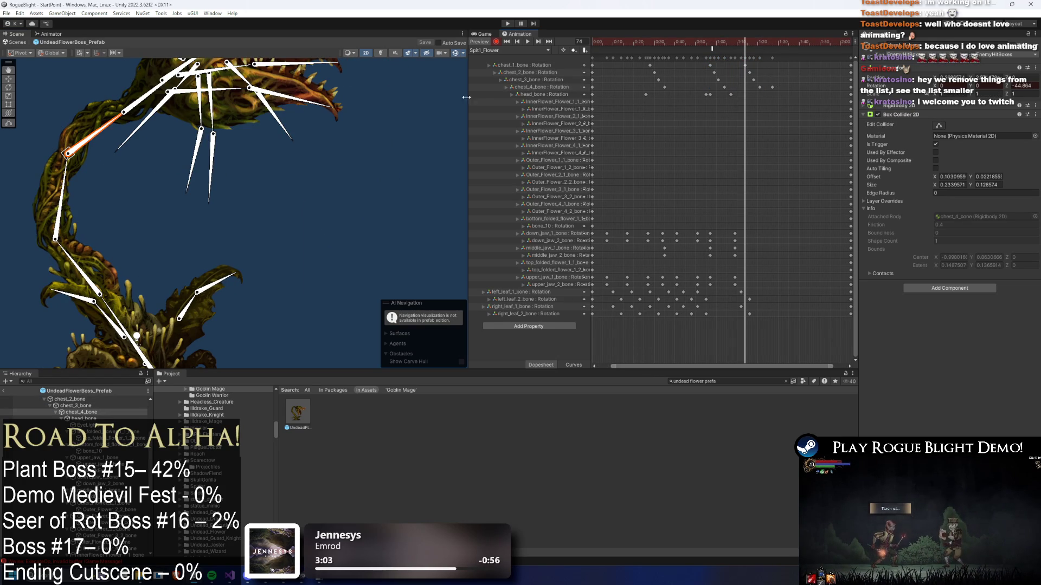
pyautogui.hscroll(3, 729, 76)
pyautogui.moveTo(725, 101); pyautogui.dragTo(707, 83)
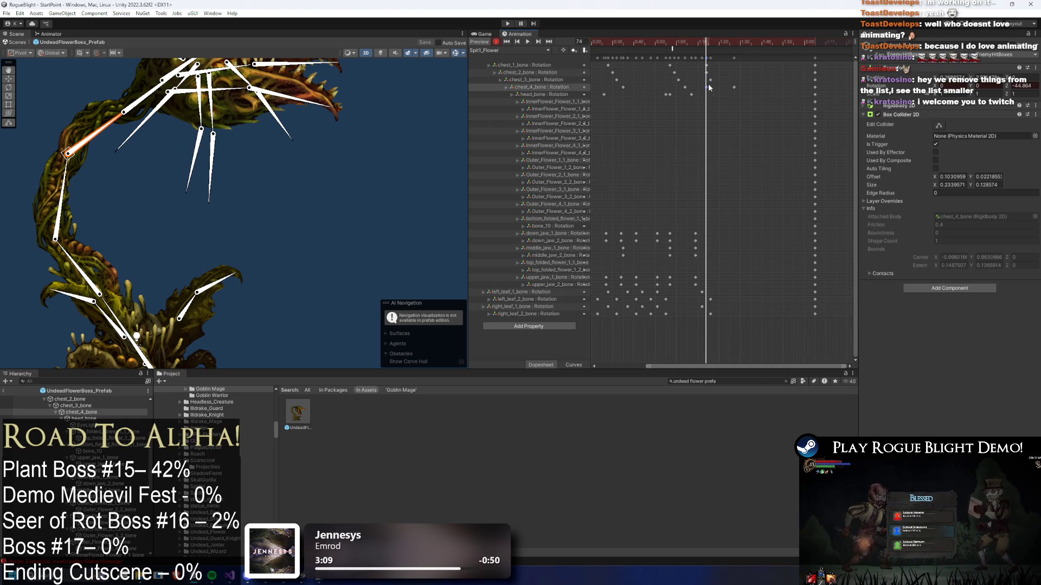
pyautogui.moveTo(709, 83); pyautogui.dragTo(710, 87)
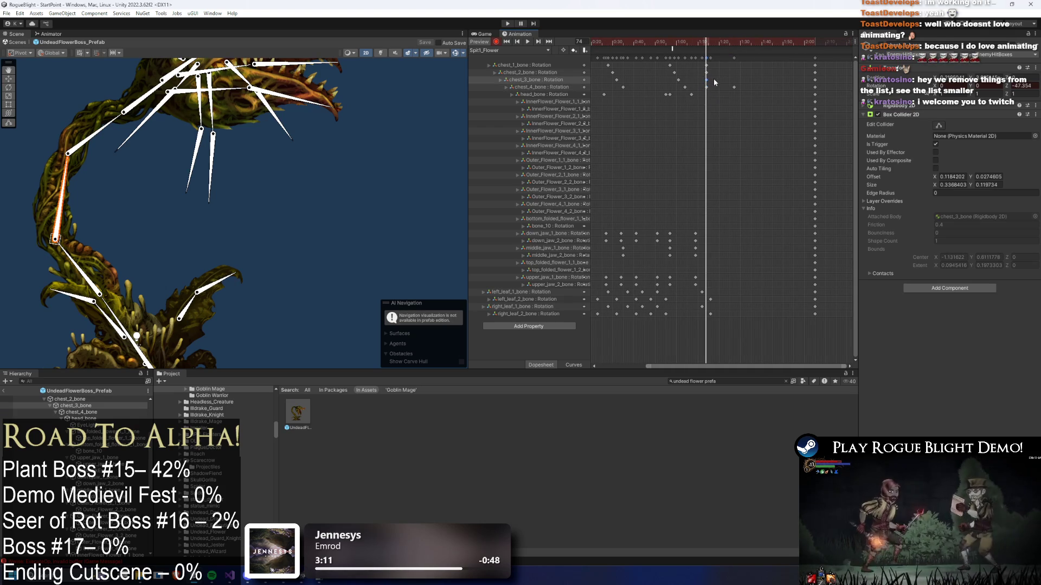
# - Adjust chest_4_bone and head rotations and shift chest_3_bone's keys later, previewing frames 81-82
pyautogui.moveTo(115, 209)
pyautogui.mouseDown()
pyautogui.moveTo(107, 147)
pyautogui.moveTo(152, 125)
pyautogui.moveTo(154, 142)
pyautogui.moveTo(131, 143)
pyautogui.mouseUp()
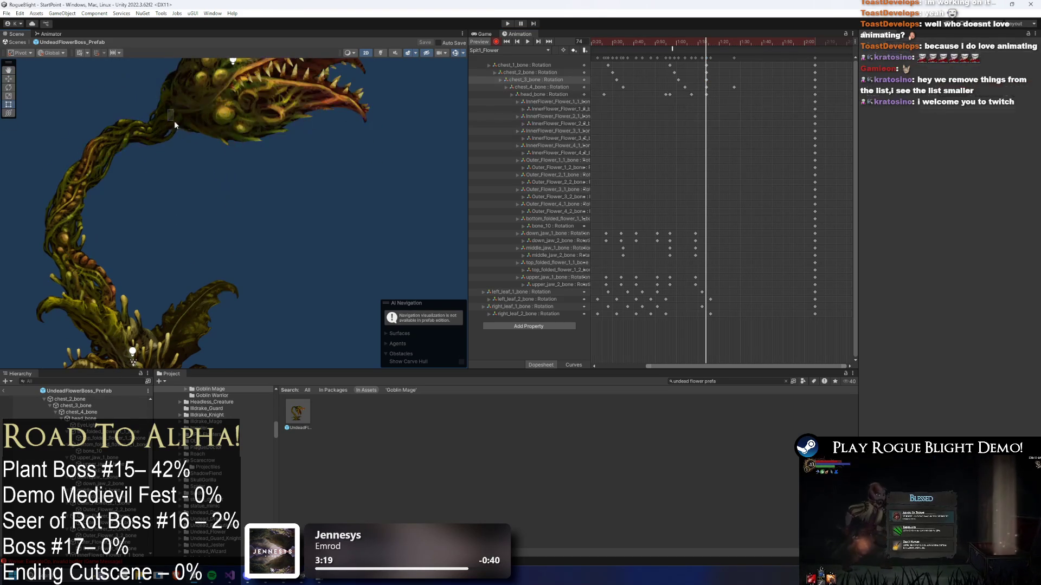
pyautogui.moveTo(184, 114); pyautogui.dragTo(186, 131)
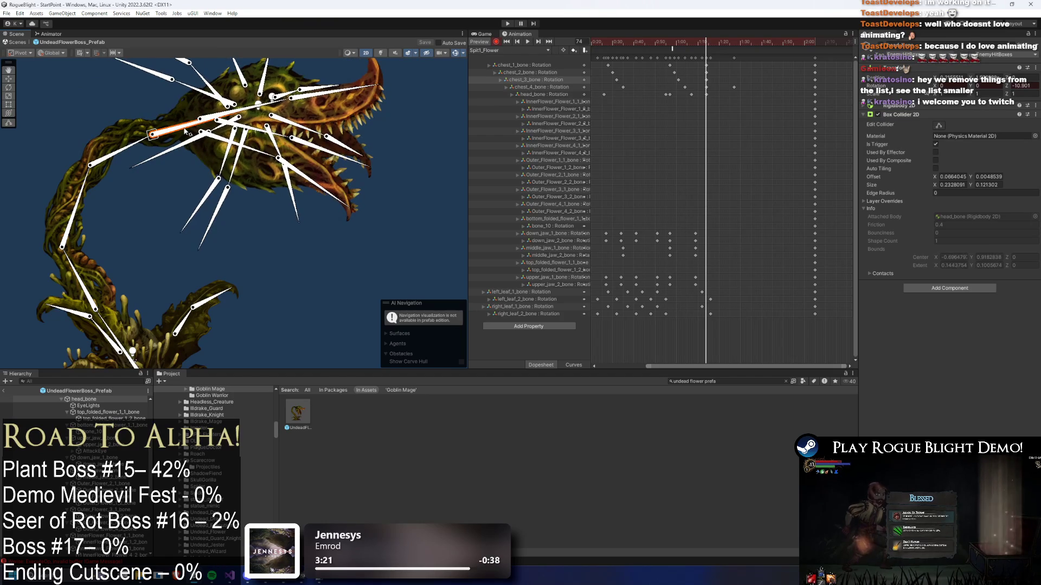
pyautogui.moveTo(706, 79); pyautogui.dragTo(715, 86)
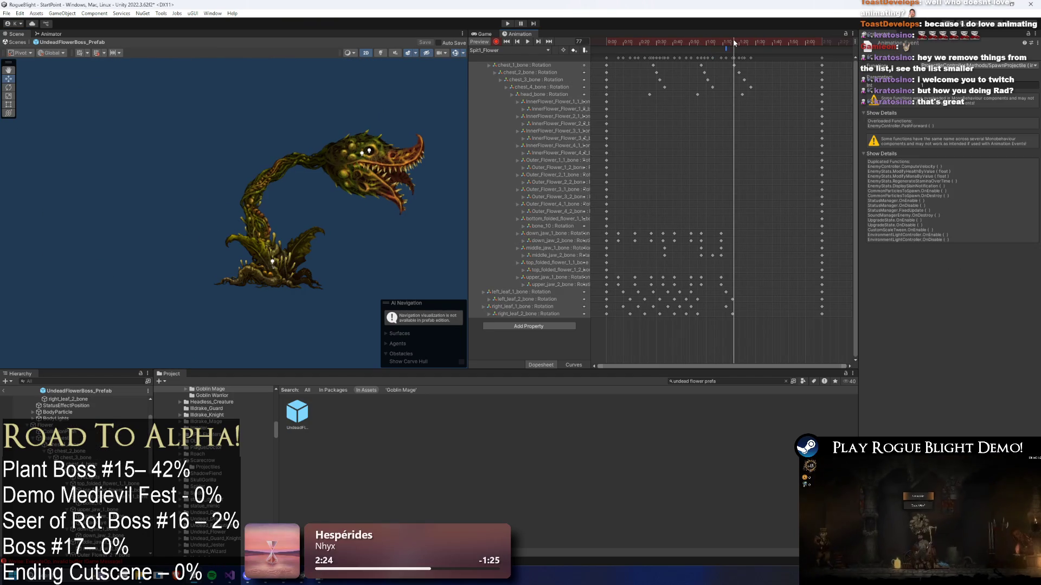
pyautogui.click(394, 132)
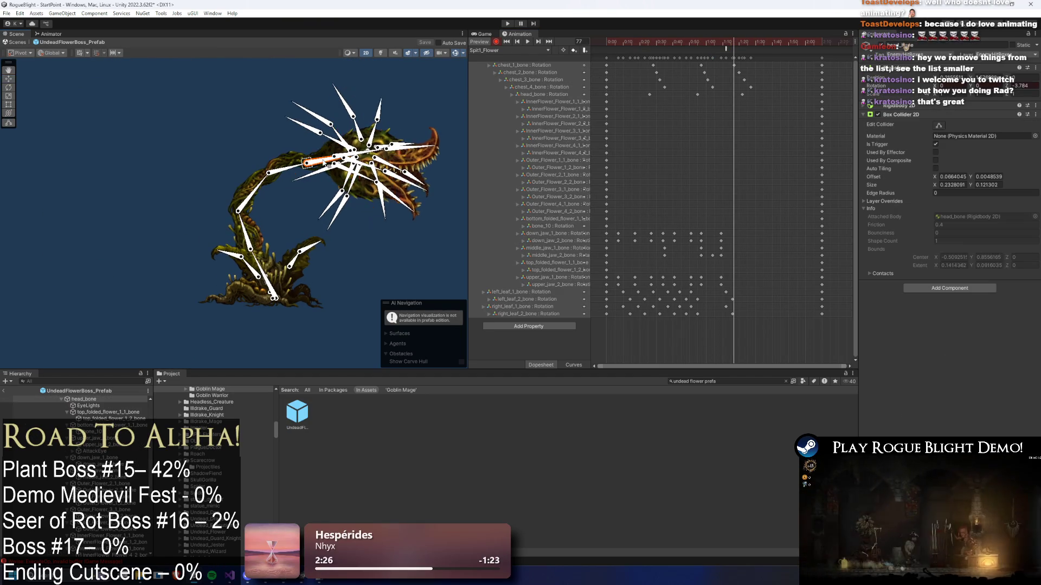
pyautogui.click(741, 43)
pyautogui.click(742, 44)
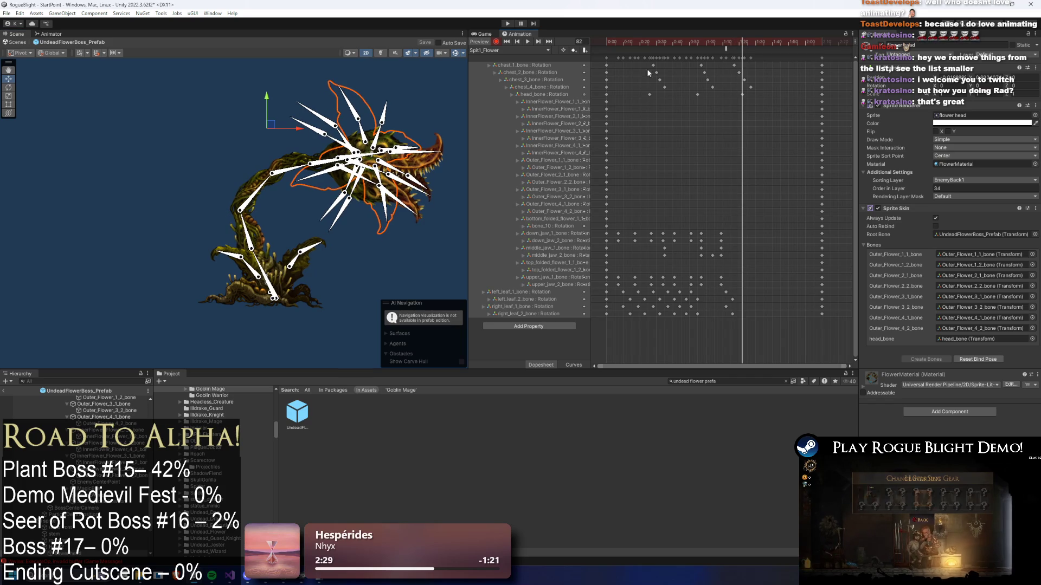
# - Move the SpawnProjectile event later, preview the clip's timing, and enter Play mode
pyautogui.click(327, 161)
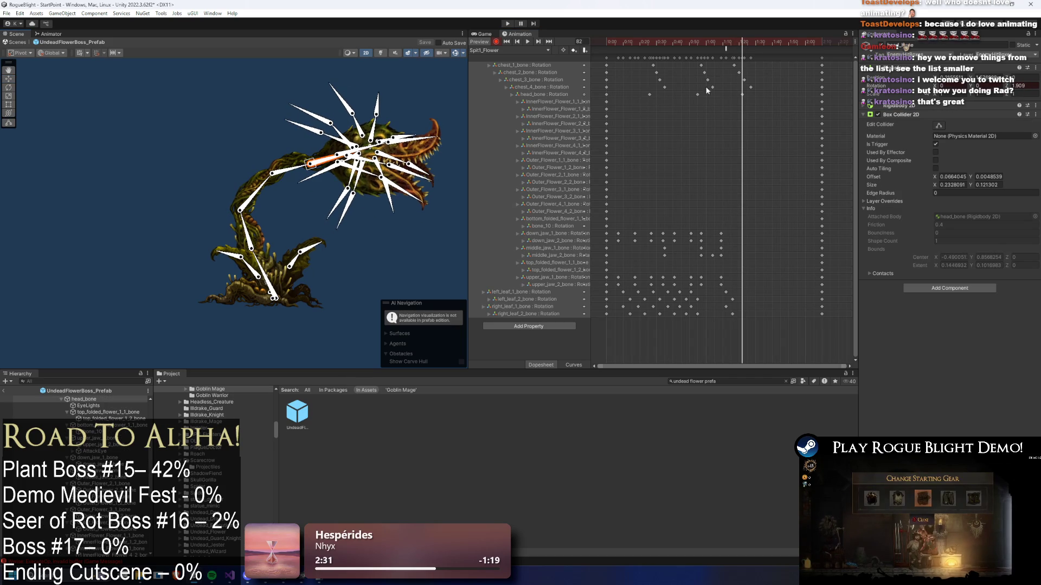
pyautogui.moveTo(726, 49)
pyautogui.mouseDown()
pyautogui.moveTo(745, 48)
pyautogui.moveTo(733, 50)
pyautogui.mouseUp()
pyautogui.press('space')
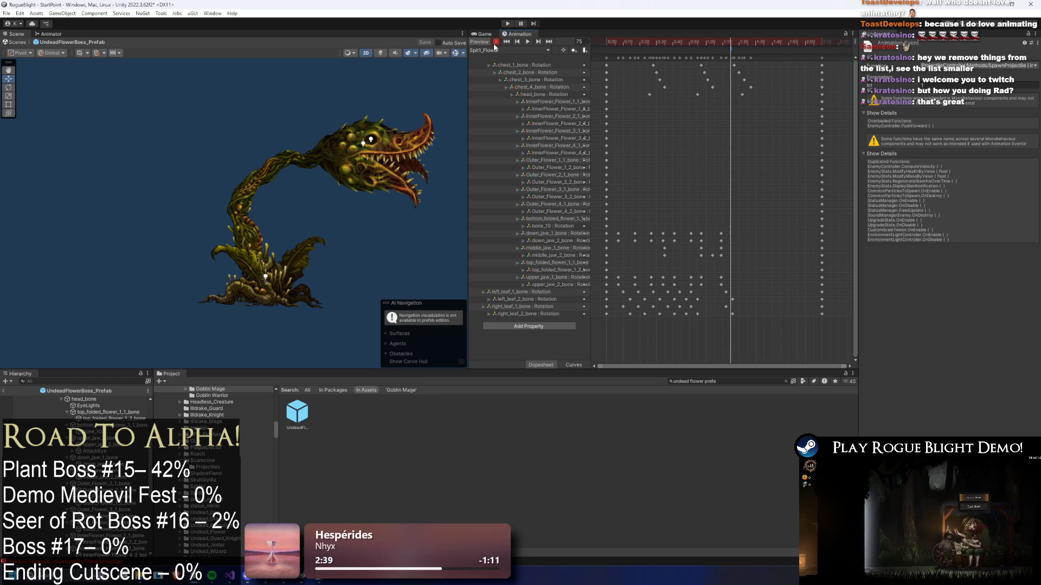
pyautogui.click(507, 23)
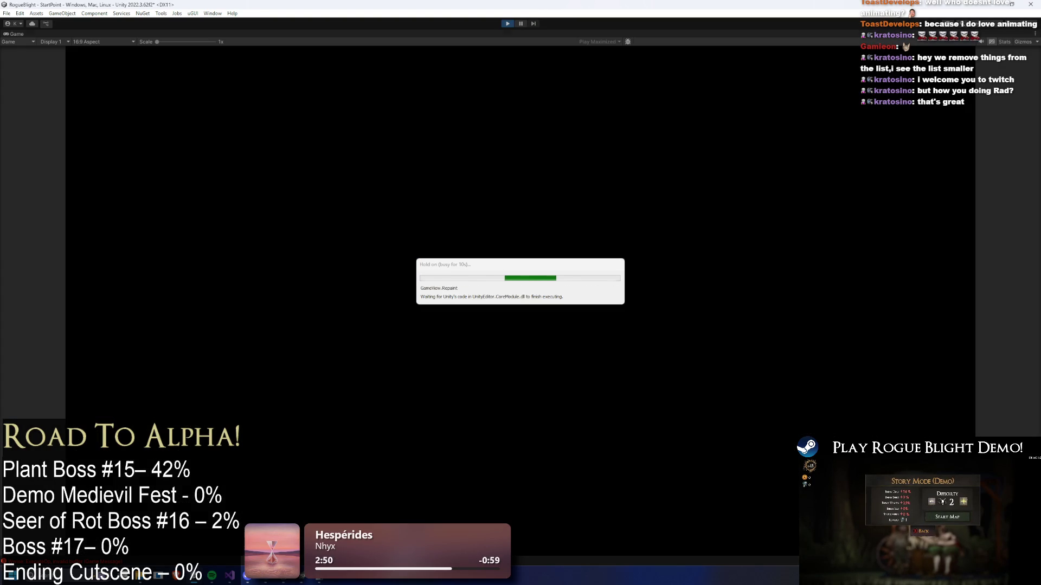
# - Load the save slot from the main menu and slash the plant boss several times
pyautogui.press('Return')
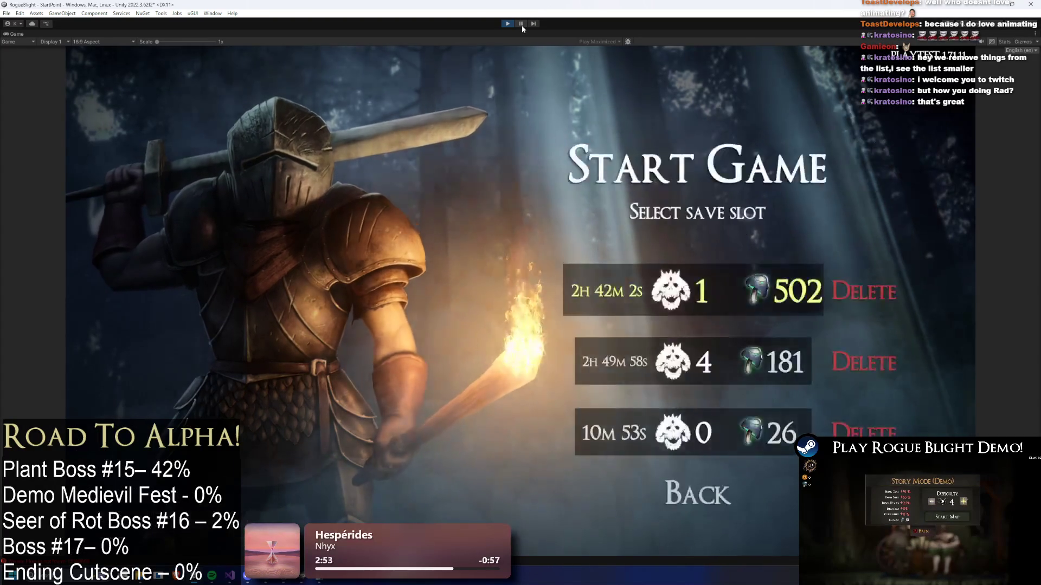
pyautogui.press('Return')
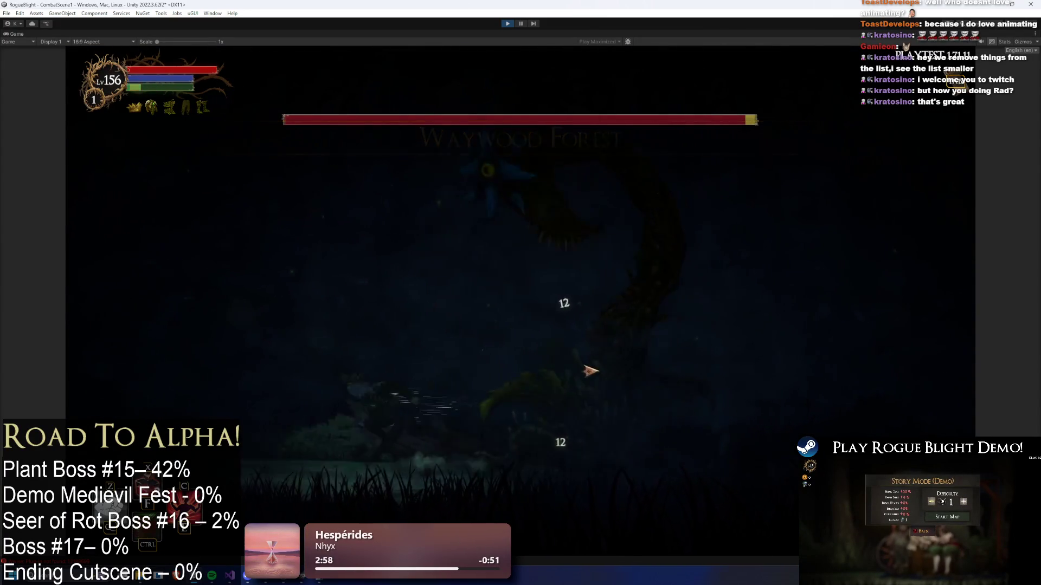
pyautogui.press('d')
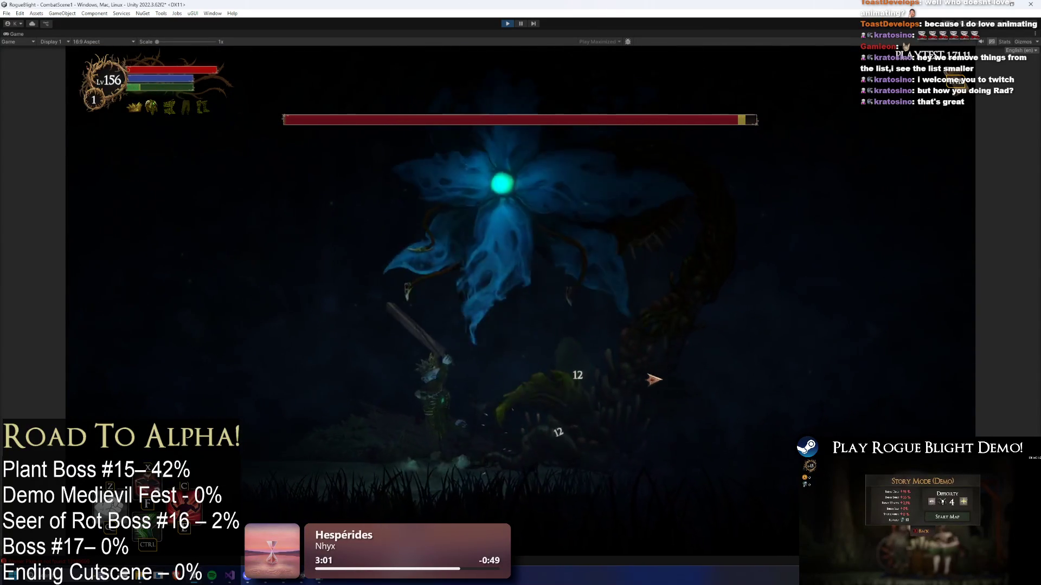
pyautogui.click(668, 370)
pyautogui.press('a')
pyautogui.press('d')
pyautogui.click(698, 393)
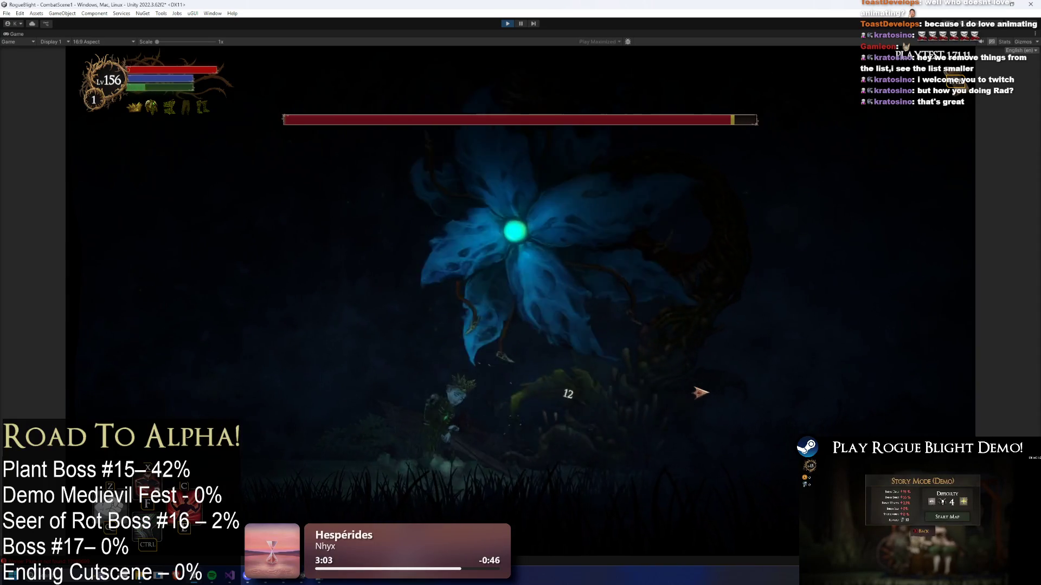
pyautogui.click(710, 398)
# - Dodge the boss's blue spit orbs while striking it, then pause with Ctrl+P
pyautogui.press('d')
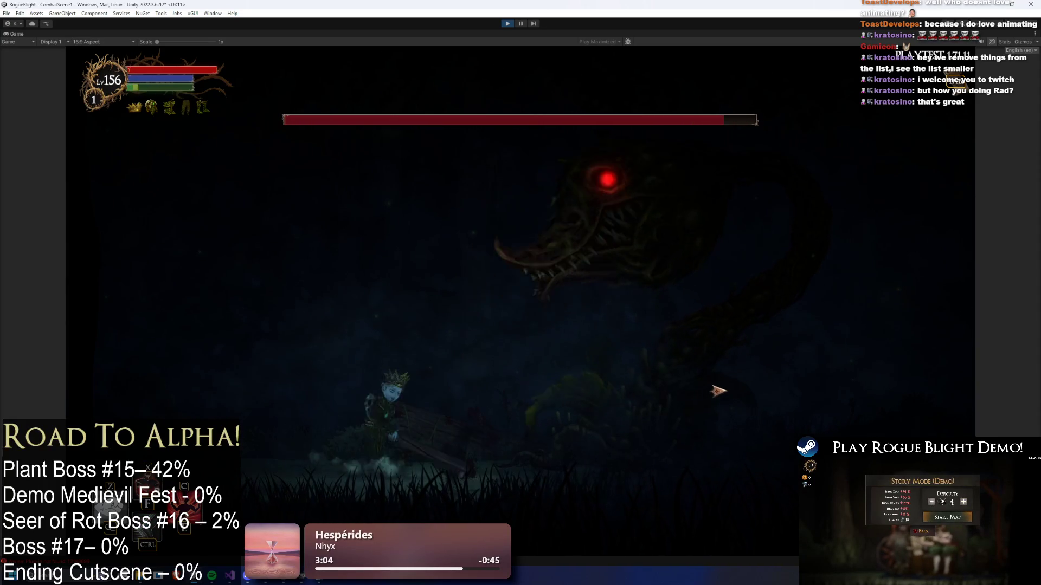
pyautogui.press('a')
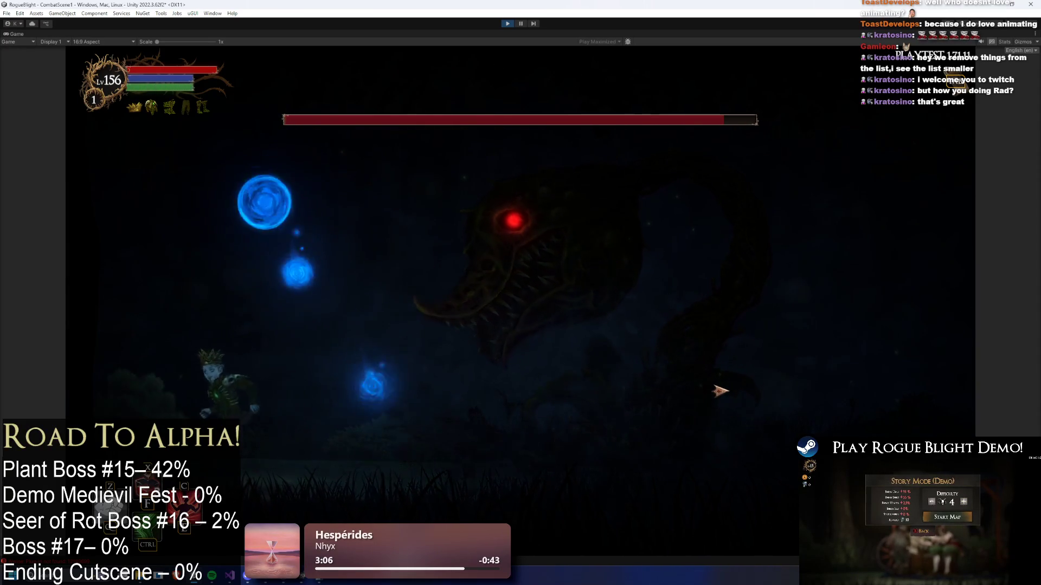
pyautogui.press('d')
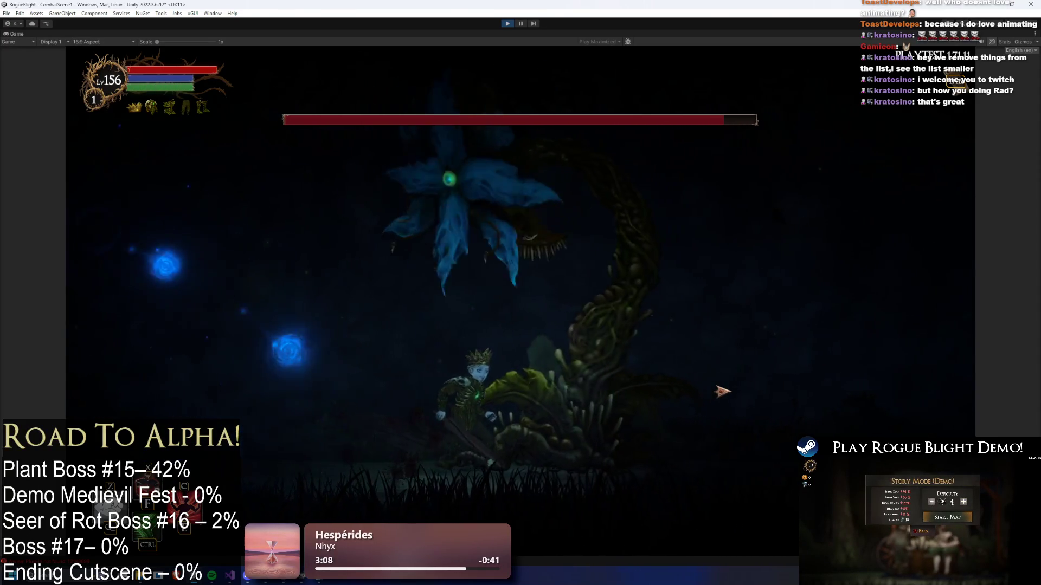
pyautogui.press('a')
pyautogui.press('d')
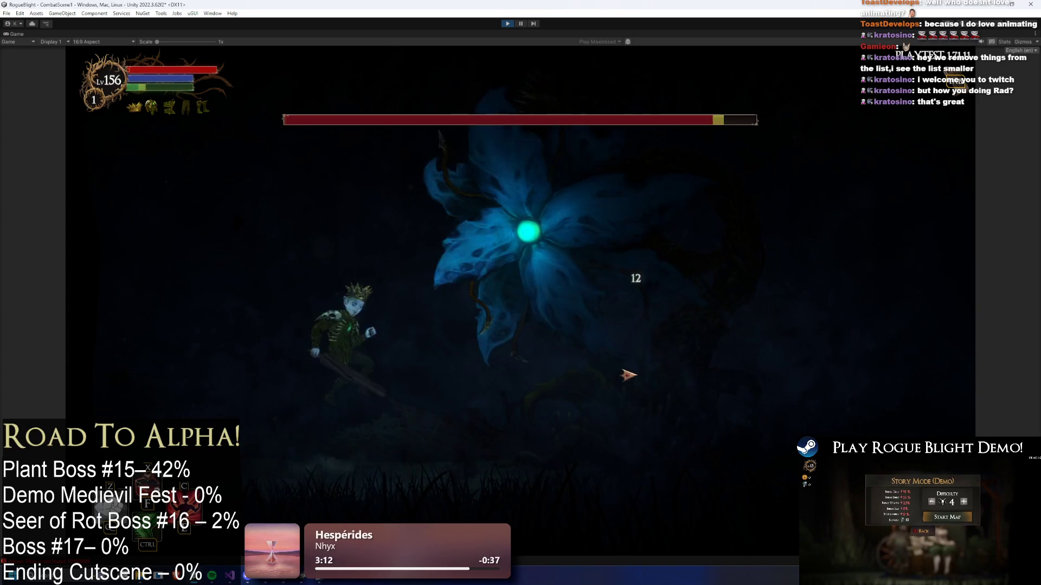
pyautogui.click(628, 377)
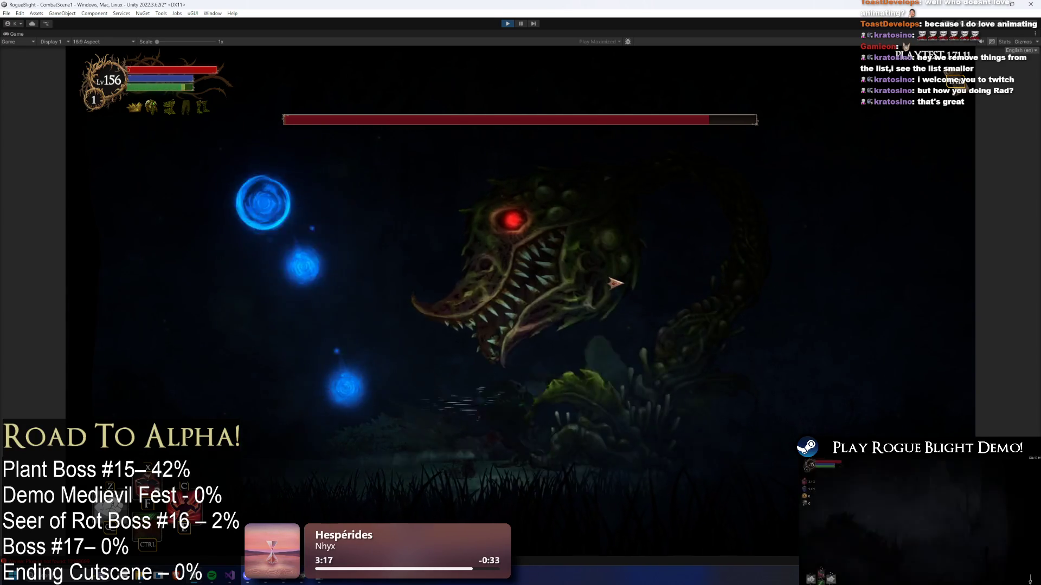
pyautogui.press('d')
pyautogui.press('a')
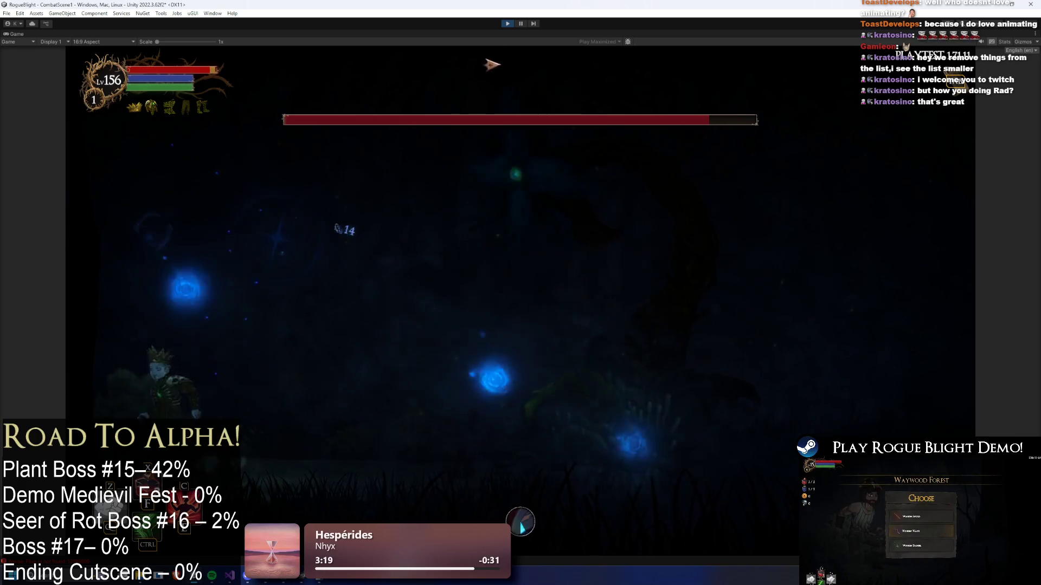
pyautogui.press('d')
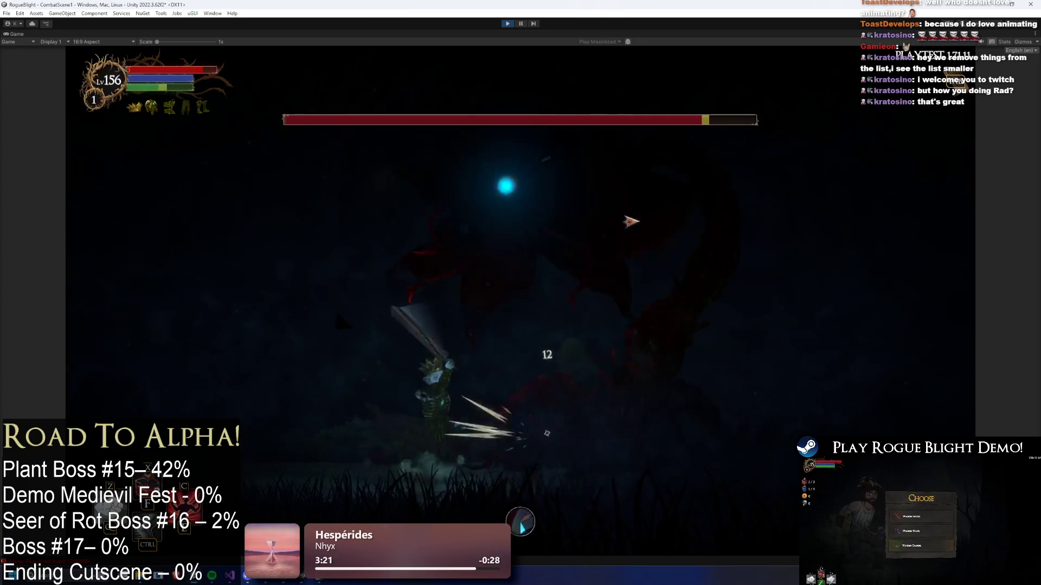
pyautogui.press('a')
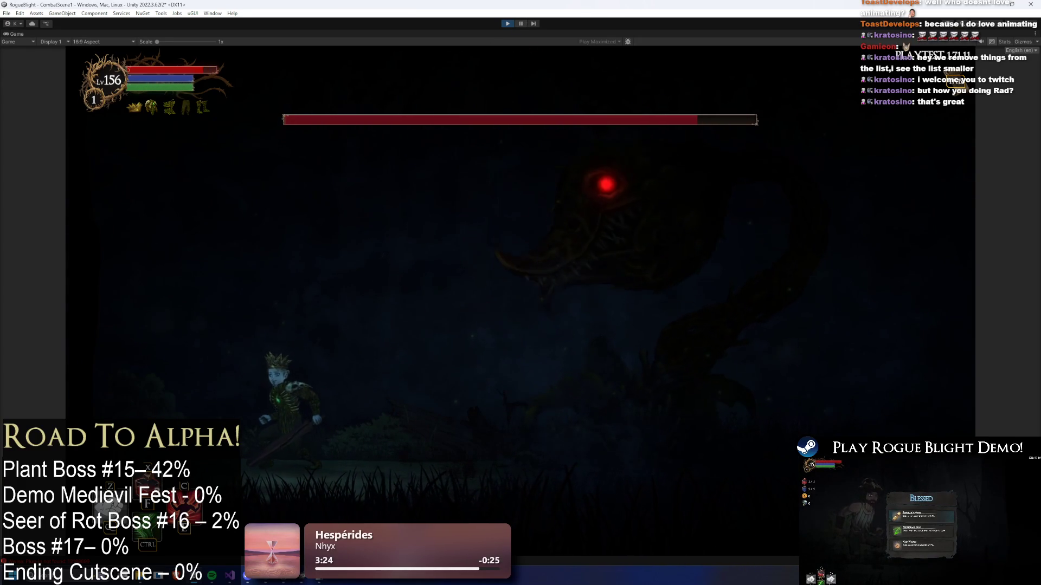
pyautogui.hotkey('ctrl', 'p')
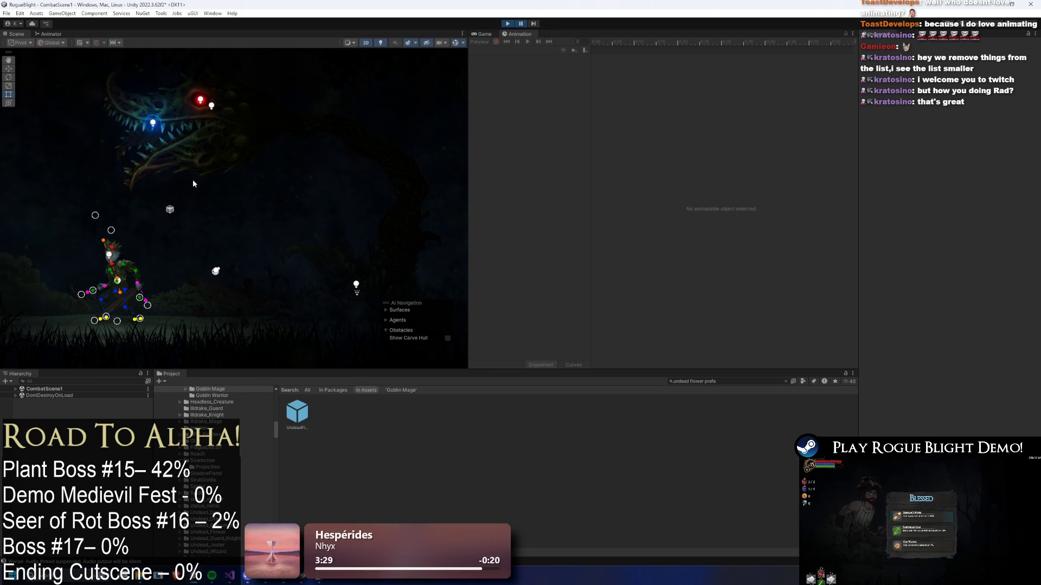
# - Inspect the PauseMenu object in the running scene, then stop Play mode
pyautogui.scroll(2, 173, 134)
pyautogui.click(174, 134)
pyautogui.scroll(3, 174, 134)
pyautogui.click(174, 134)
pyautogui.click(380, 44)
pyautogui.click(380, 44)
pyautogui.click(507, 25)
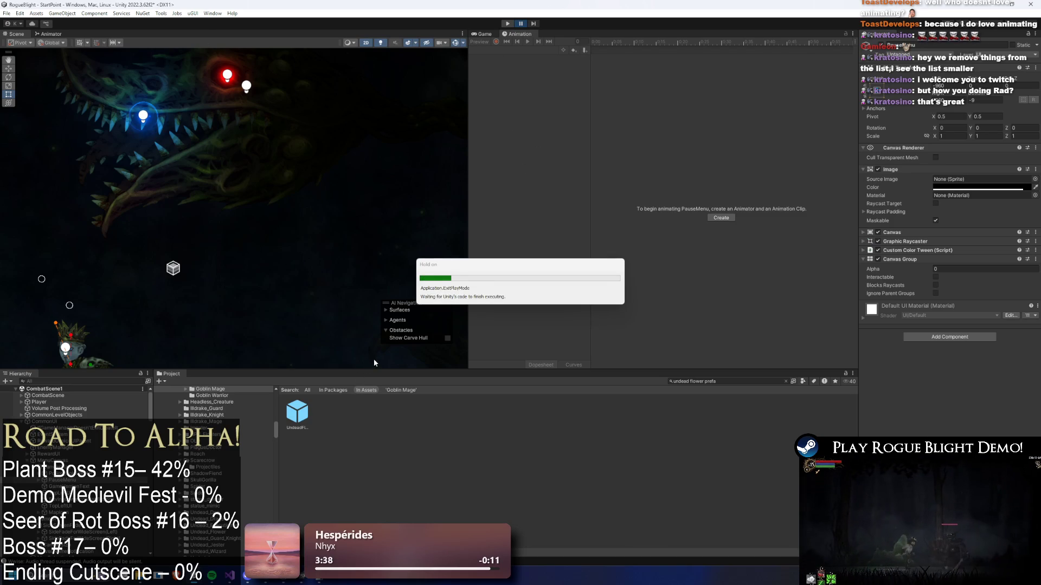
# - Open UndeadFlowerBoss_Prefab and inspect its head_bone and ProjectilePosition objects
pyautogui.doubleClick(297, 413)
pyautogui.click(268, 168)
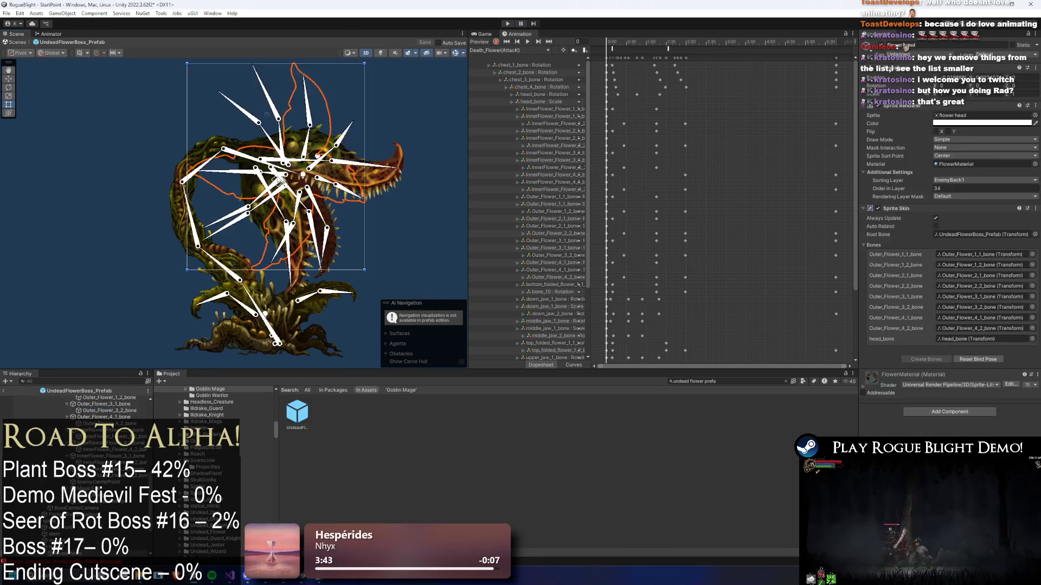
pyautogui.scroll(3, 268, 168)
pyautogui.scroll(-5, 85, 456)
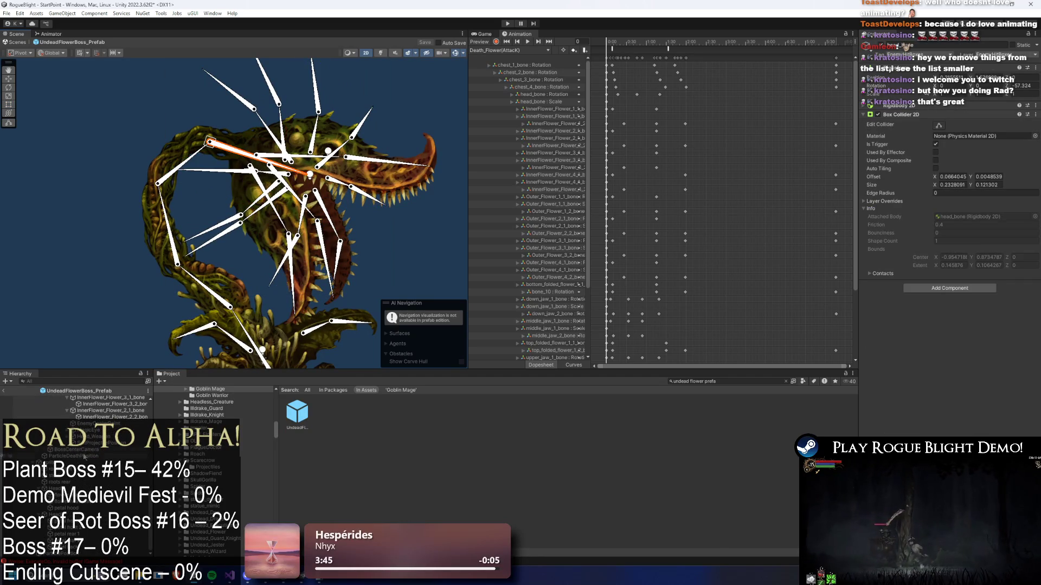
pyautogui.click(328, 228)
pyautogui.scroll(3, 332, 225)
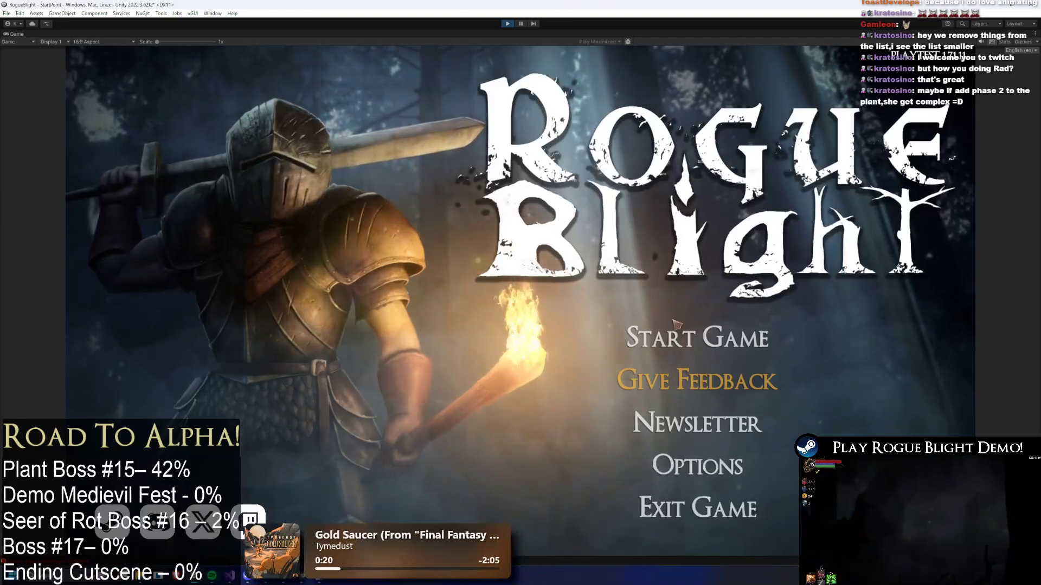
# - Start Game, load save slot 1, and attack the plant boss once CombatScene1 loads
pyautogui.click(699, 332)
pyautogui.click(698, 299)
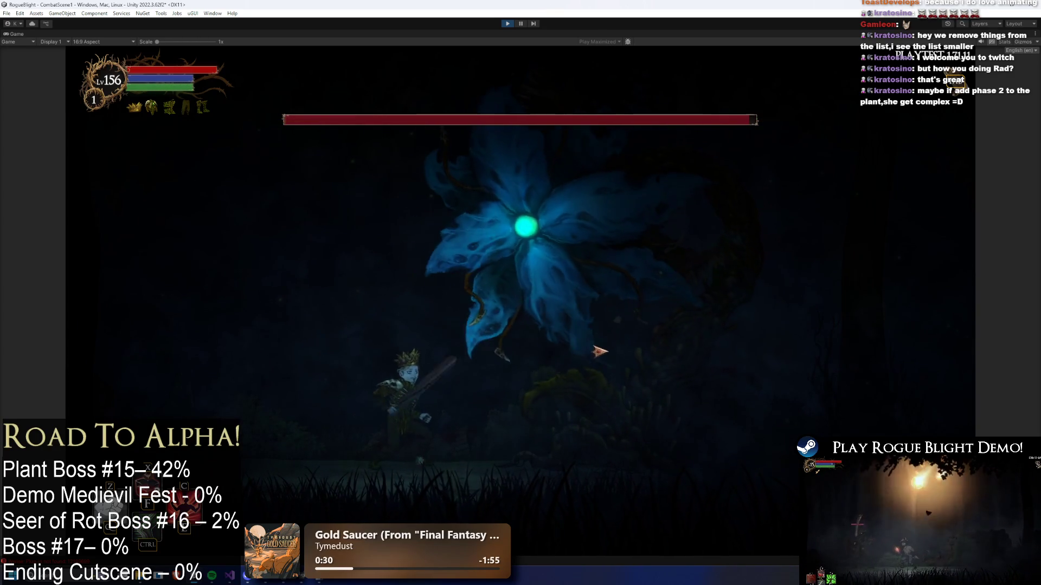
pyautogui.click(618, 318)
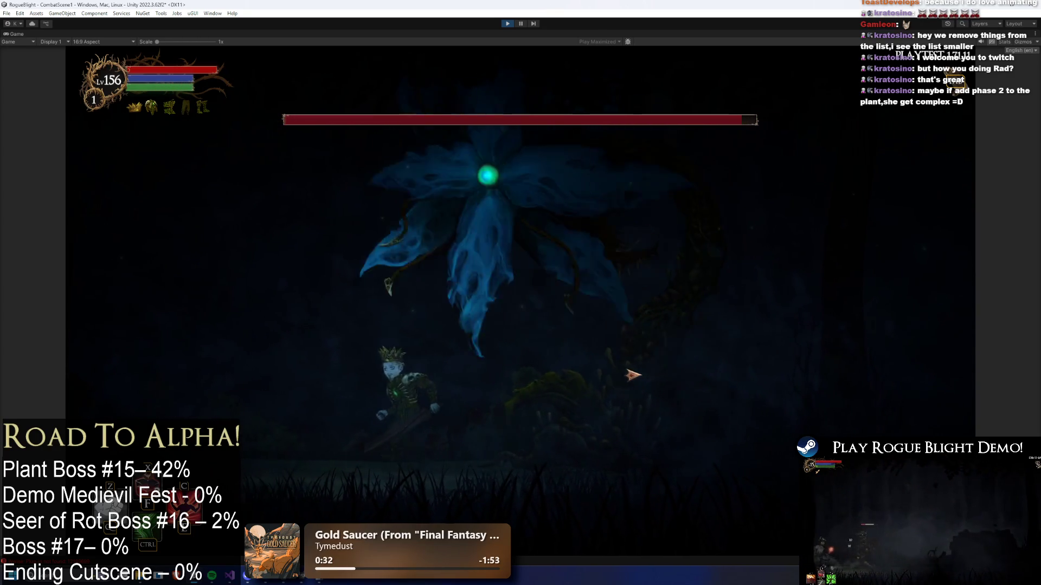
# - Dodge and leap at the plant boss, striking it mid-air as its head emerges
pyautogui.press('a')
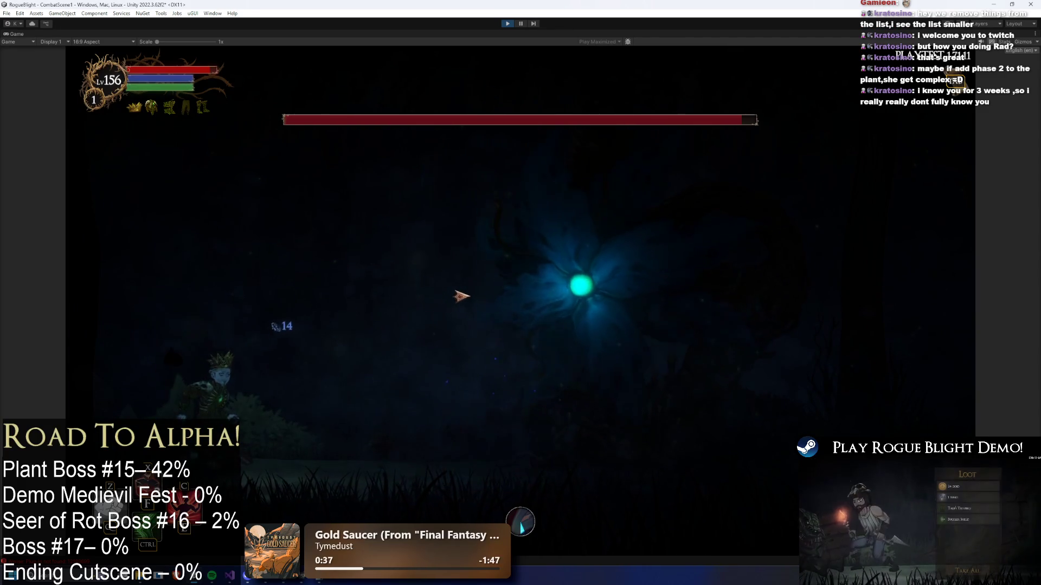
pyautogui.press('d')
pyautogui.press('a')
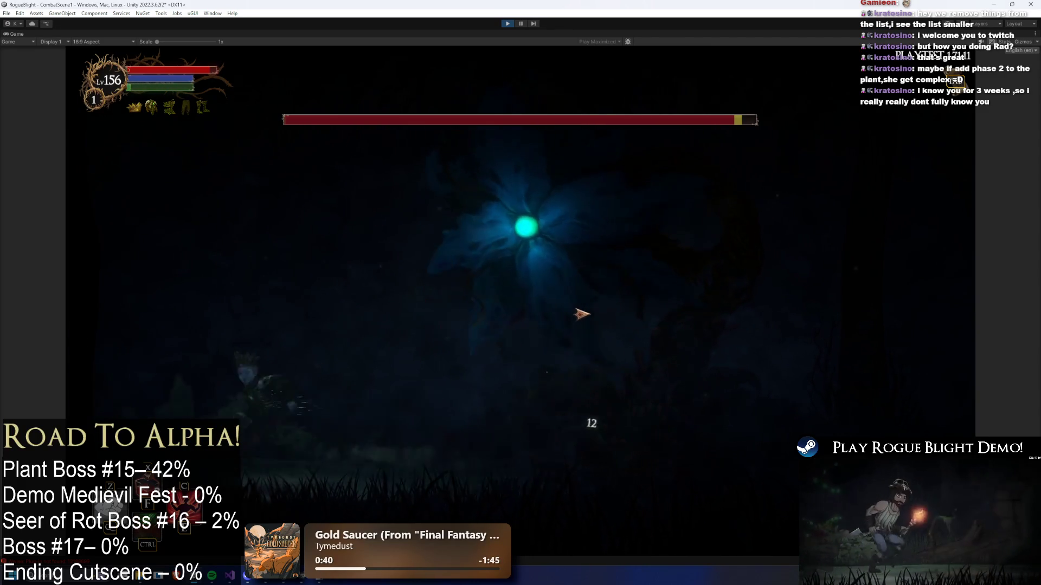
pyautogui.press('space')
pyautogui.press('d')
pyautogui.click(587, 309)
pyautogui.press('a')
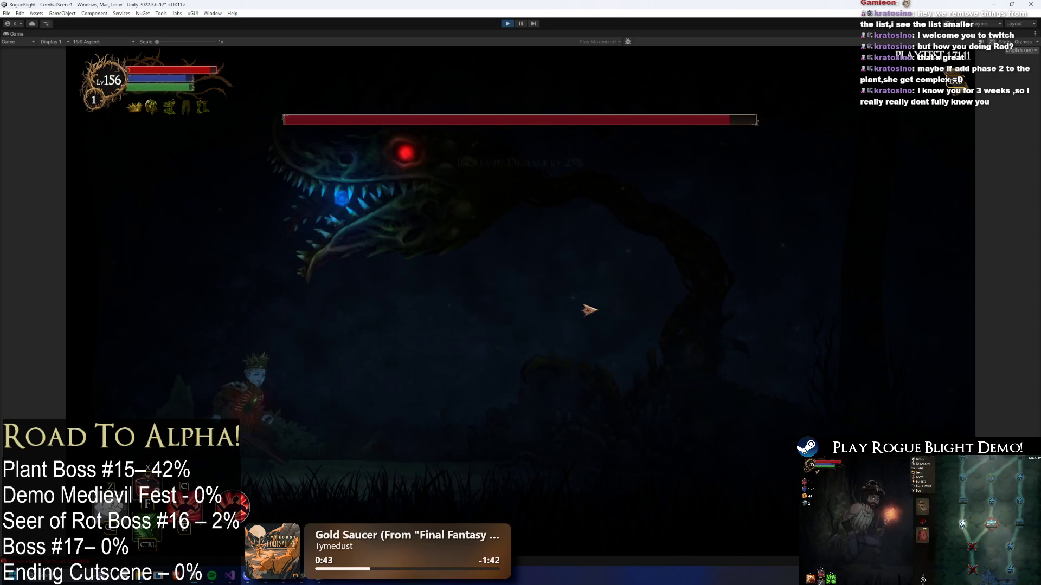
pyautogui.press('a')
pyautogui.press('d')
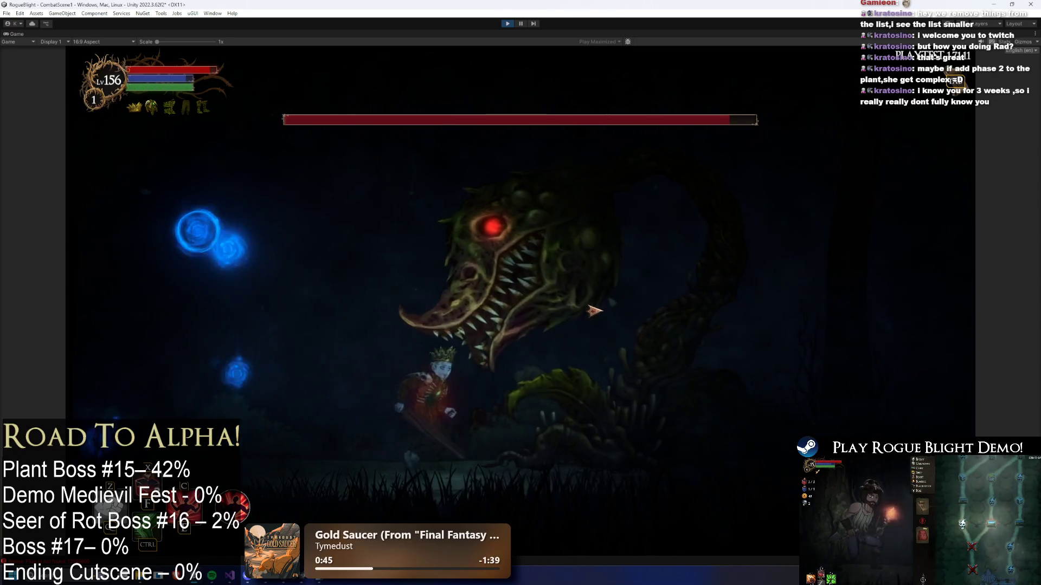
pyautogui.click(593, 309)
# - Jump and slash at the blooming flower form, dashing away between hits
pyautogui.press('space')
pyautogui.click(396, 343)
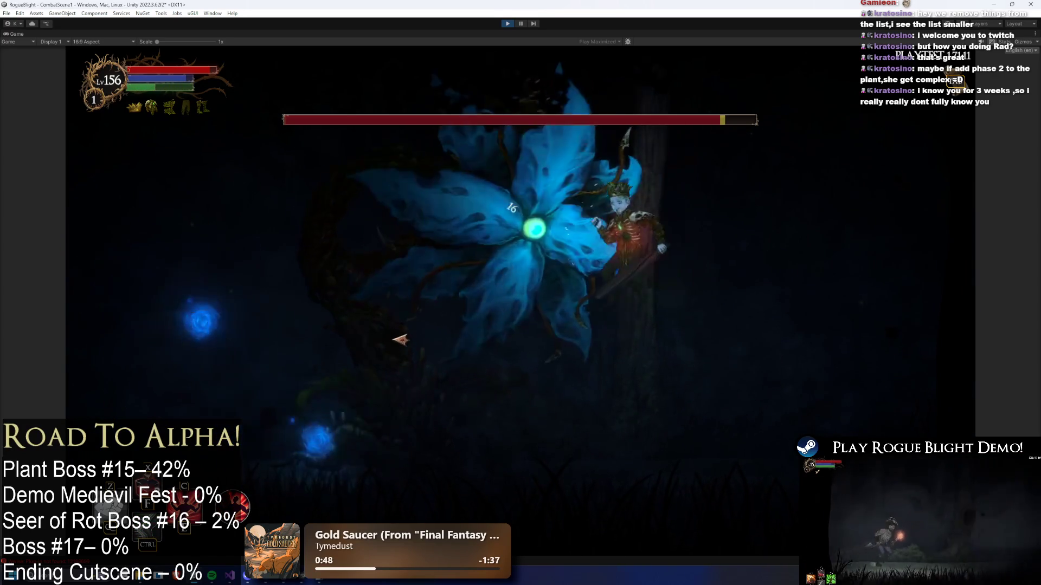
pyautogui.press('a')
pyautogui.press('a')
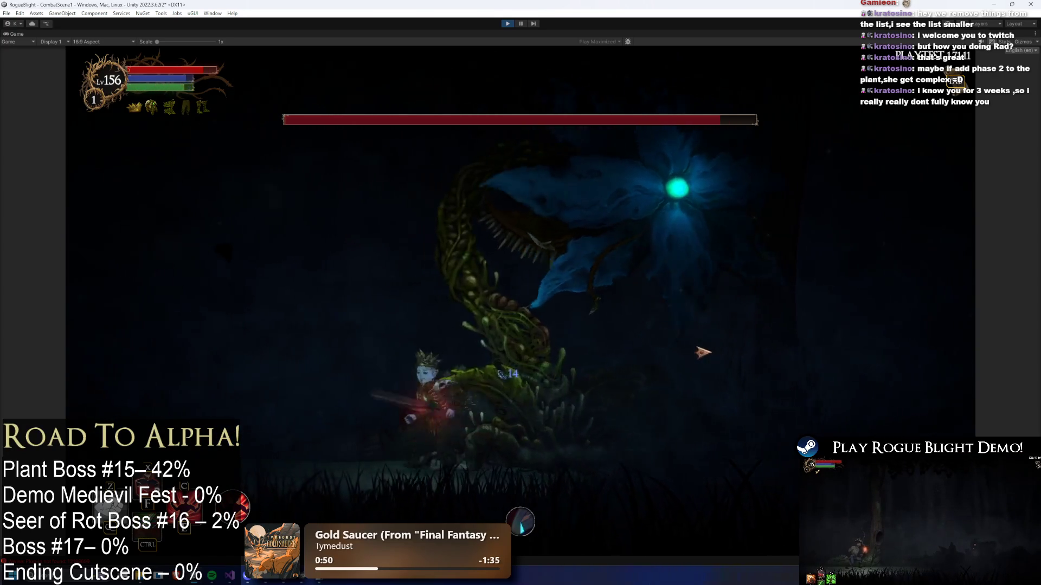
pyautogui.press('space')
pyautogui.click(671, 334)
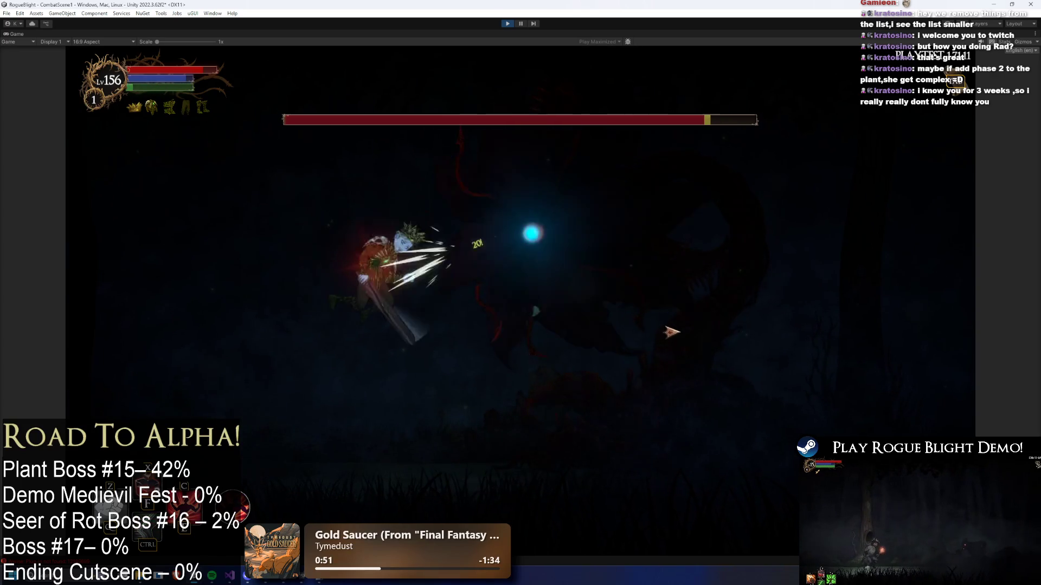
pyautogui.press('shift')
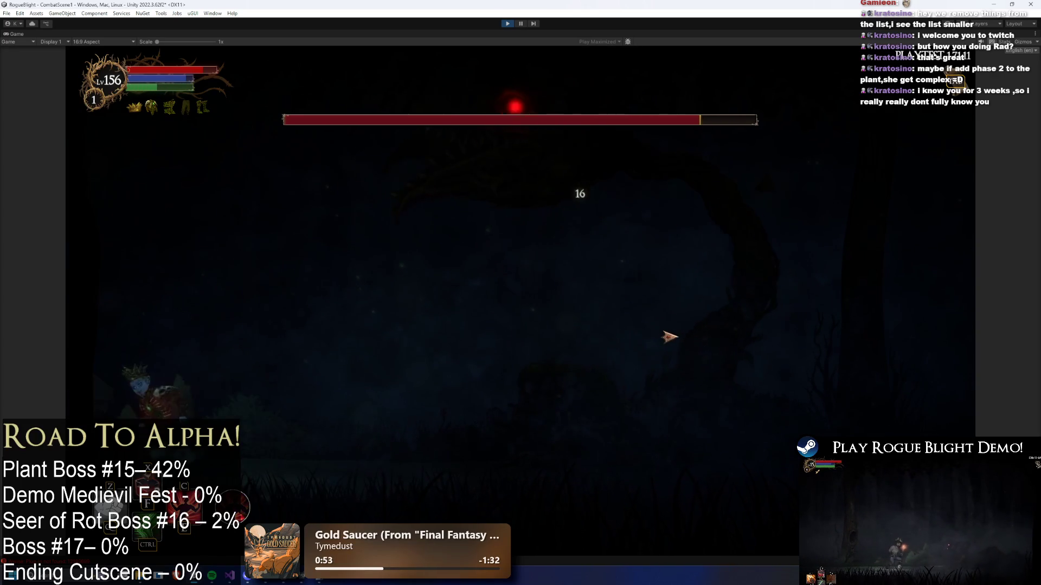
pyautogui.press('d')
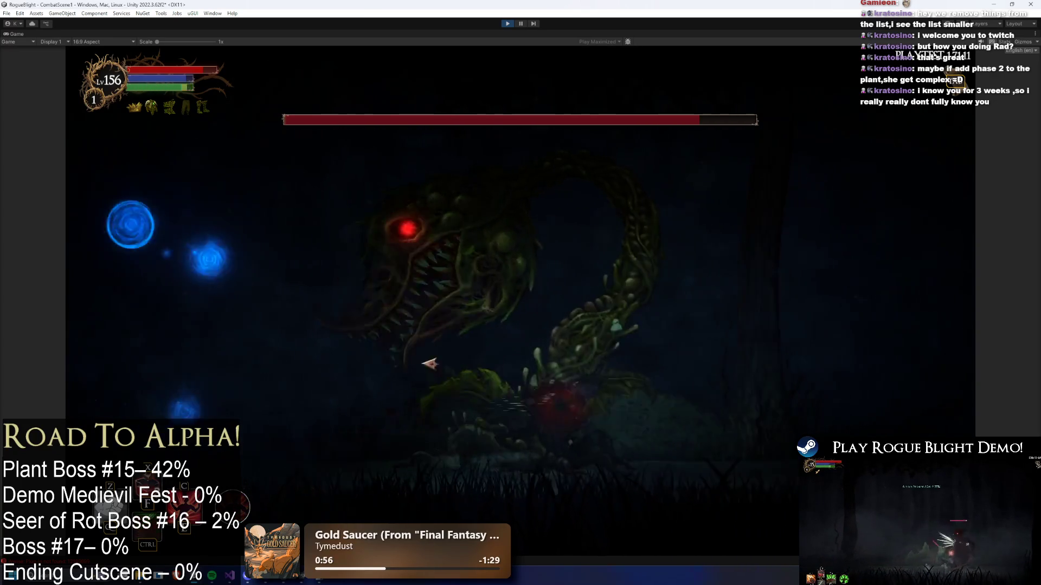
pyautogui.click(464, 365)
pyautogui.press('d')
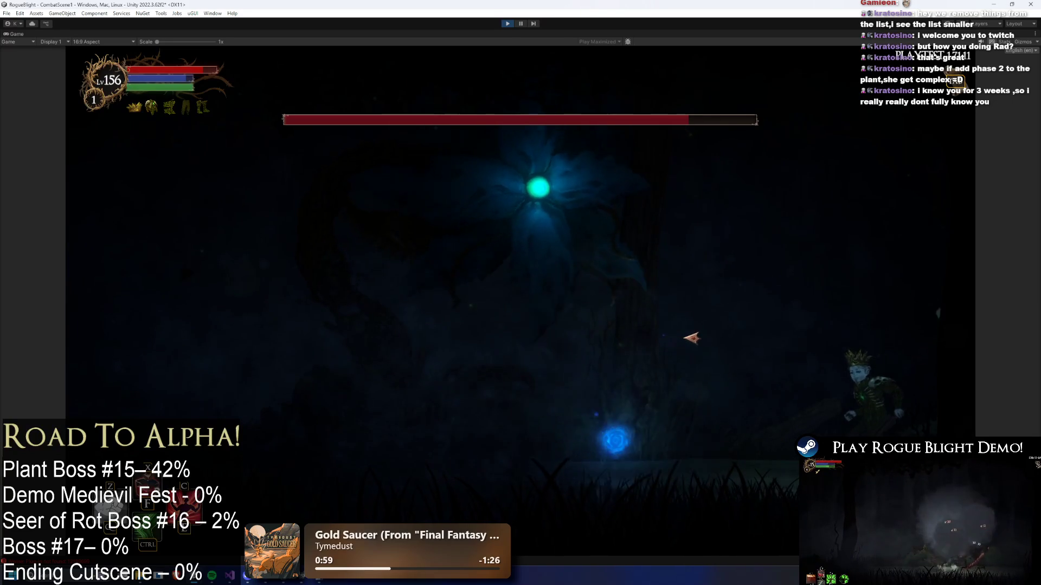
pyautogui.press('a')
pyautogui.click(526, 336)
# - Attack the boss's head and flower from below, then leap up beside it
pyautogui.press('a')
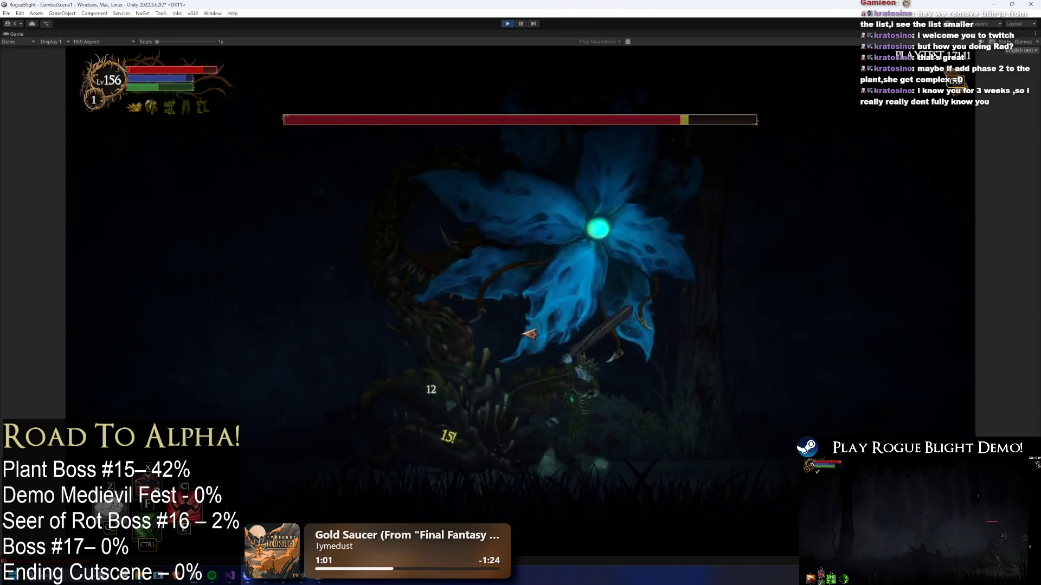
pyautogui.press('space')
pyautogui.click(682, 331)
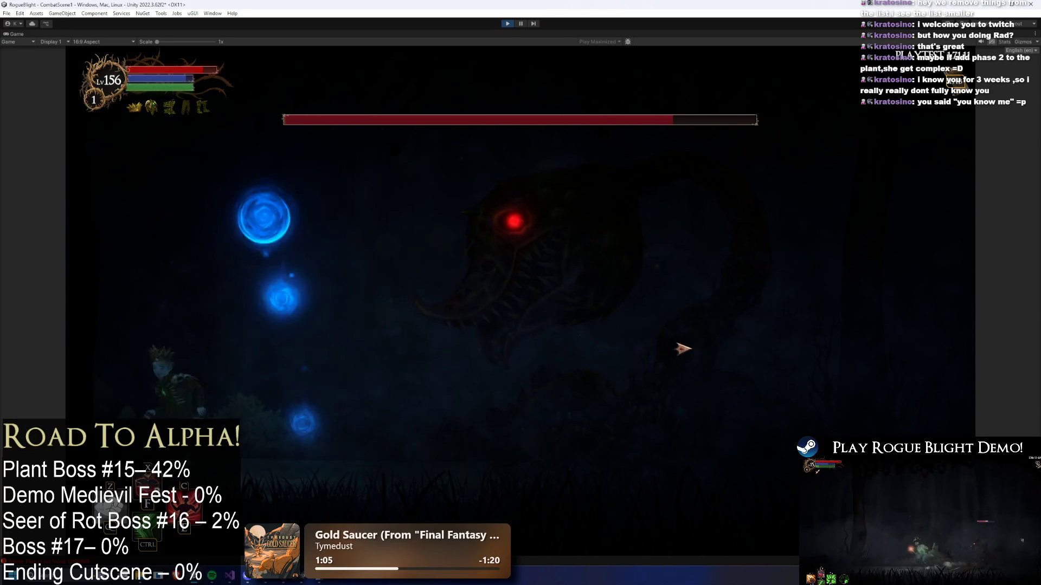
pyautogui.press('d')
pyautogui.press('d')
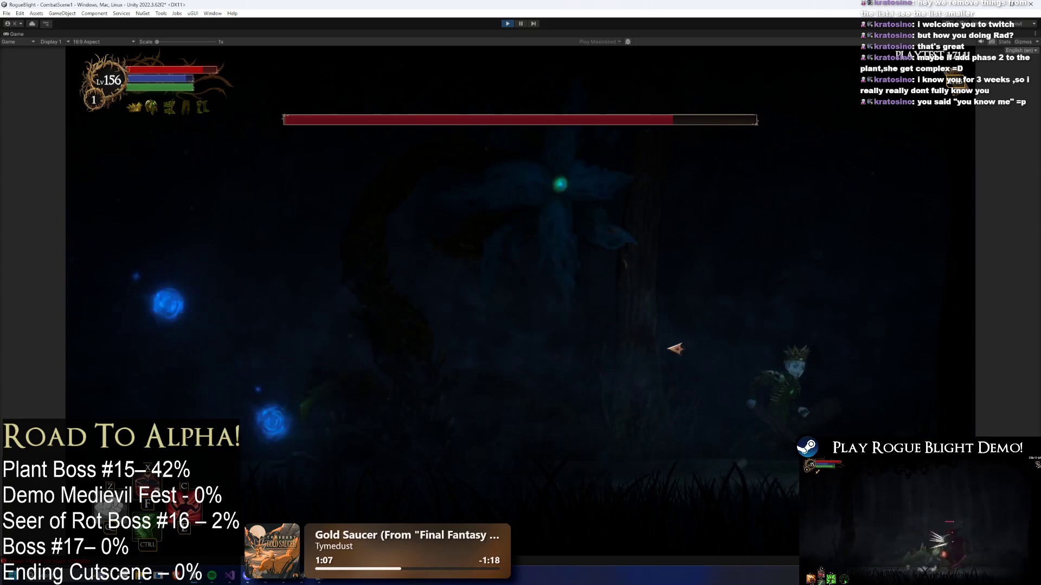
pyautogui.press('a')
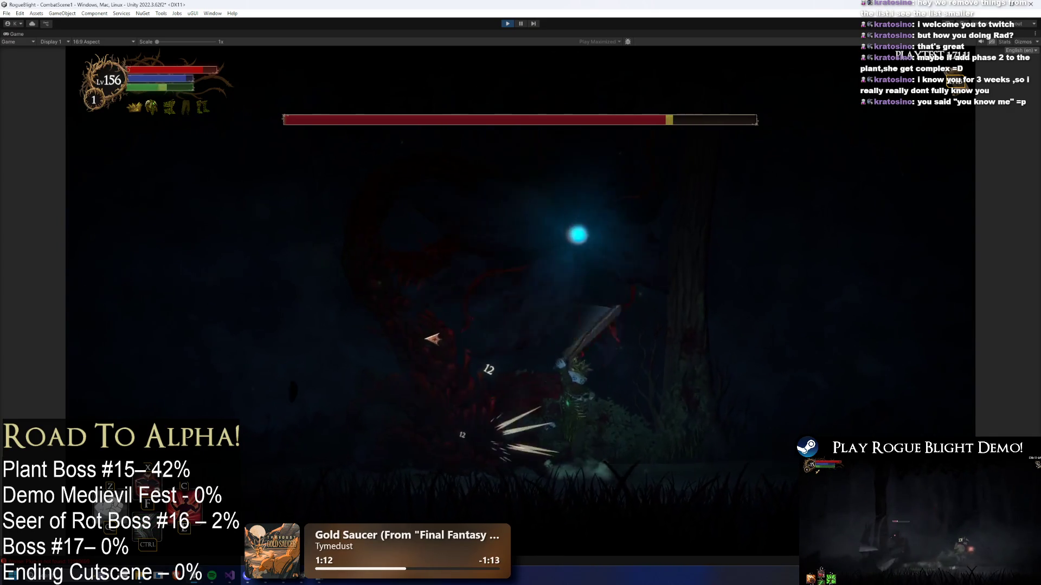
pyautogui.click(432, 340)
pyautogui.press('a')
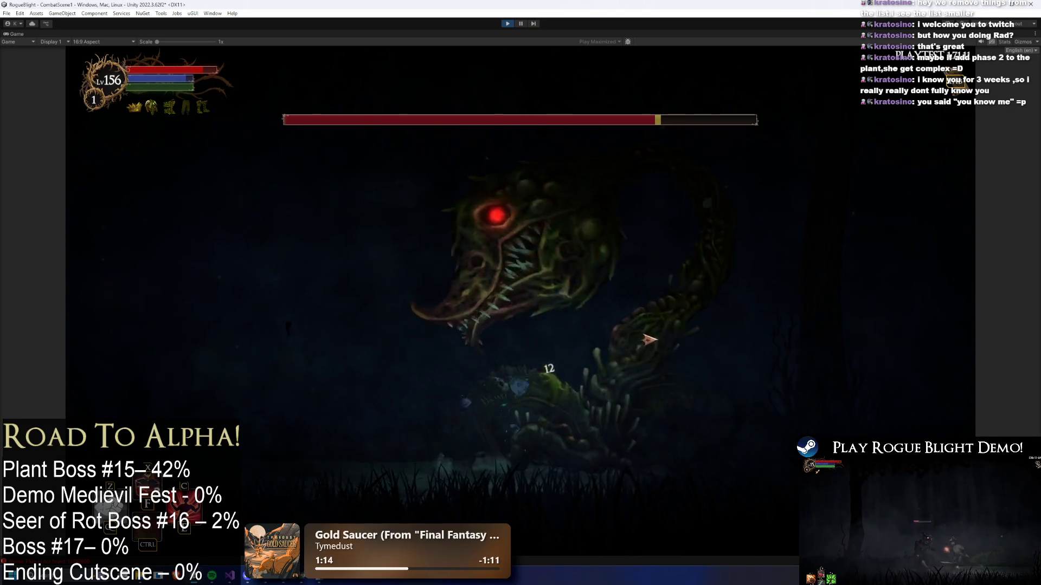
pyautogui.press('a')
pyautogui.press('space')
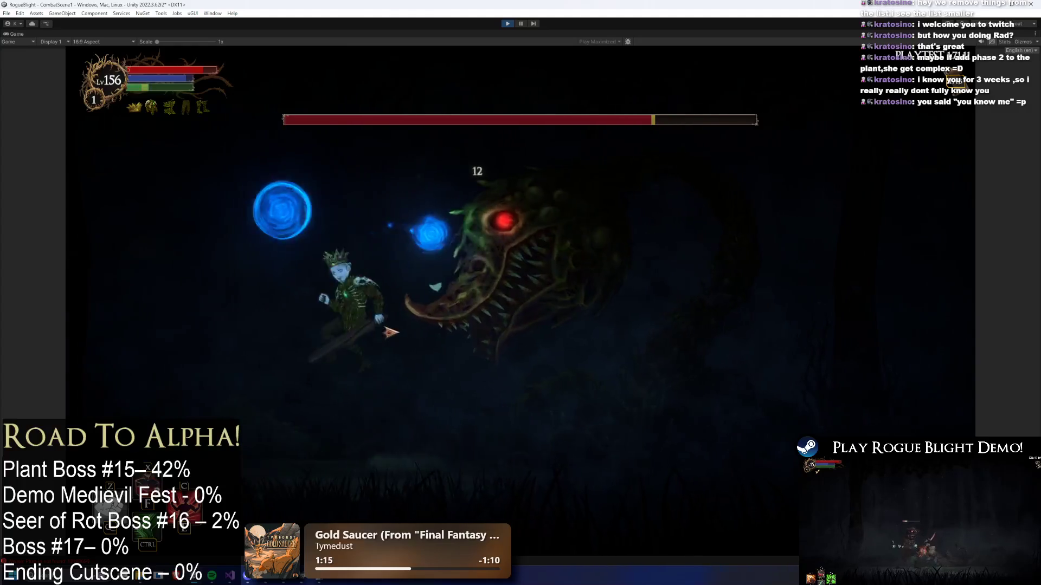
# - Dodge around the flower boss, then enable cheats with F1, setting enemy health to 1 and back to full
pyautogui.press('a')
pyautogui.press('d')
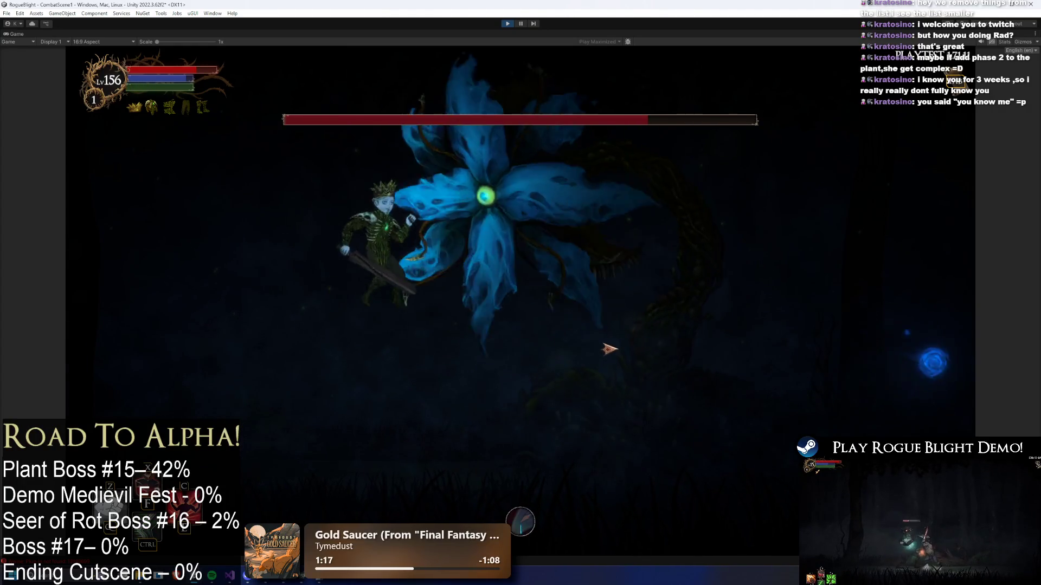
pyautogui.press('d')
pyautogui.press('a')
pyautogui.press('F1')
pyautogui.press('d')
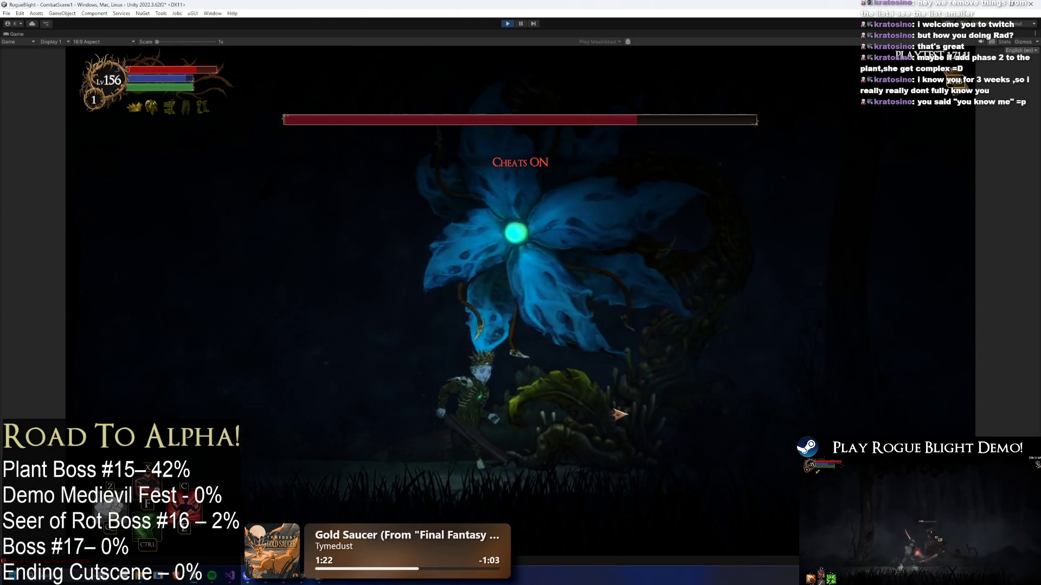
pyautogui.press('F2')
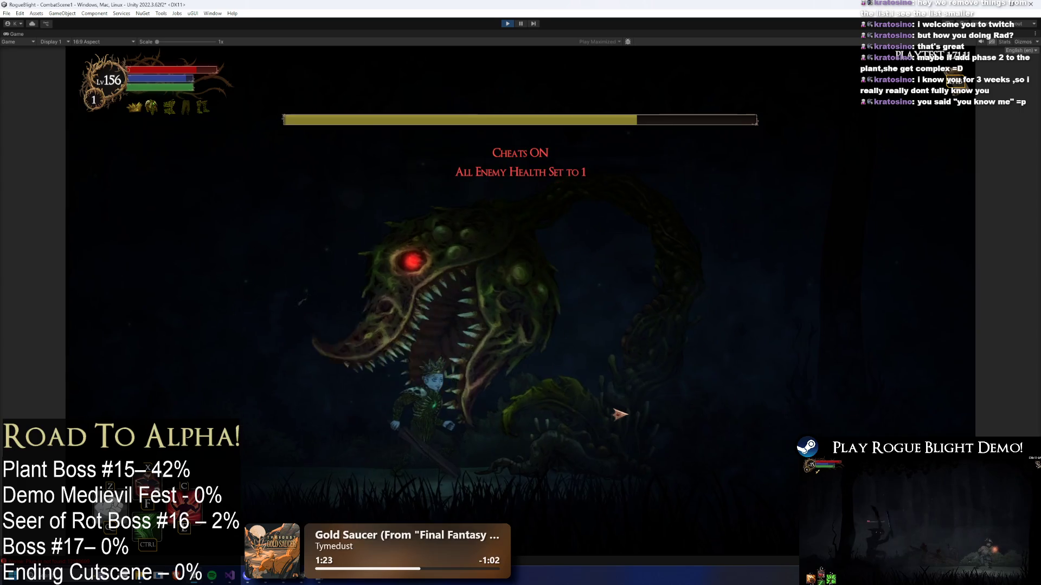
pyautogui.press('F3')
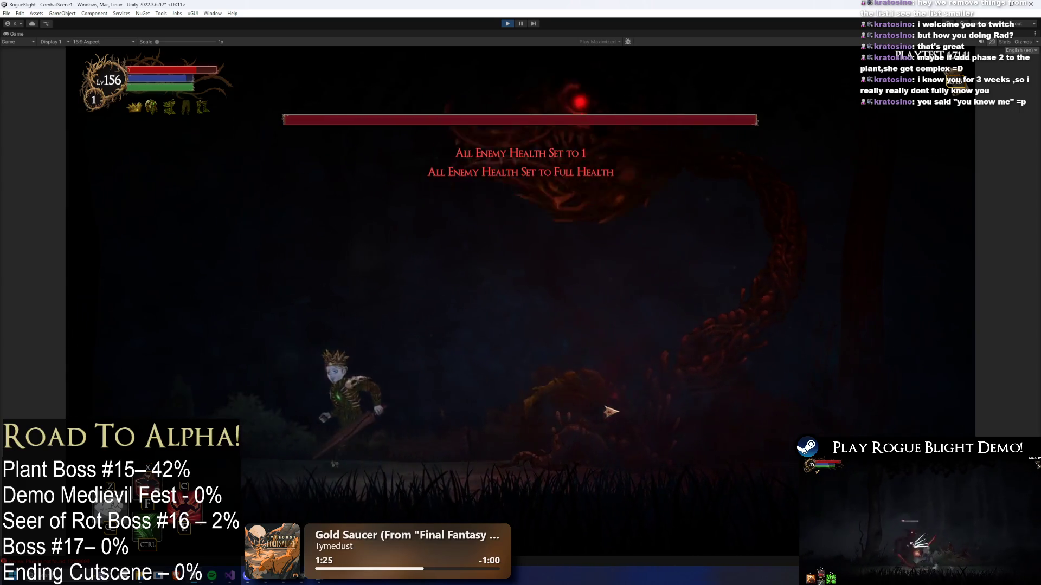
# - Run and leap around the arena, then attack the flower boss from range
pyautogui.press('d')
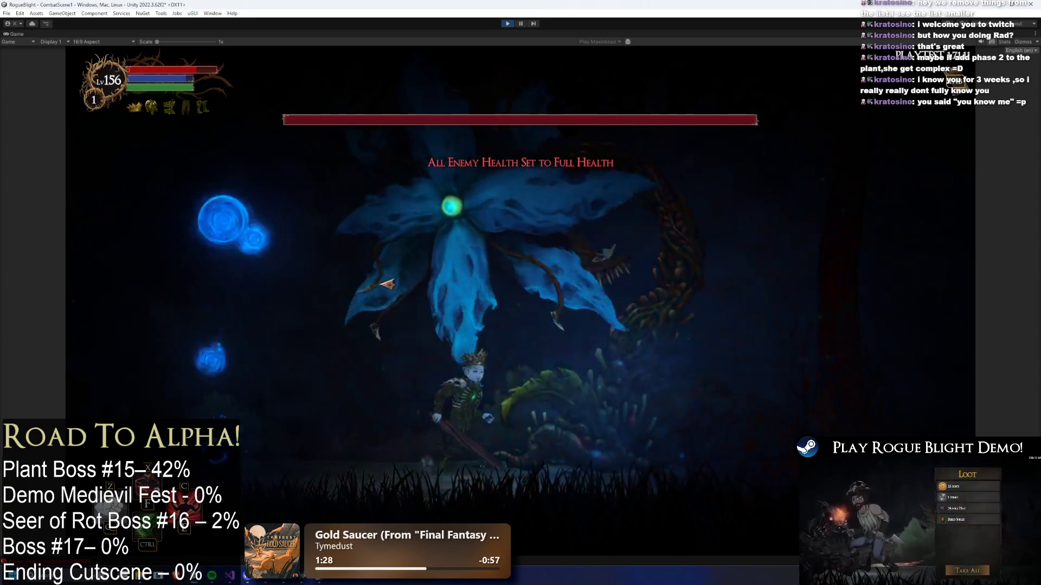
pyautogui.press('d')
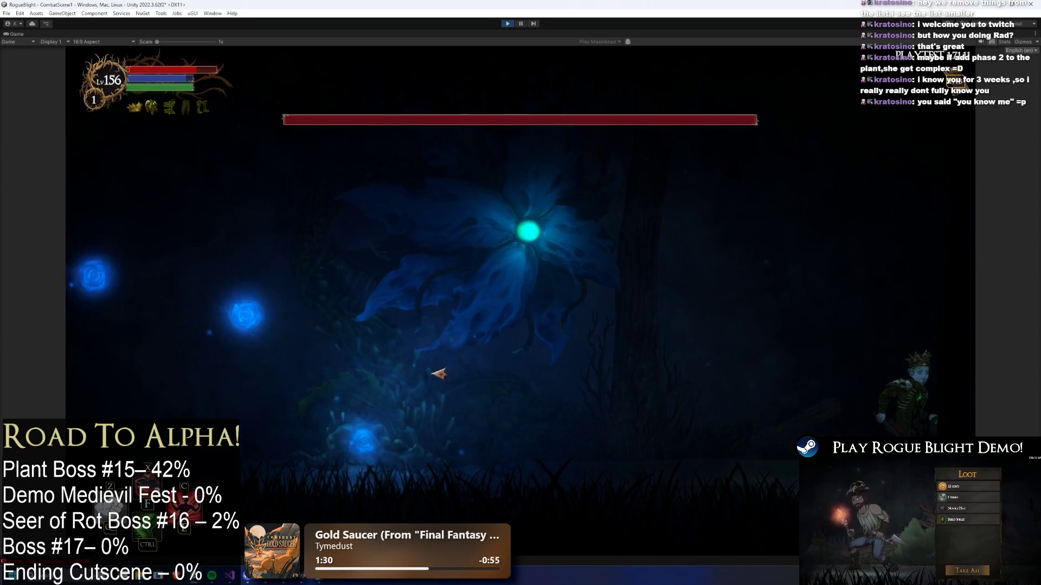
pyautogui.press('a')
pyautogui.press('space')
pyautogui.press('a')
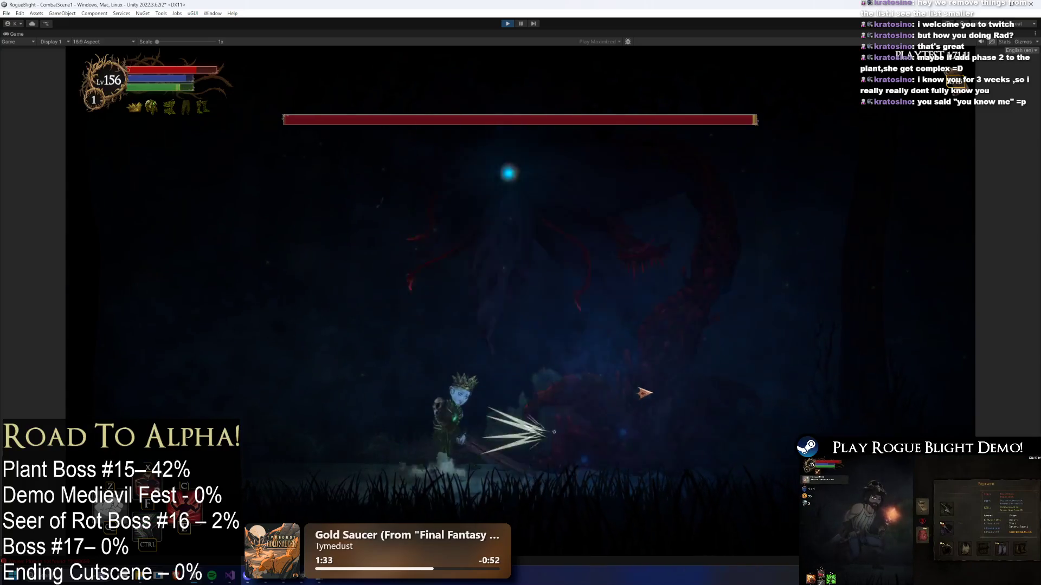
pyautogui.press('a')
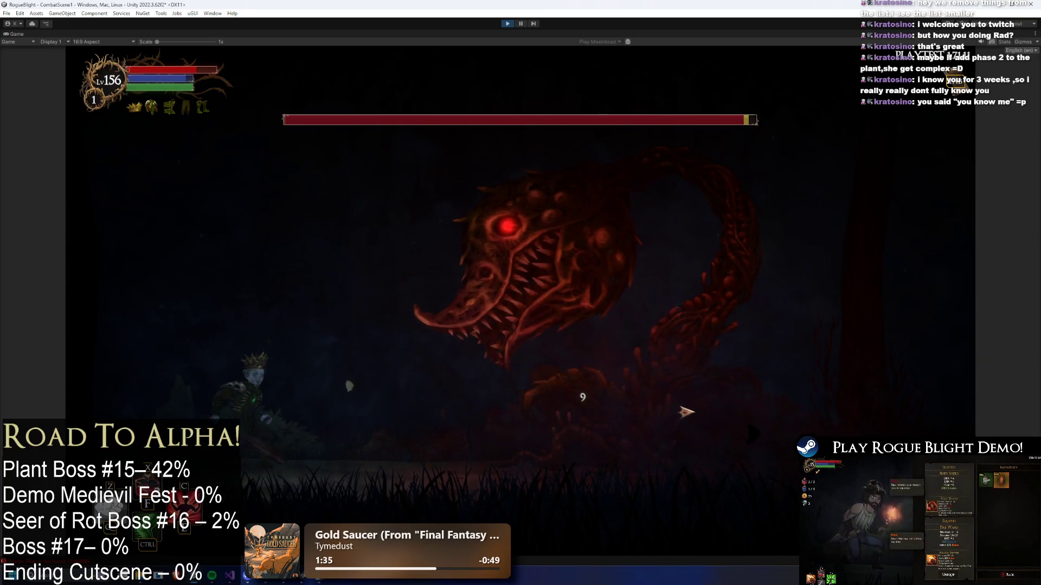
pyautogui.press('d')
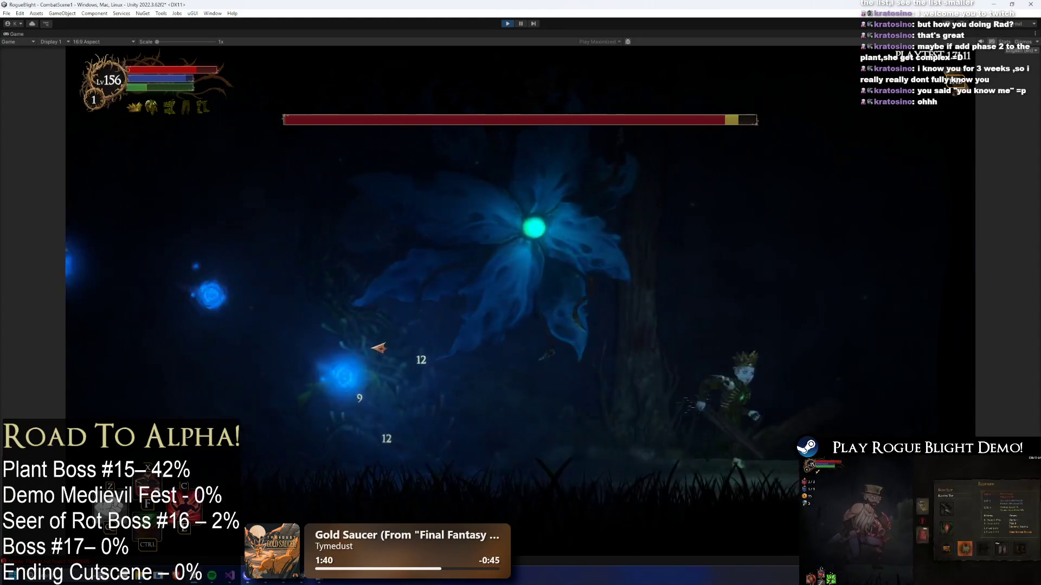
pyautogui.press('d')
pyautogui.click(417, 331)
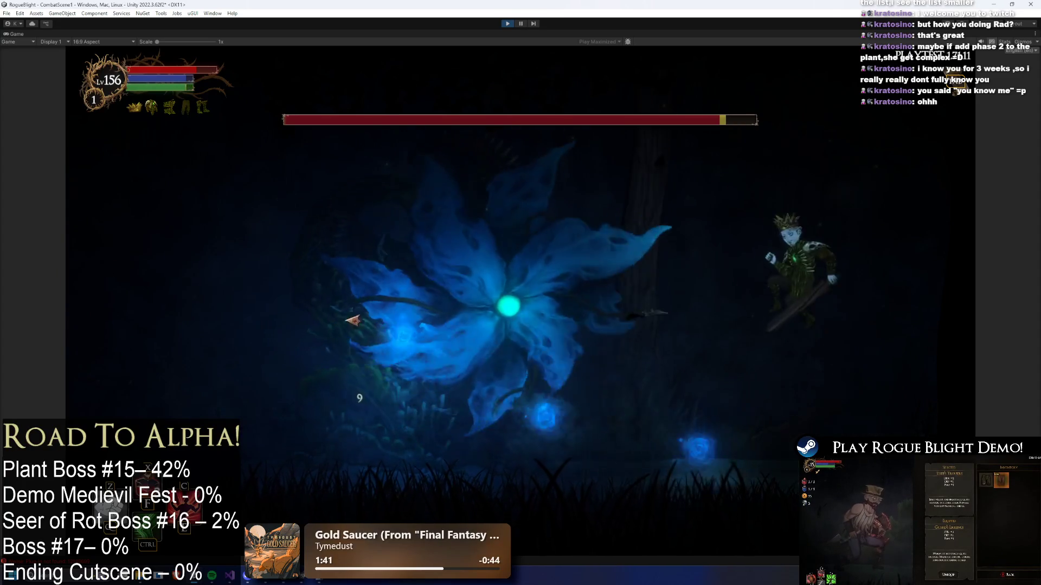
# - Close in on the plant boss and hit it with slashes and an energy blast
pyautogui.press('a')
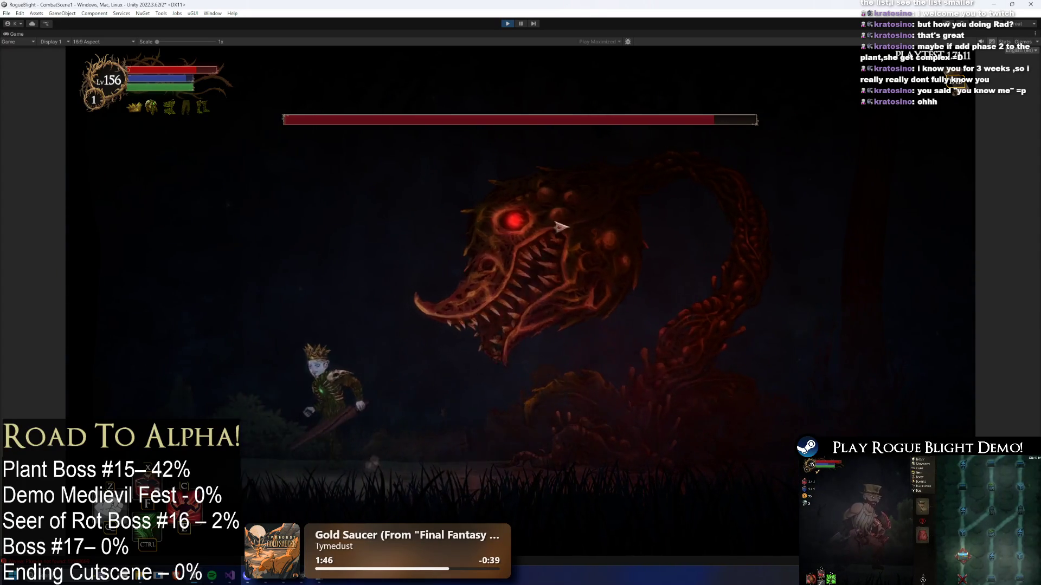
pyautogui.press('a')
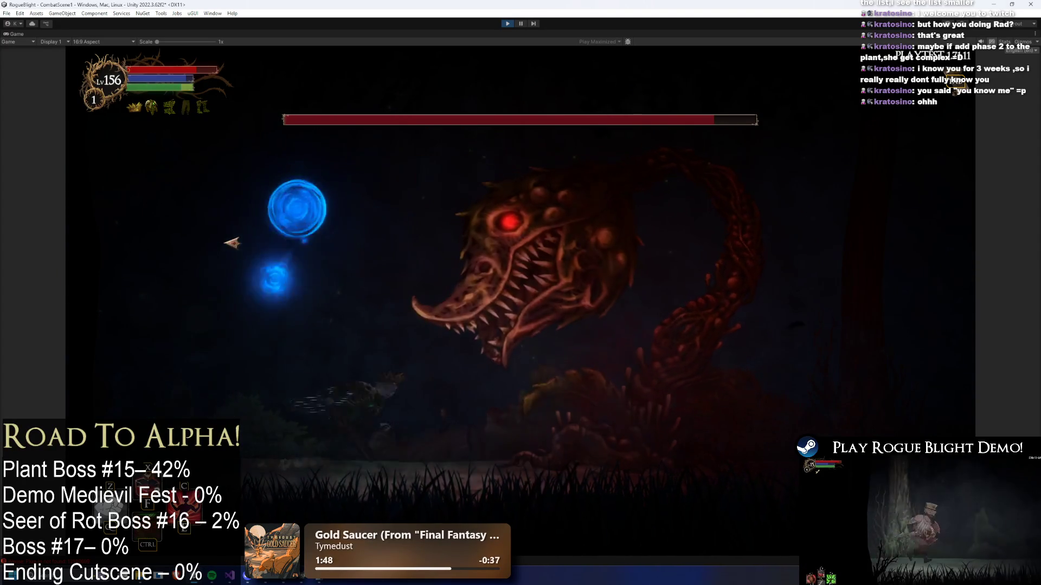
pyautogui.press('d')
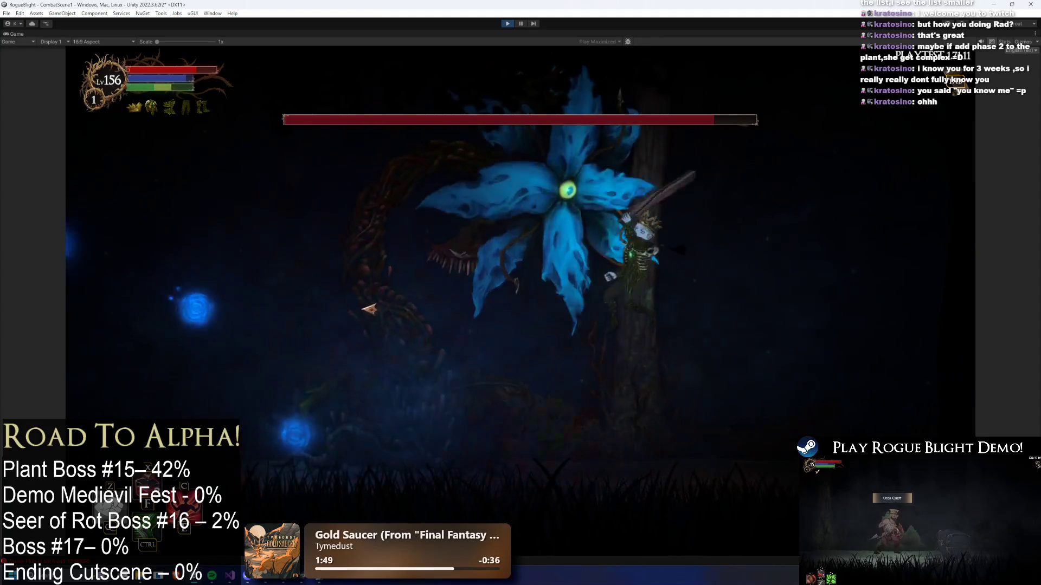
pyautogui.press('a')
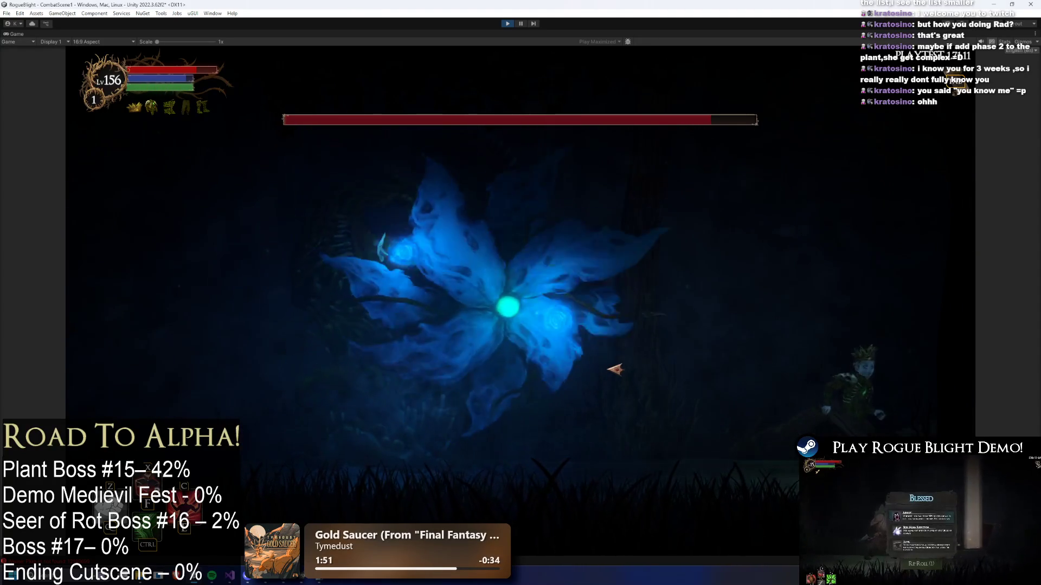
pyautogui.press('a')
pyautogui.click(487, 375)
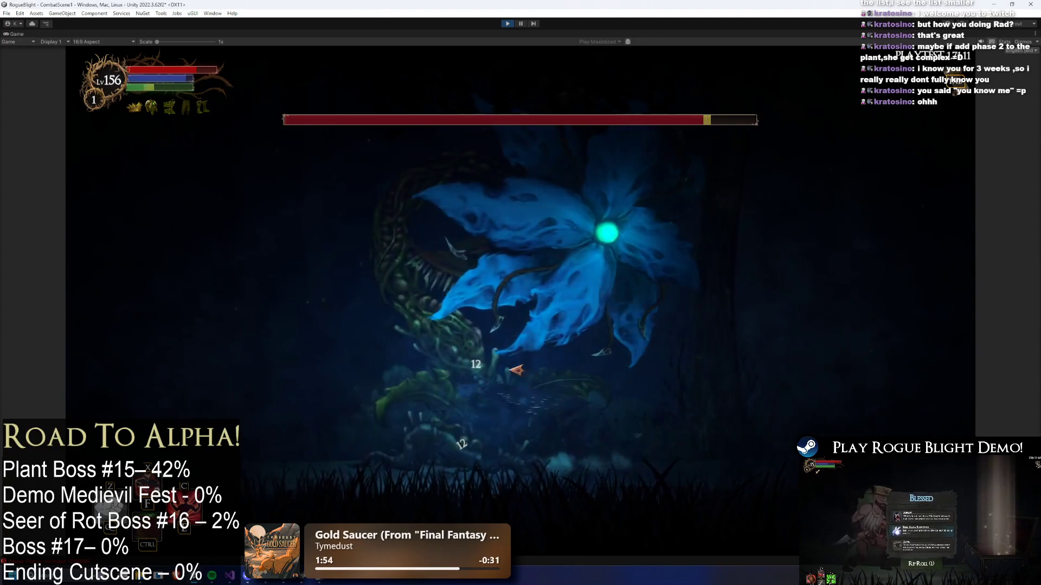
pyautogui.click(706, 375)
pyautogui.press('a')
pyautogui.press('d')
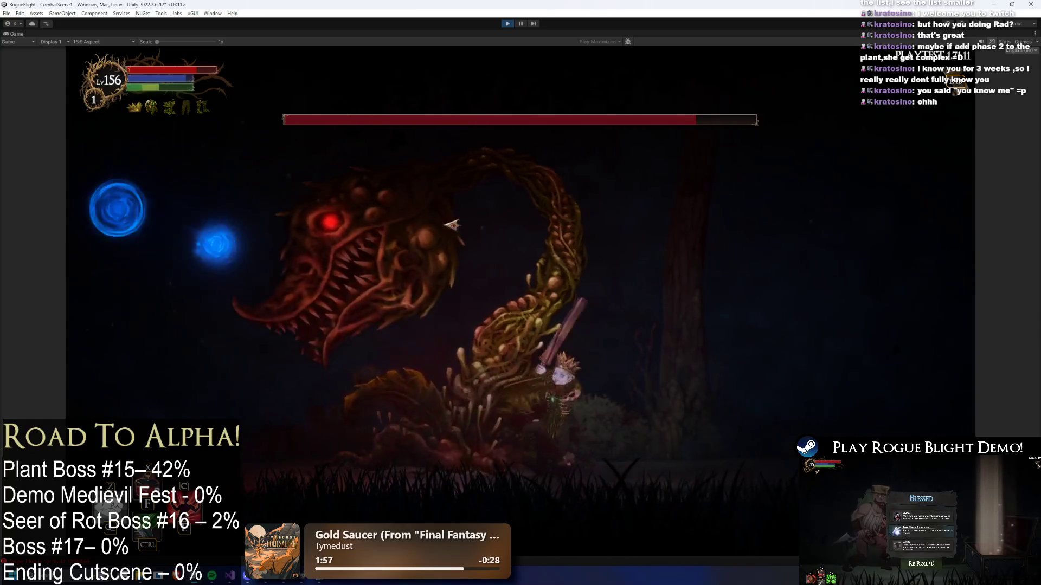
pyautogui.click(466, 254)
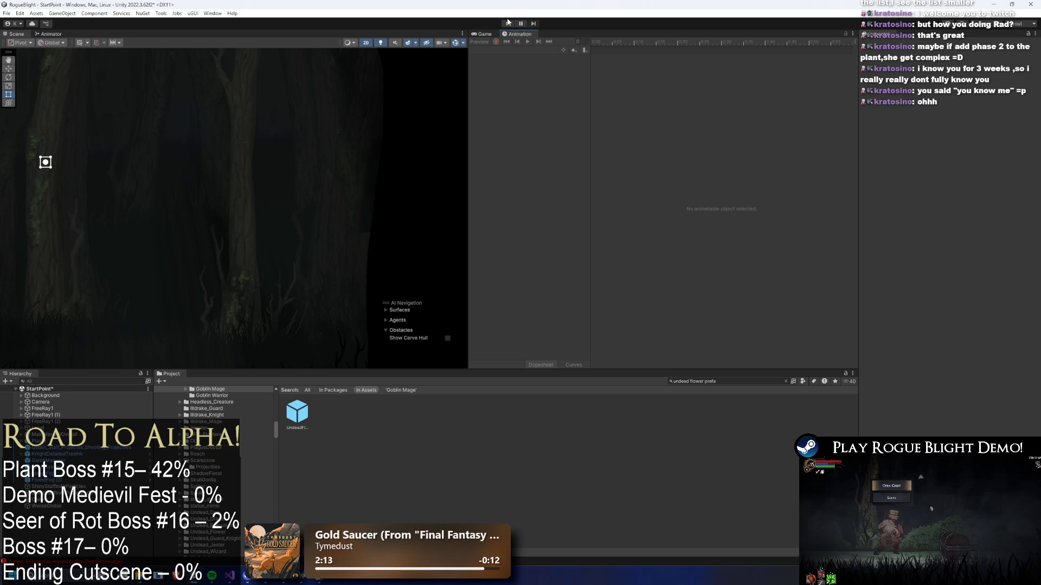
# - Open UndeadFlowerBoss_Prefab's Animator graph and drag the Cast and Spit states lower
pyautogui.doubleClick(293, 409)
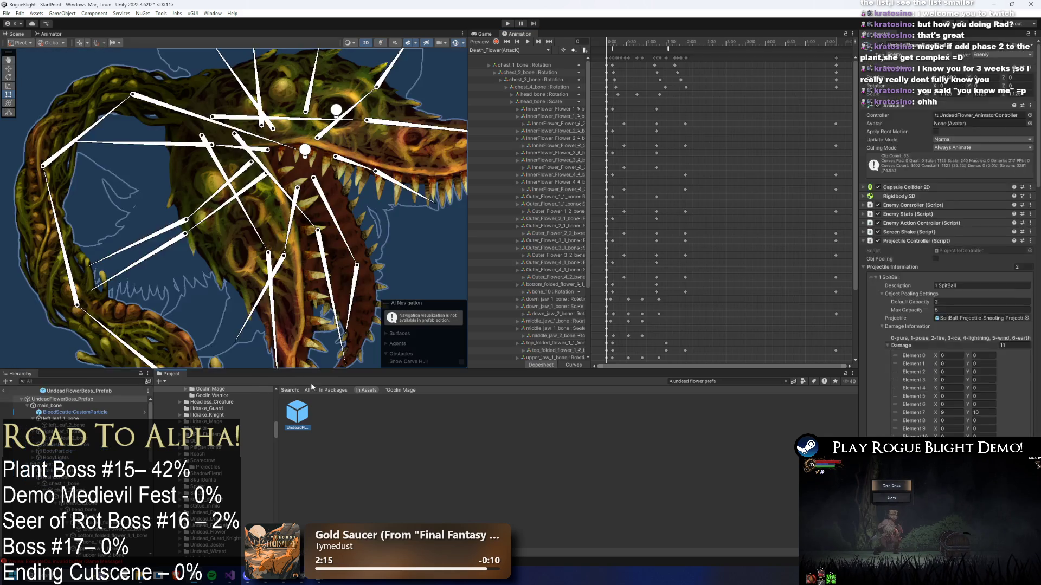
pyautogui.click(61, 35)
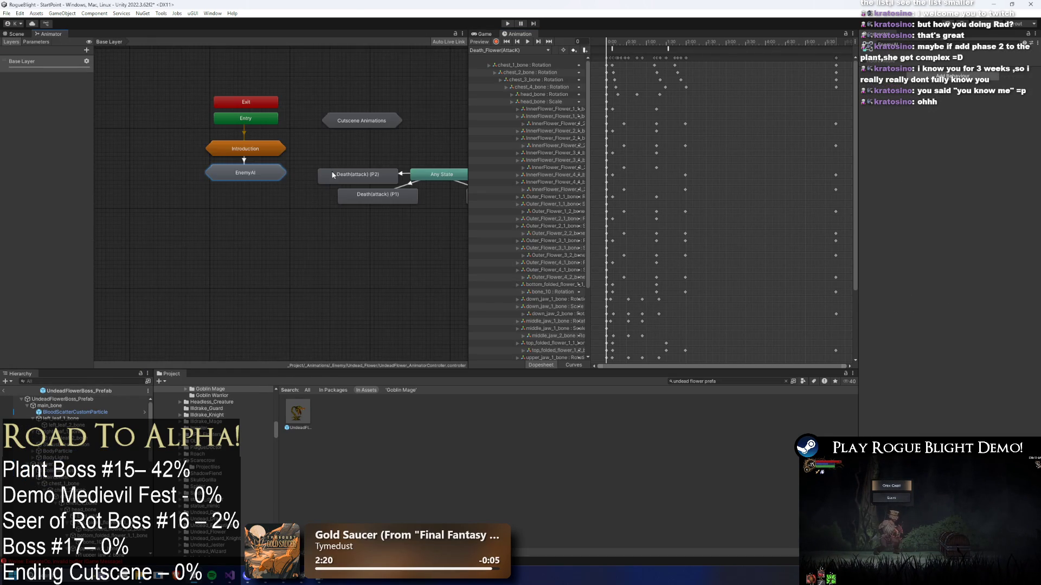
pyautogui.moveTo(420, 329)
pyautogui.mouseDown()
pyautogui.moveTo(355, 231)
pyautogui.moveTo(298, 311)
pyautogui.mouseUp()
pyautogui.moveTo(403, 154); pyautogui.dragTo(370, 184)
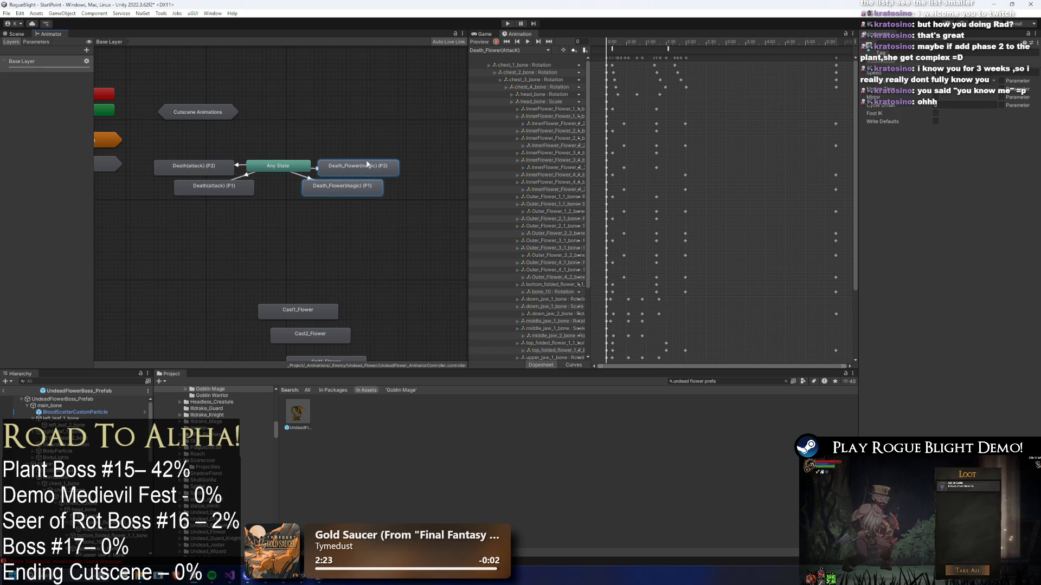
pyautogui.moveTo(254, 115); pyautogui.dragTo(259, 118)
pyautogui.moveTo(192, 143); pyautogui.dragTo(258, 176)
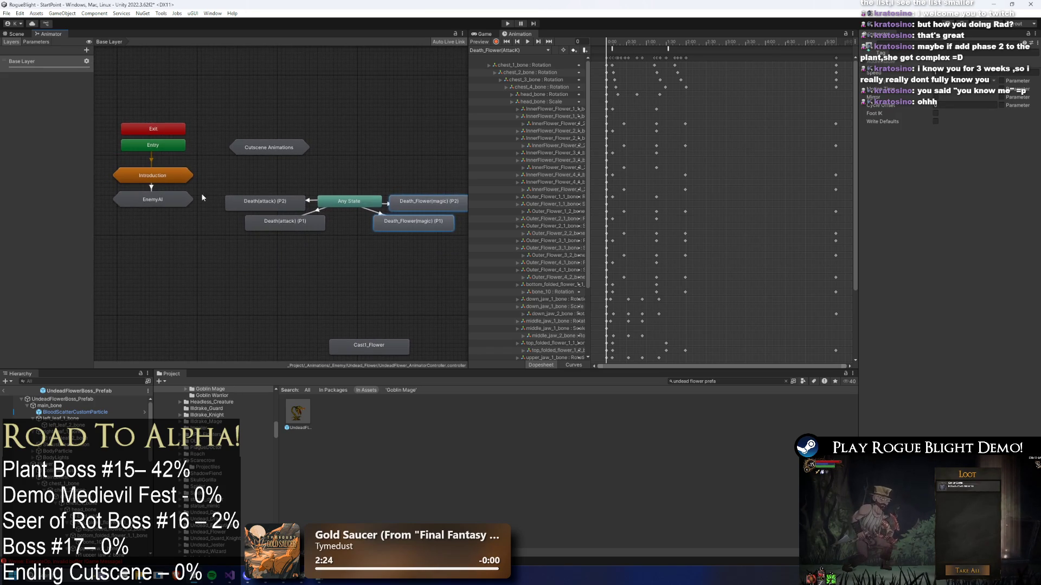
# - Browse the Introduction and EnemyAI > Stuns state machines, then return to Base Layer
pyautogui.doubleClick(162, 178)
pyautogui.click(109, 42)
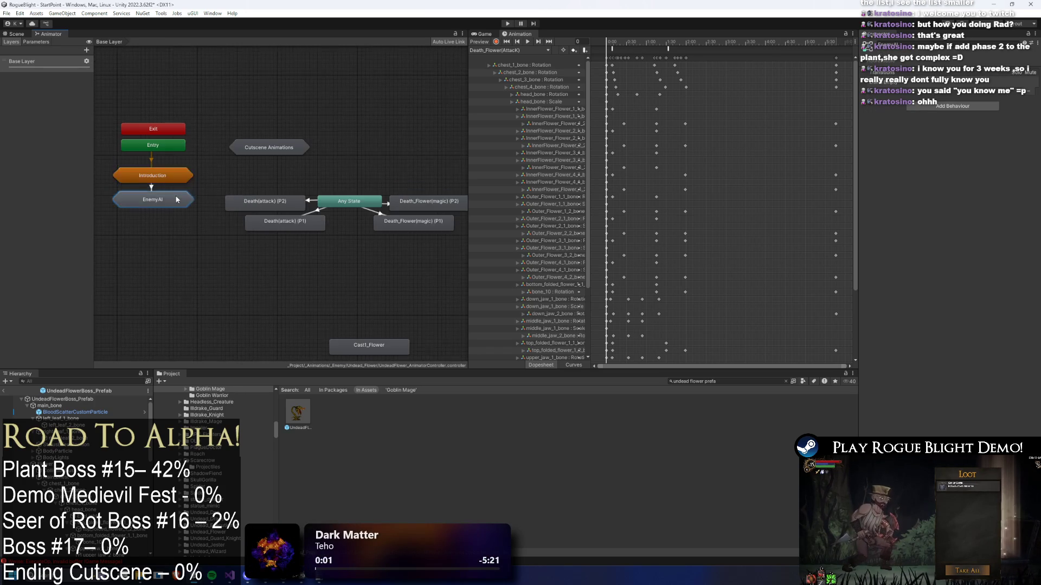
pyautogui.doubleClick(152, 199)
pyautogui.doubleClick(168, 234)
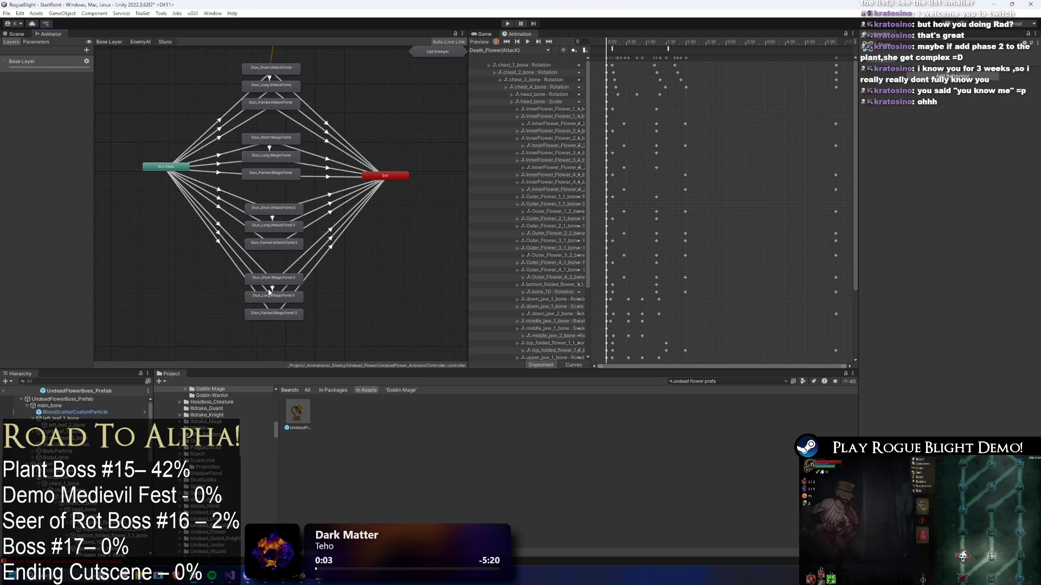
pyautogui.moveTo(287, 303)
pyautogui.mouseDown()
pyautogui.moveTo(267, 90)
pyautogui.moveTo(285, 65)
pyautogui.mouseUp()
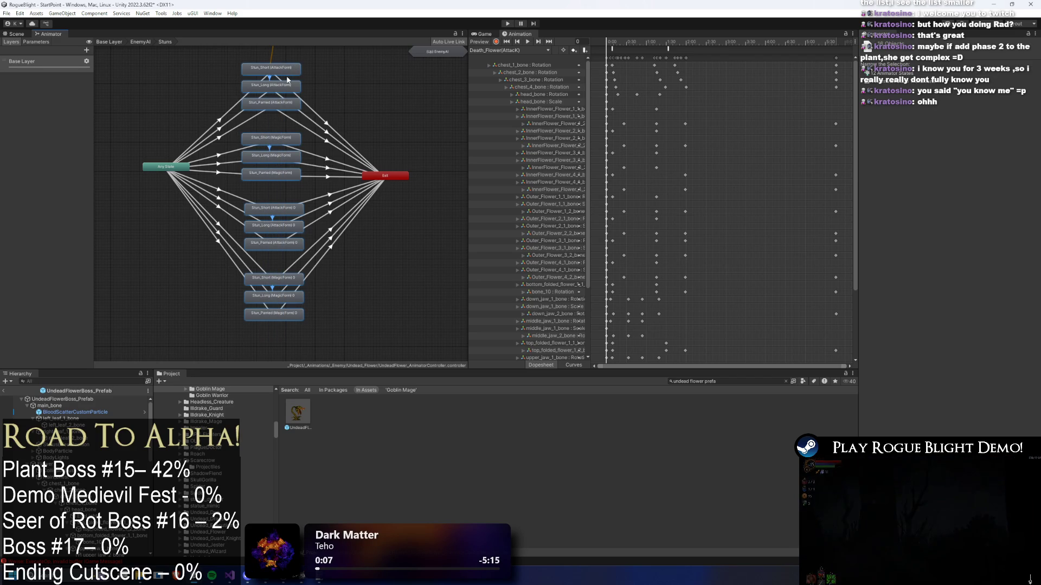
pyautogui.click(210, 80)
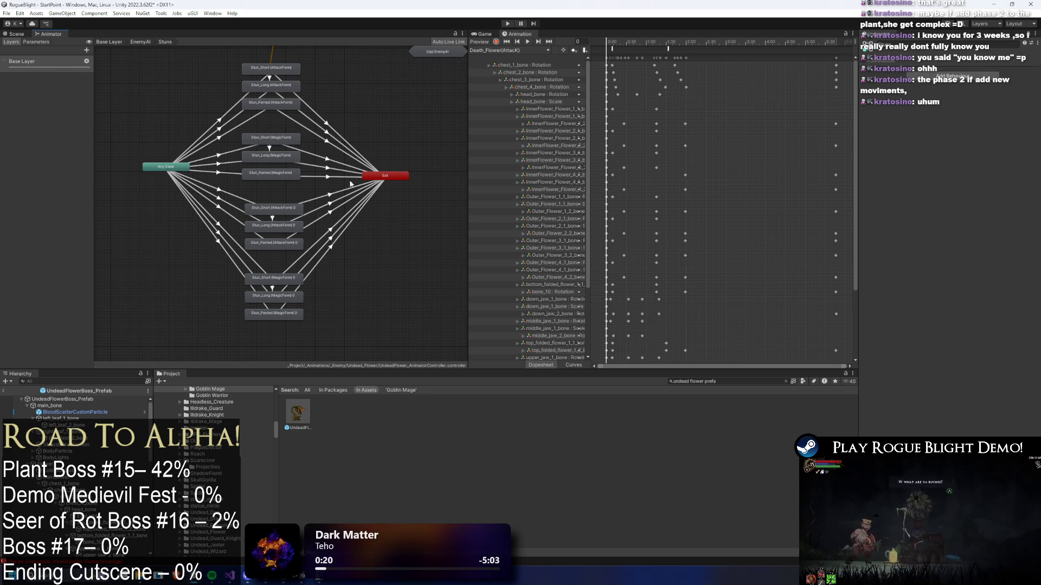
pyautogui.press('BackSpace')
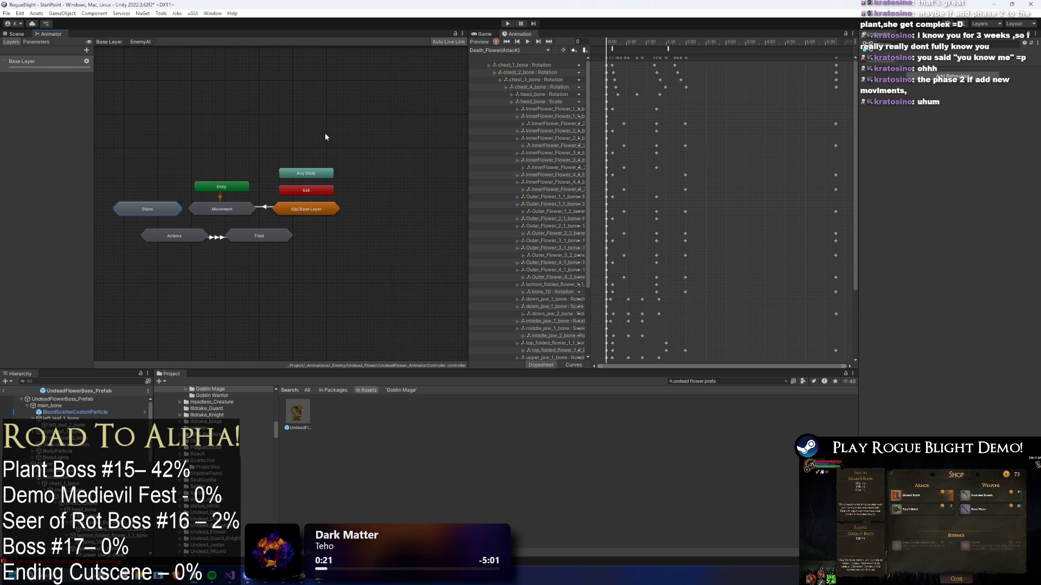
pyautogui.press('BackSpace')
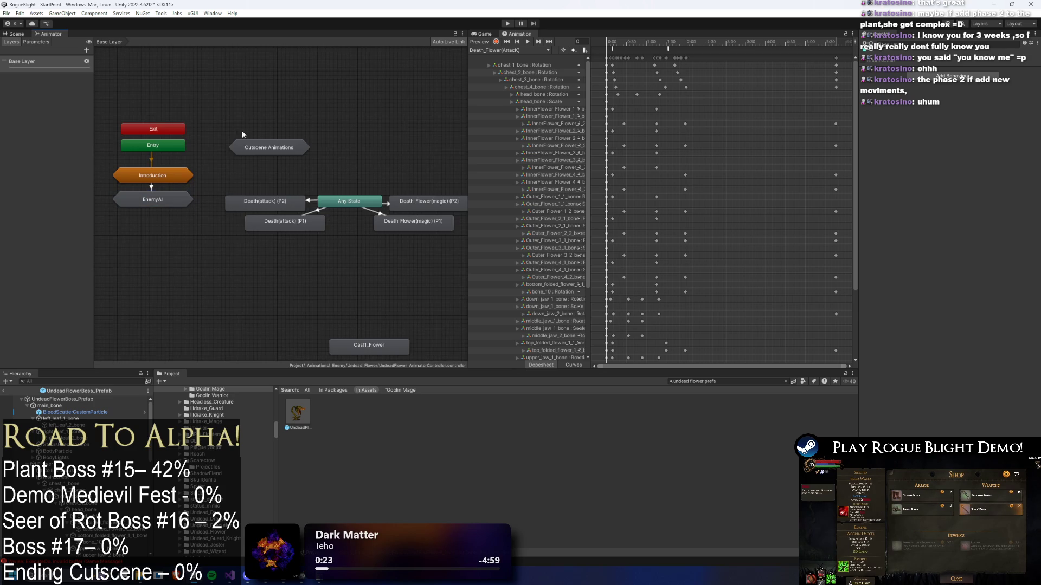
# - Inspect the Cast1_Flower state and locate its clip in the project assets
pyautogui.click(390, 345)
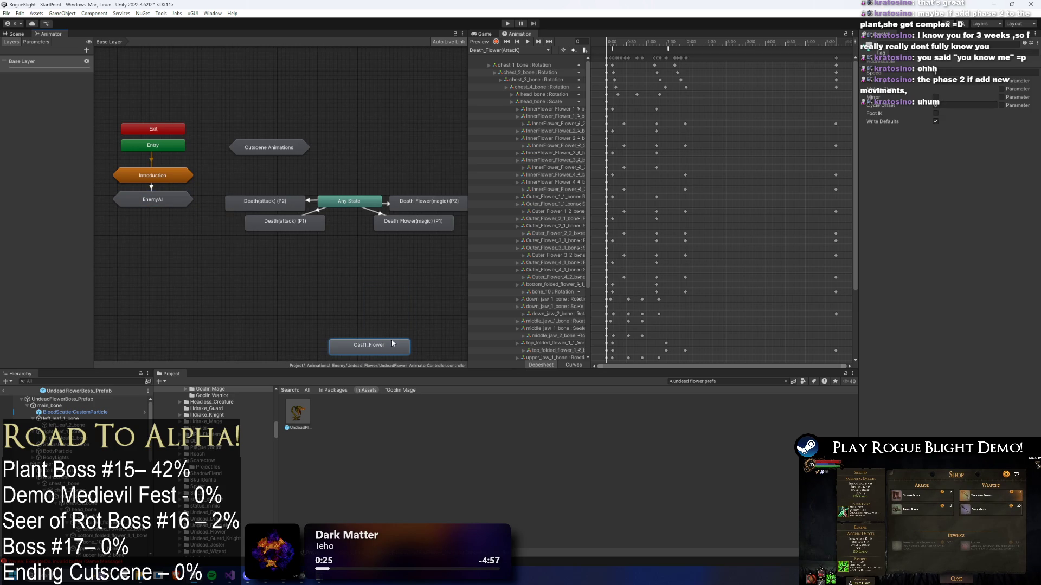
pyautogui.click(972, 72)
pyautogui.moveTo(399, 255); pyautogui.dragTo(347, 327)
pyautogui.scroll(-4, 307, 174)
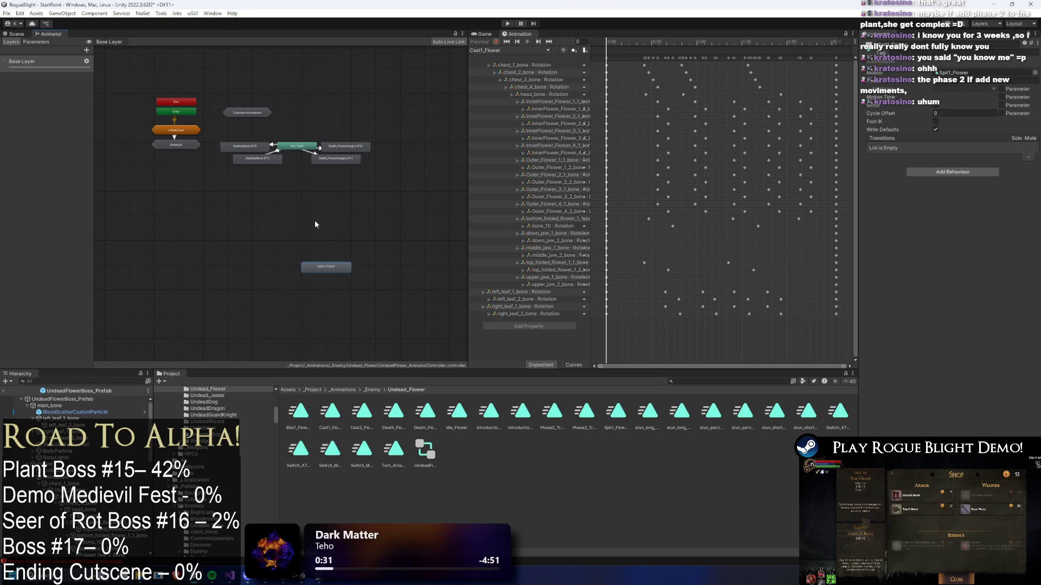
# - Enter EnemyAI > Actions and inspect the AttSR Bite 1 state's Spit1_Flower clip
pyautogui.click(175, 146)
pyautogui.doubleClick(175, 145)
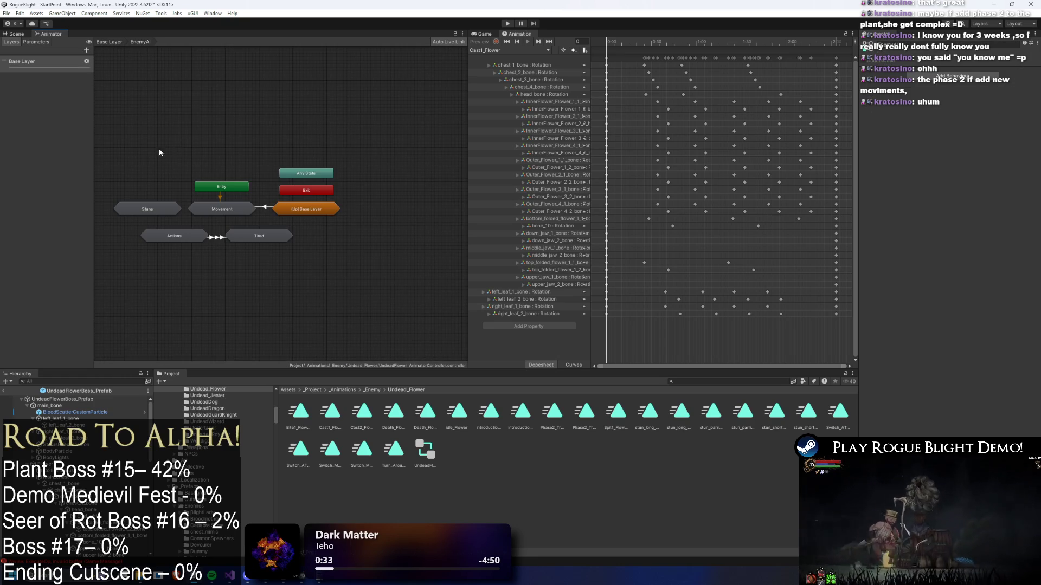
pyautogui.doubleClick(178, 235)
pyautogui.click(296, 219)
pyautogui.click(955, 73)
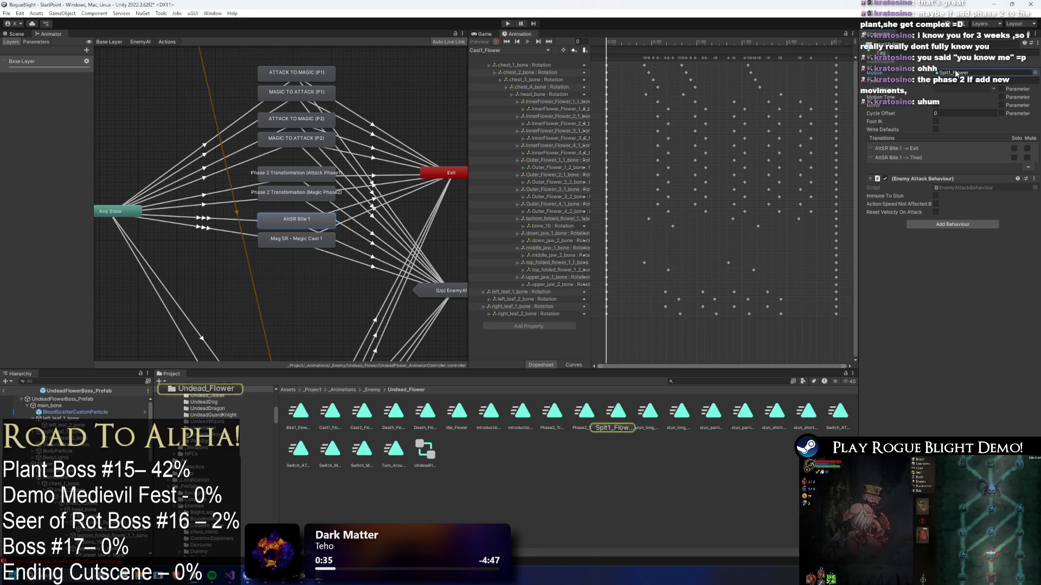
# - Preview the Phase2_Transformation, Cast1, stun_short_Around and Switch_MAGIC_TO_ATTACK_FORM flower clips
pyautogui.click(585, 412)
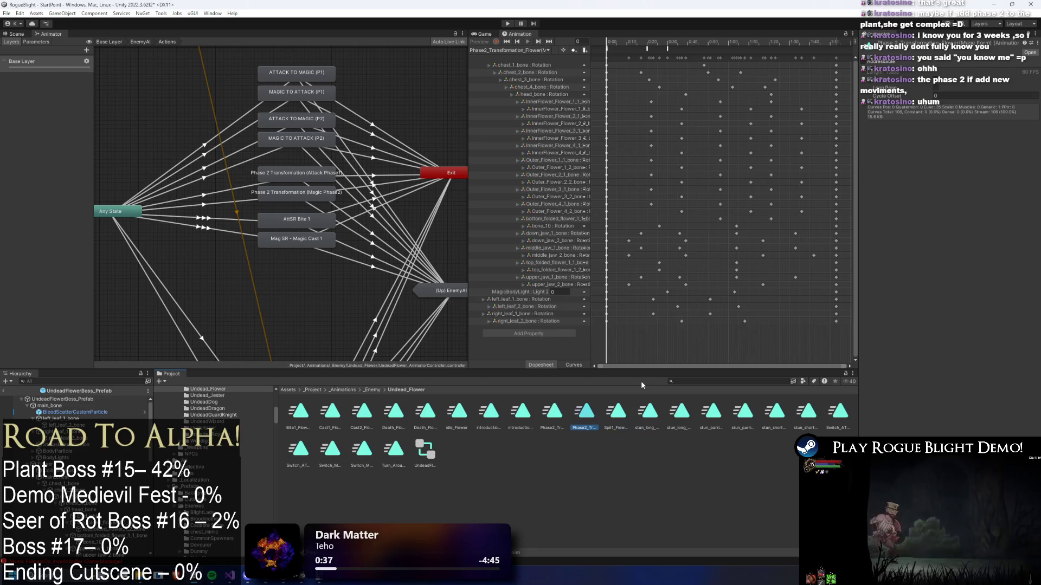
pyautogui.press('Left')
pyautogui.press('Left')
pyautogui.press('Left')
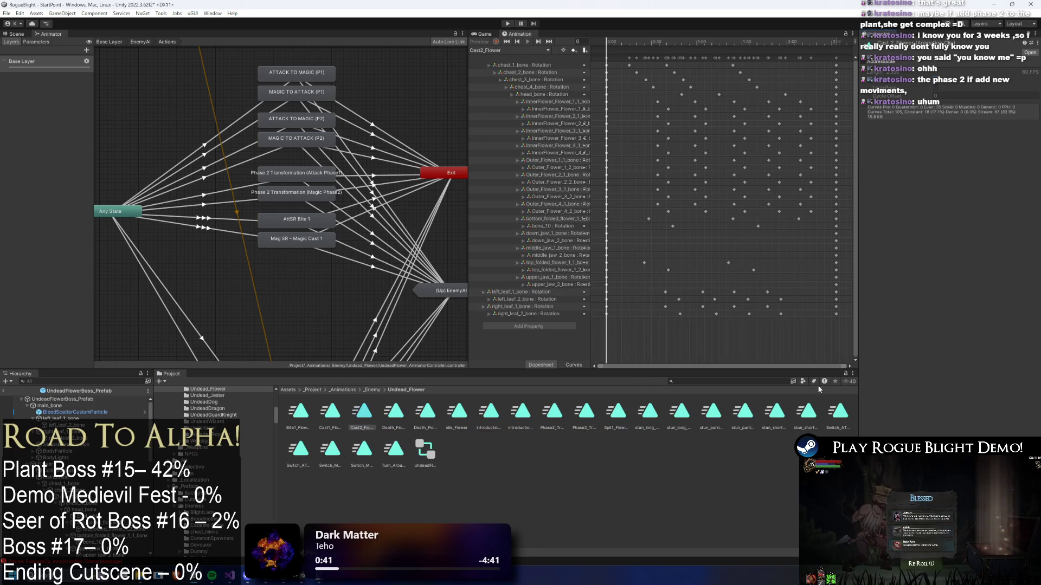
pyautogui.click(799, 415)
pyautogui.press('Left')
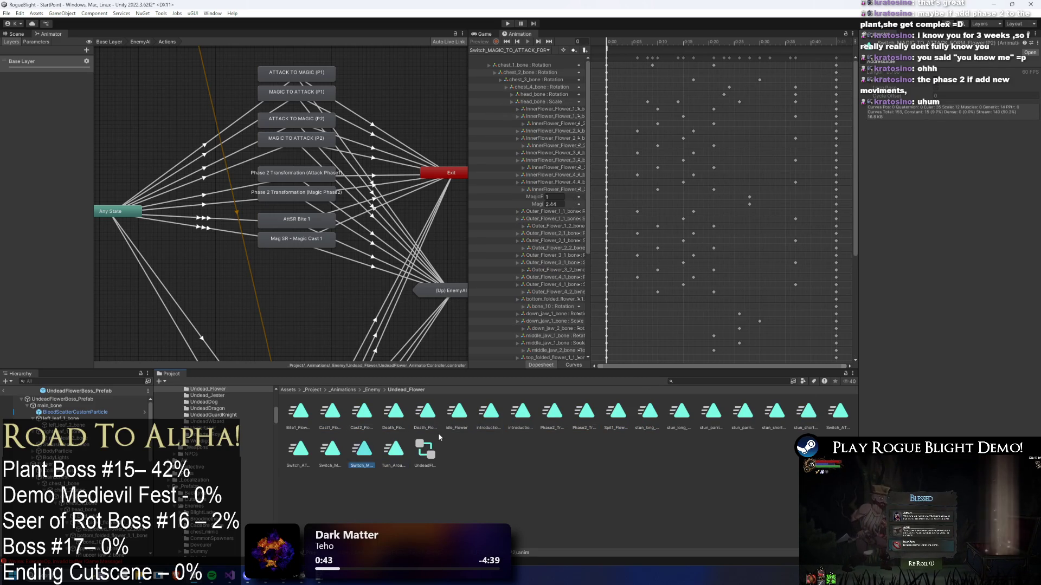
pyautogui.click(311, 294)
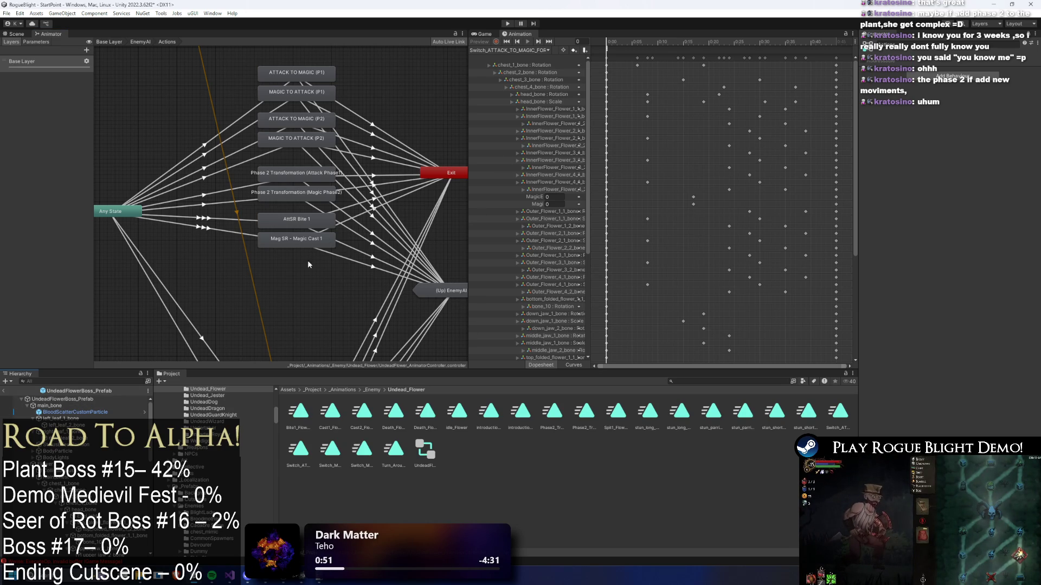
# - Inspect AttSR Bite 1 and Mag SR - Magic Cast 1, then search the Project for 'npartefa'
pyautogui.click(308, 226)
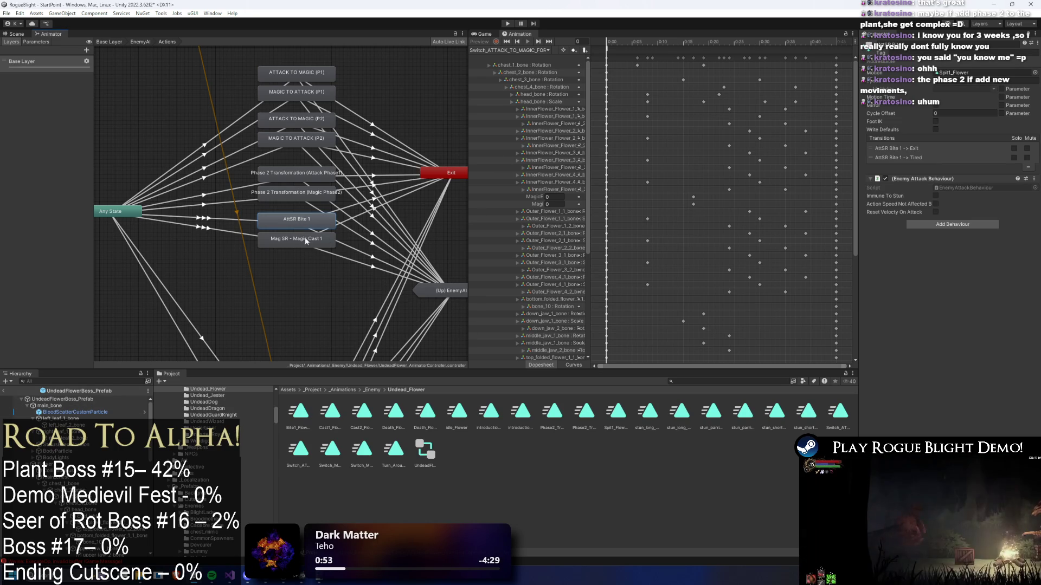
pyautogui.click(305, 238)
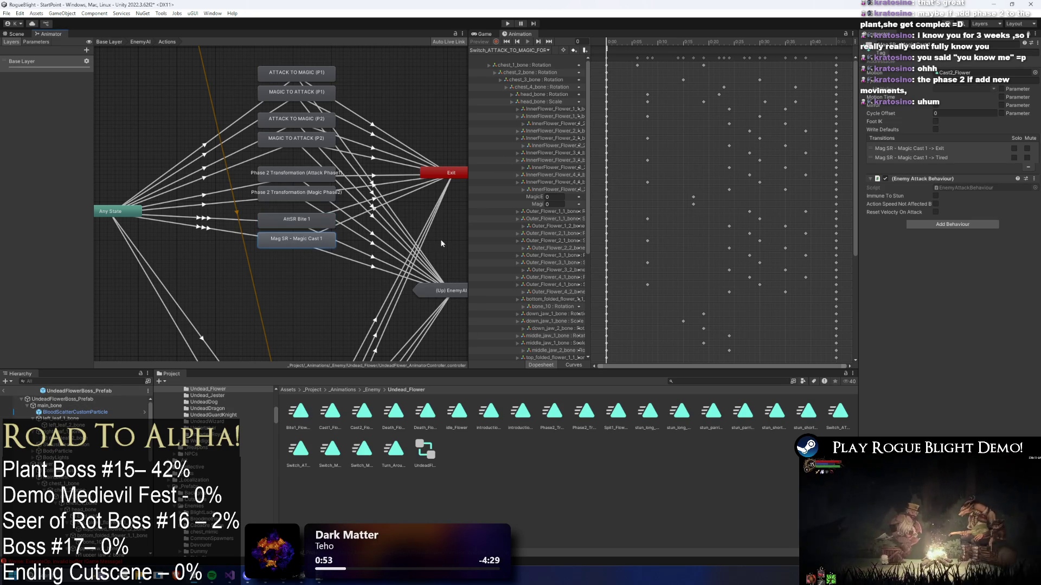
pyautogui.click(707, 383)
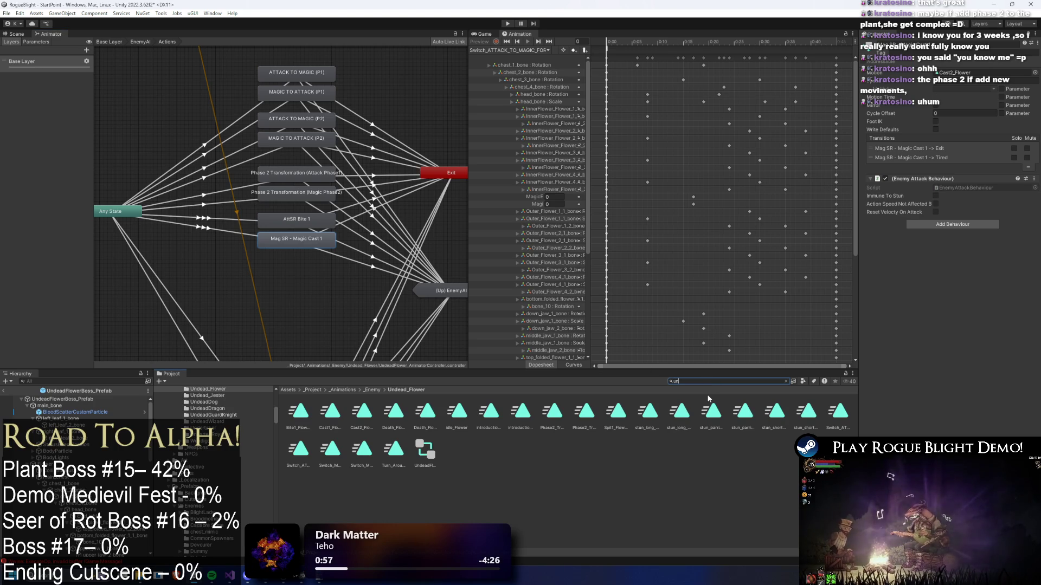
pyautogui.write('nparted roya')
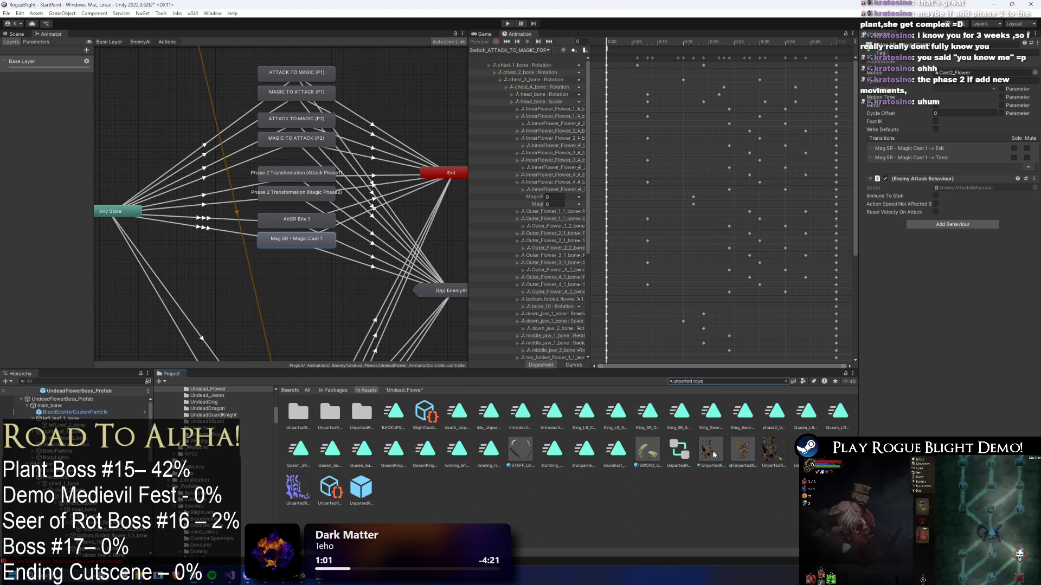
pyautogui.write(' prefa')
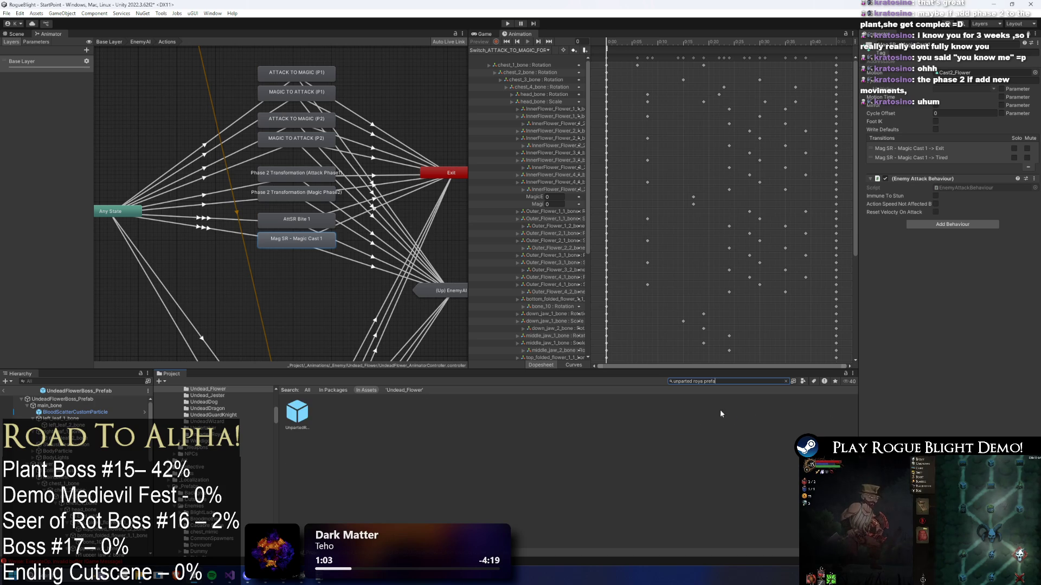
# - Review Unparted Royalty's Projectile Controller entries like SR Ice Ground, then reselect UndeadFlowerBoss_Prefab
pyautogui.click(297, 413)
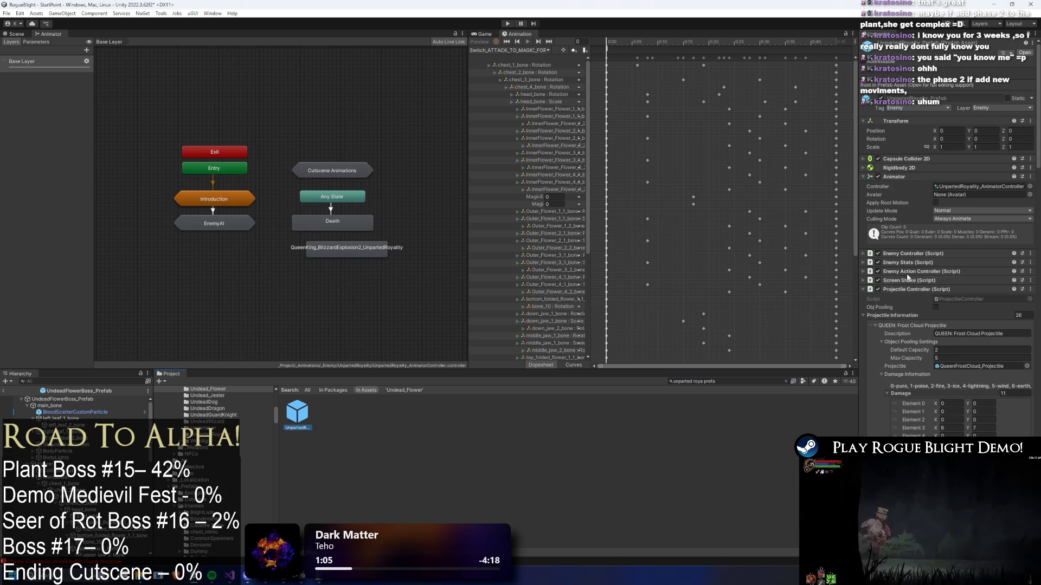
pyautogui.click(953, 292)
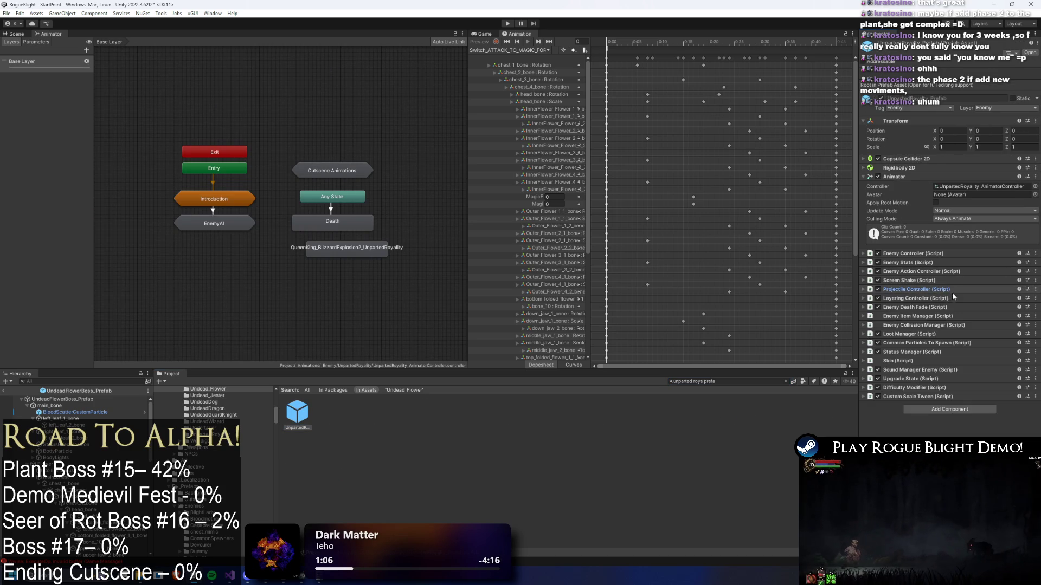
pyautogui.click(919, 290)
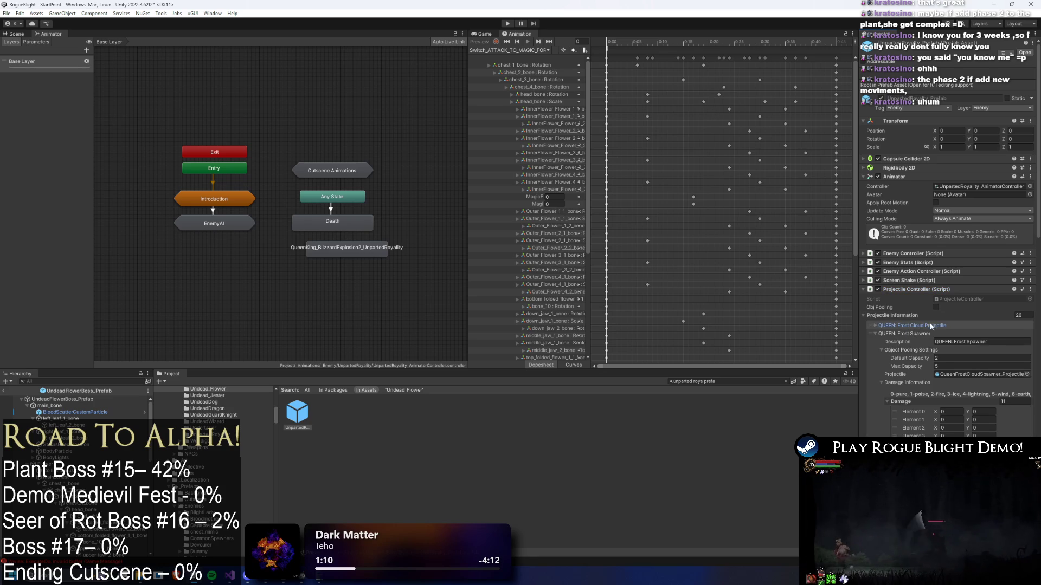
pyautogui.click(900, 326)
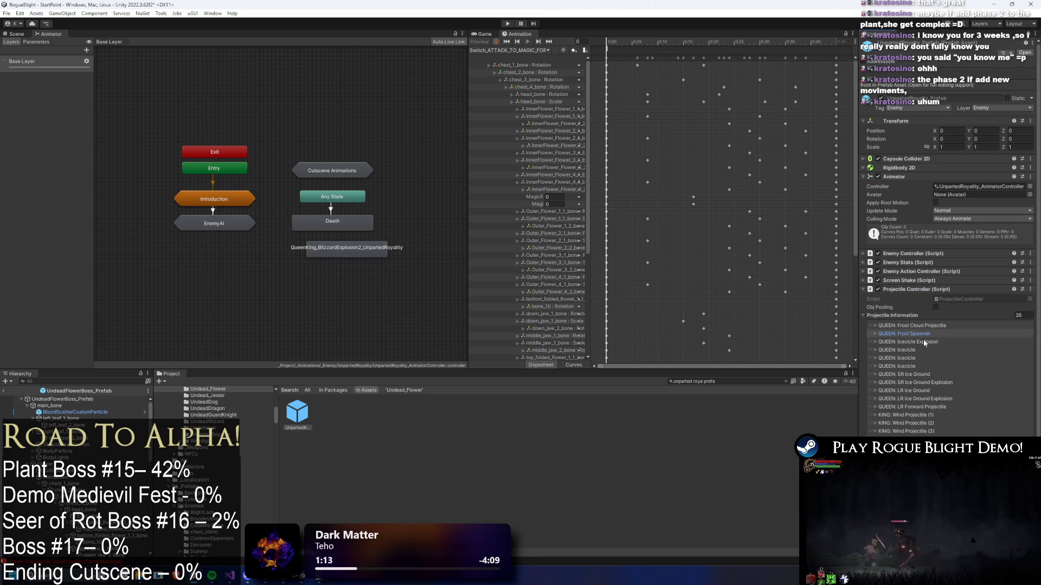
pyautogui.click(923, 374)
pyautogui.rightClick(899, 377)
pyautogui.click(329, 402)
pyautogui.click(90, 402)
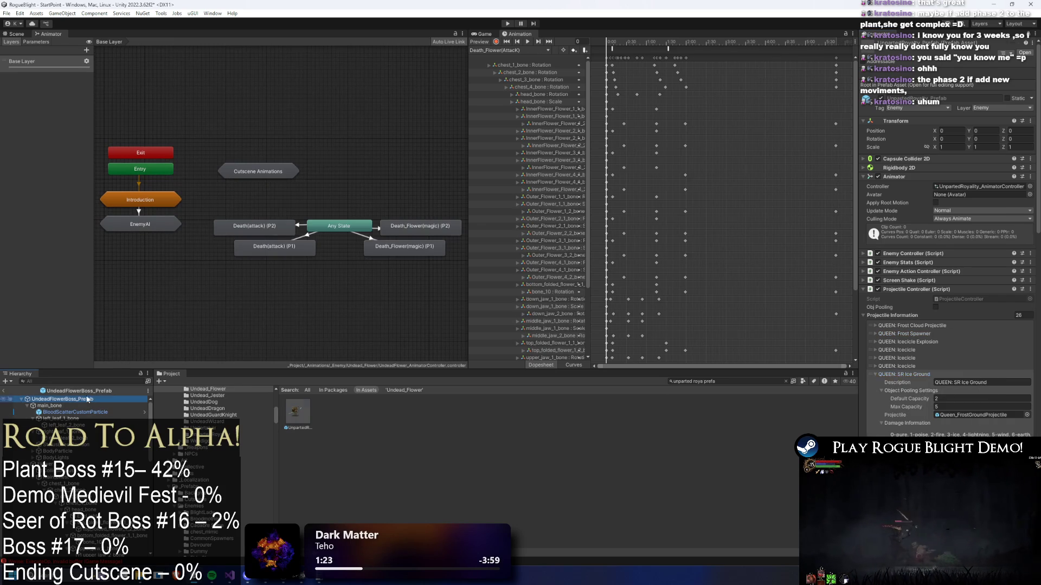